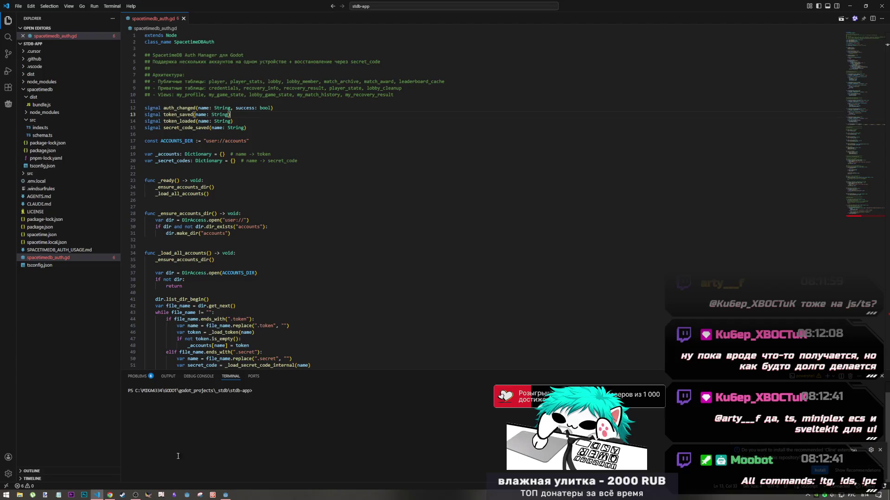
Bring the Godot editor with the Dictionary class documentation to the front from VS Code.
{"action": "left_click", "coordinate": [135, 495]}
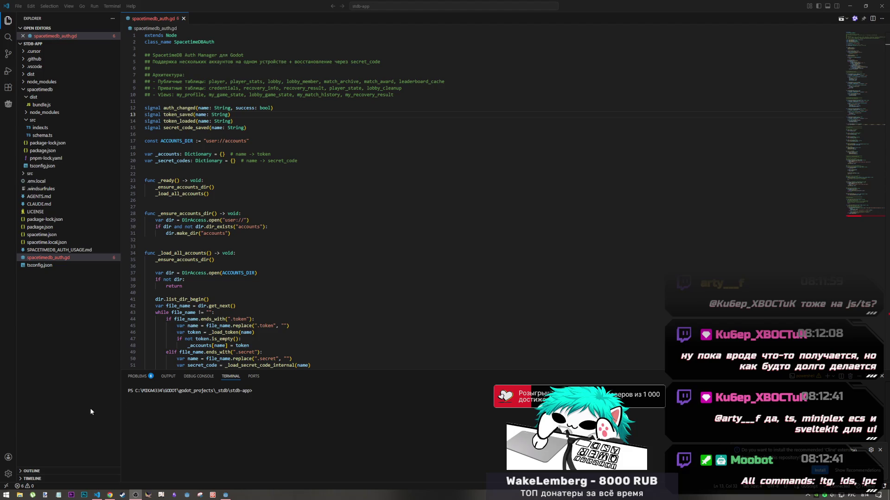
{"action": "left_click", "coordinate": [110, 495]}
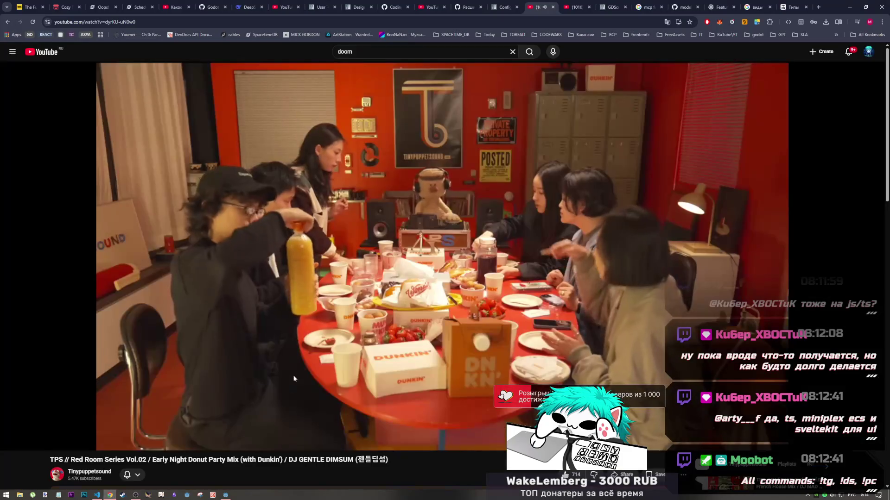
{"action": "left_click", "coordinate": [186, 495]}
{"action": "left_click", "coordinate": [95, 495]}
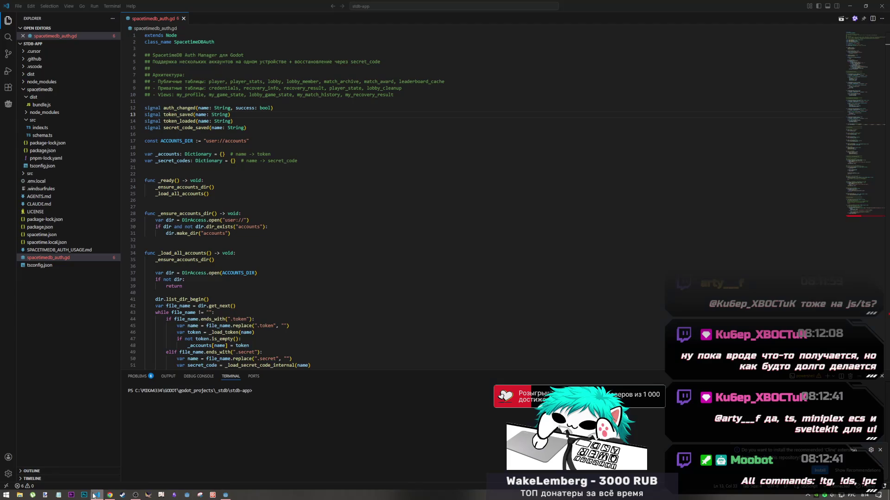
{"action": "left_click", "coordinate": [225, 494]}
{"action": "scroll", "coordinate": [457, 246], "scroll_direction": "down", "scroll_amount": 5}
{"action": "scroll", "coordinate": [457, 246], "scroll_direction": "up", "scroll_amount": 5}
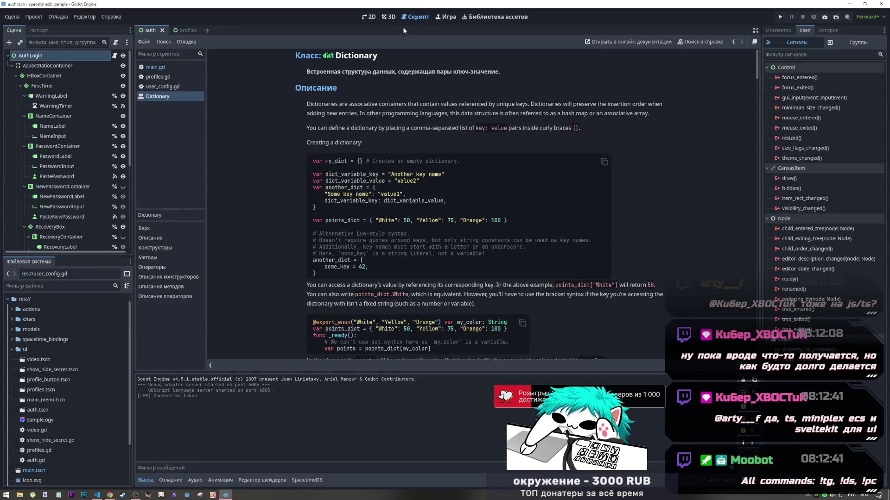
Open profiles.tscn in the 2D view and select CreateAcc to show its pressed signal connection.
{"action": "left_click", "coordinate": [389, 17]}
{"action": "left_click", "coordinate": [368, 17]}
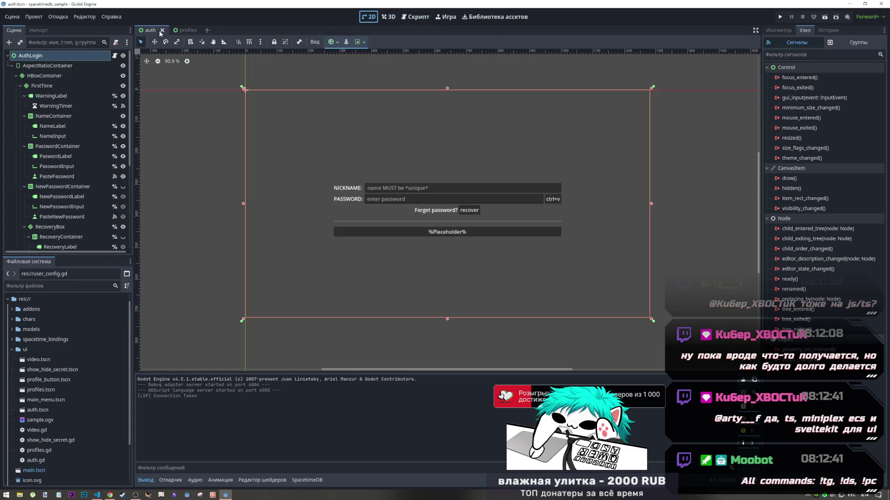
{"action": "left_click", "coordinate": [185, 31]}
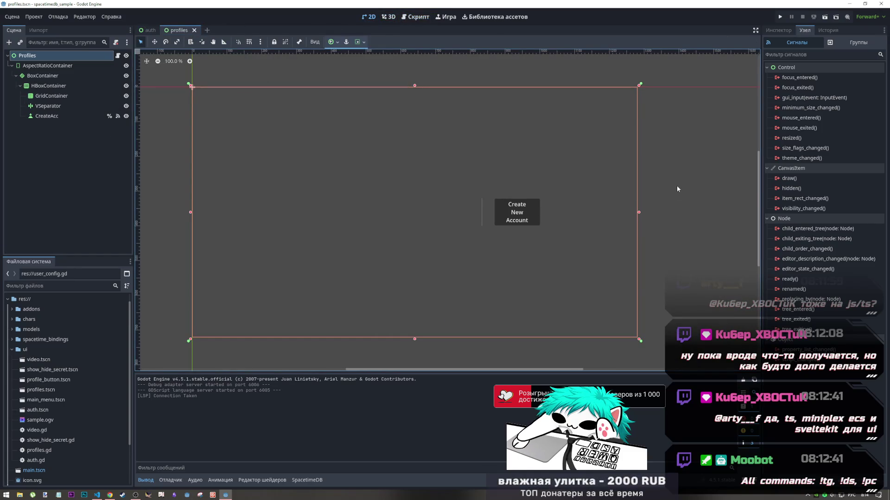
{"action": "left_click", "coordinate": [675, 187]}
{"action": "left_click", "coordinate": [510, 215]}
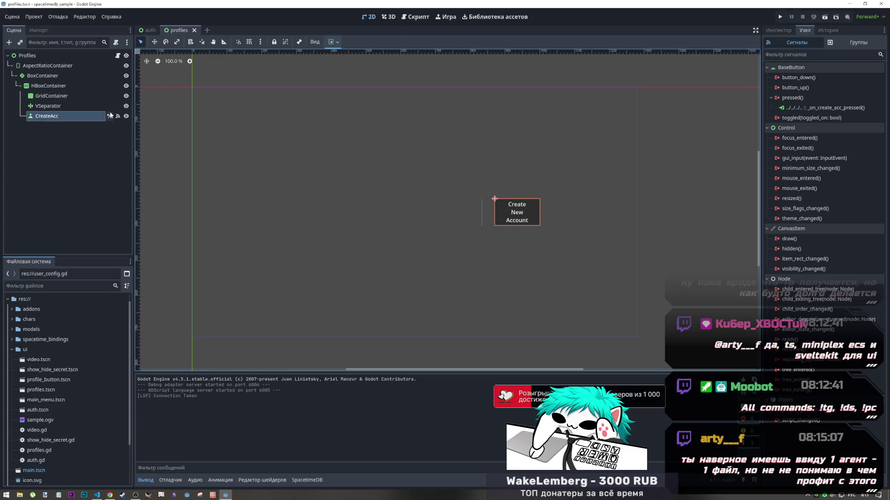
Jump from CreateAcc's pressed connection to _on_create_acc_pressed in profiles.gd, then run the scene.
{"action": "left_click", "coordinate": [815, 109]}
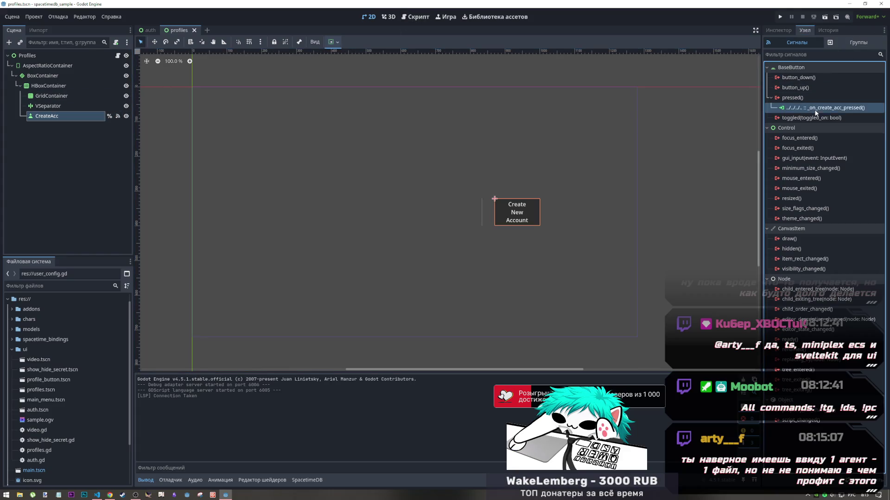
{"action": "right_click", "coordinate": [815, 111]}
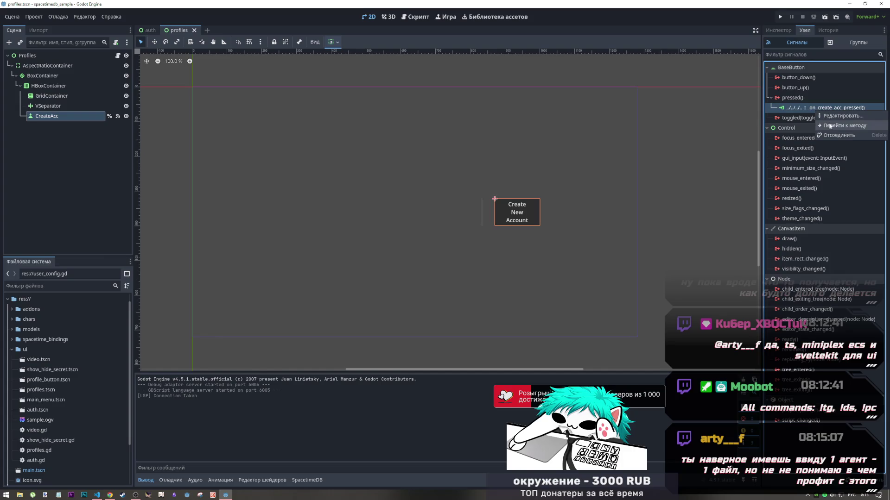
{"action": "left_click", "coordinate": [830, 125]}
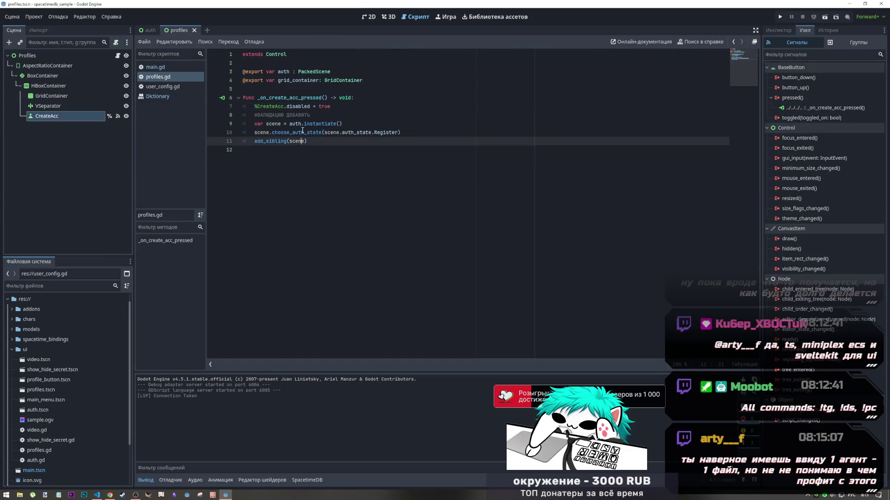
{"action": "left_click", "coordinate": [328, 134]}
{"action": "key", "text": "End"}
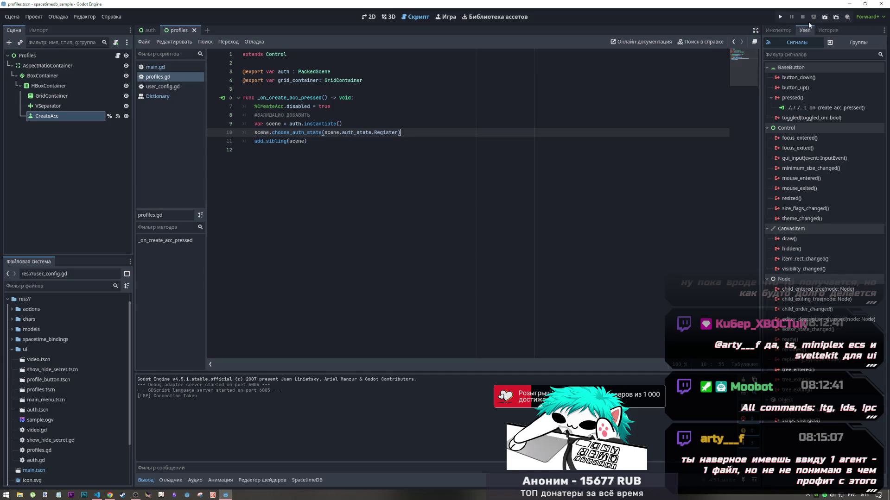
{"action": "left_click", "coordinate": [824, 16]}
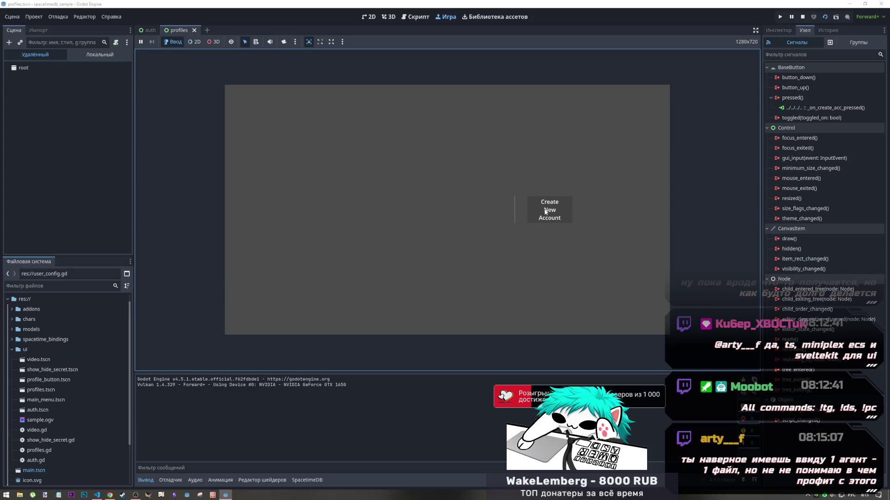
Open the Create New Account registration form in the running game and select AuthLogin in the Remote tree.
{"action": "left_click", "coordinate": [546, 212]}
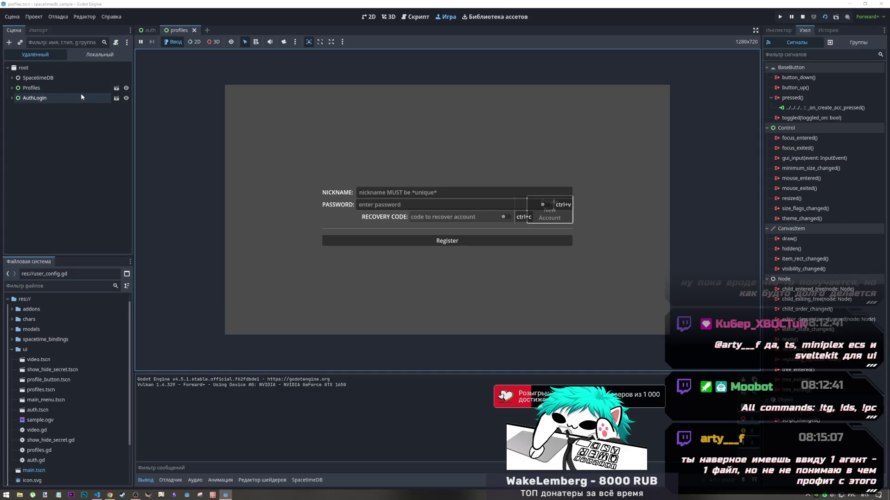
{"action": "left_click", "coordinate": [12, 98]}
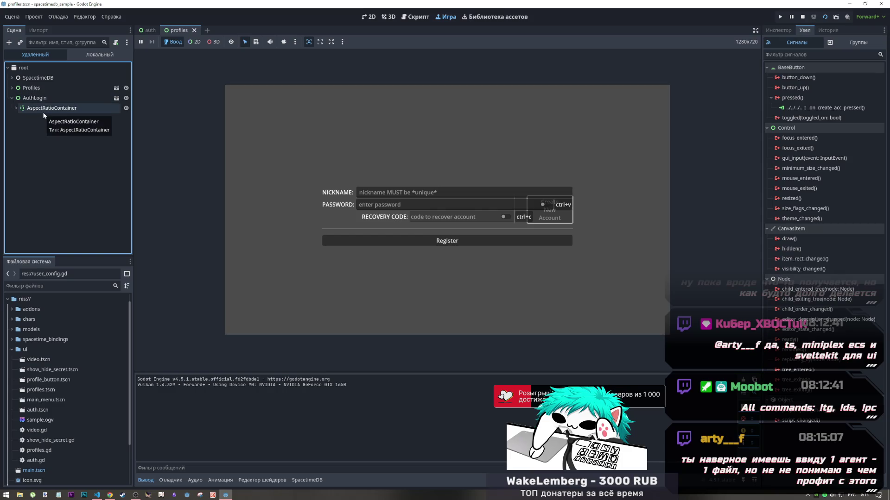
{"action": "left_click", "coordinate": [477, 152]}
{"action": "left_click", "coordinate": [21, 99]}
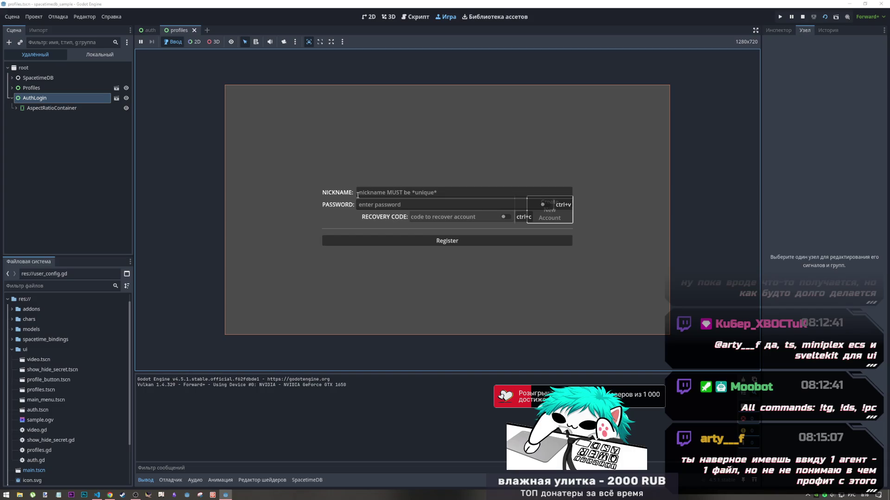
{"action": "left_click", "coordinate": [11, 98]}
Expand Profiles, AspectRatioContainer, BoxContainer and HBoxContainer in the Remote tree and select GridContainer.
{"action": "double_click", "coordinate": [29, 88]}
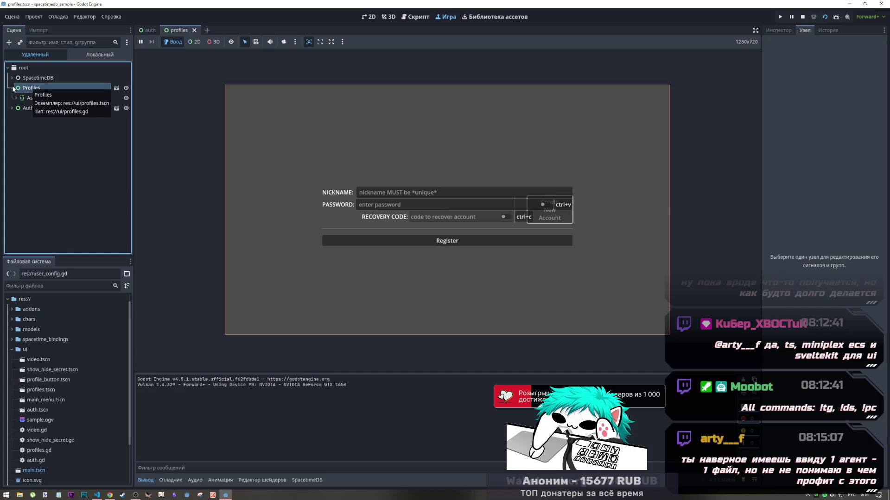
{"action": "left_click", "coordinate": [12, 88]}
{"action": "left_click", "coordinate": [11, 88]}
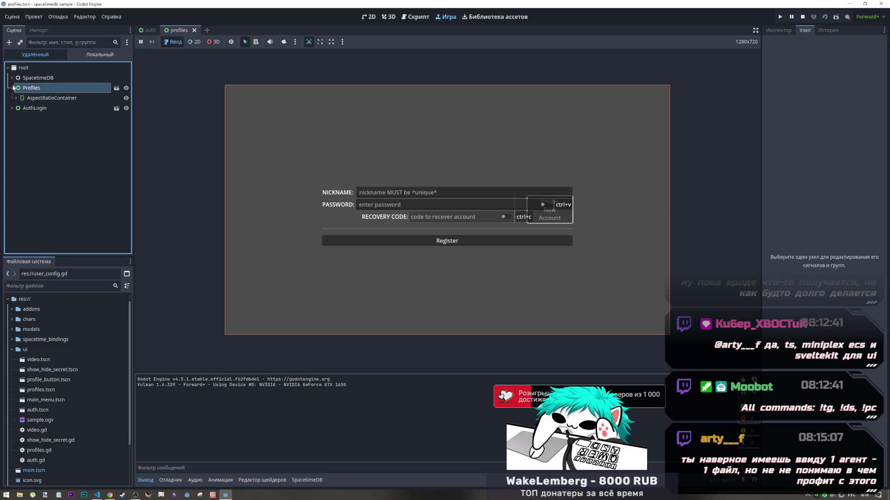
{"action": "left_click", "coordinate": [16, 98]}
{"action": "left_click", "coordinate": [21, 108]}
{"action": "left_click", "coordinate": [25, 118]}
{"action": "left_click", "coordinate": [23, 118]}
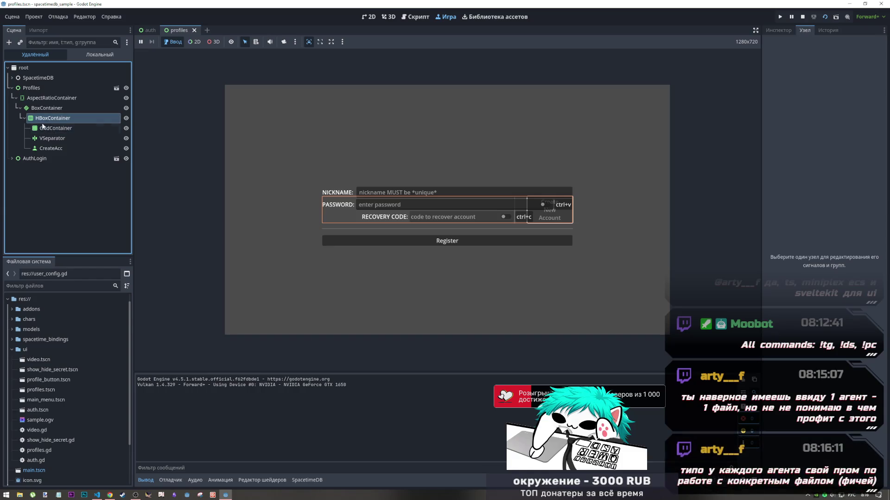
{"action": "left_click", "coordinate": [79, 124]}
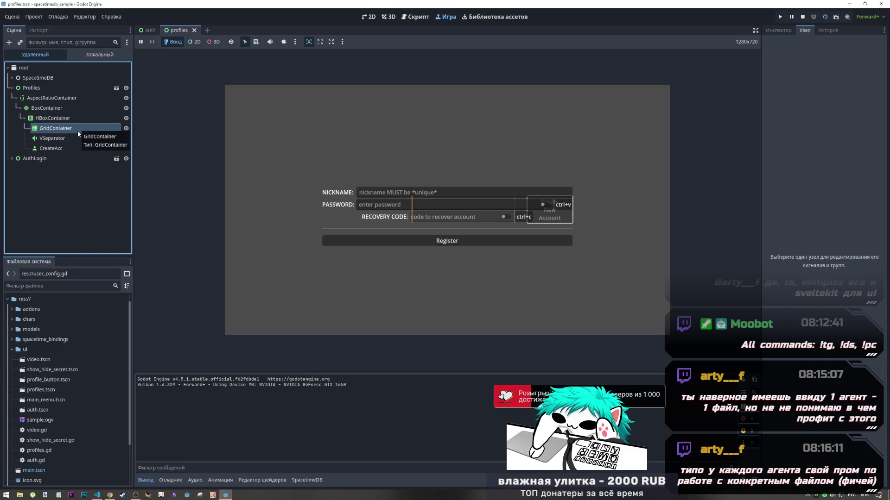
{"action": "left_click", "coordinate": [49, 88]}
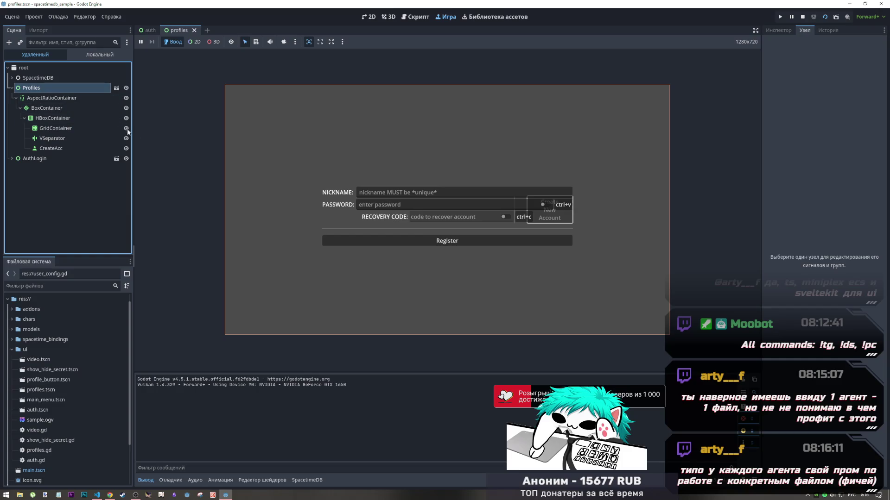
{"action": "left_click", "coordinate": [71, 129]}
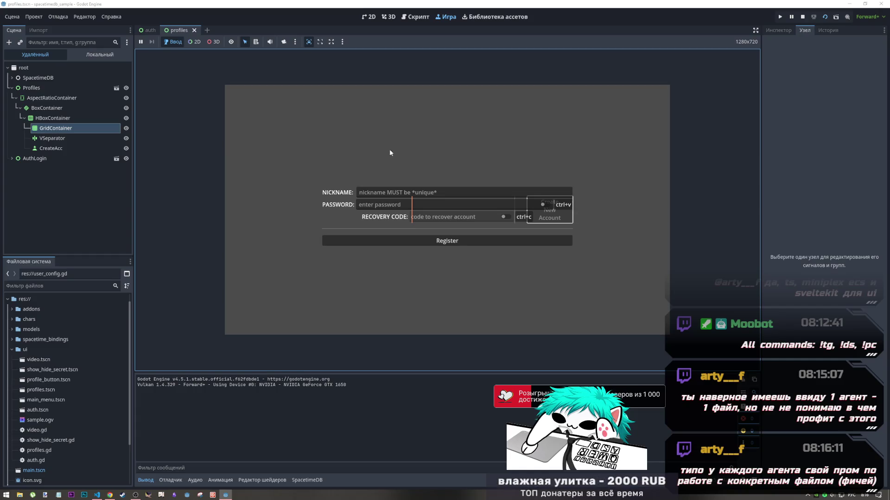
Stop the running scene and switch to VS Code showing spacetimedb_auth.gd.
{"action": "left_click", "coordinate": [802, 17]}
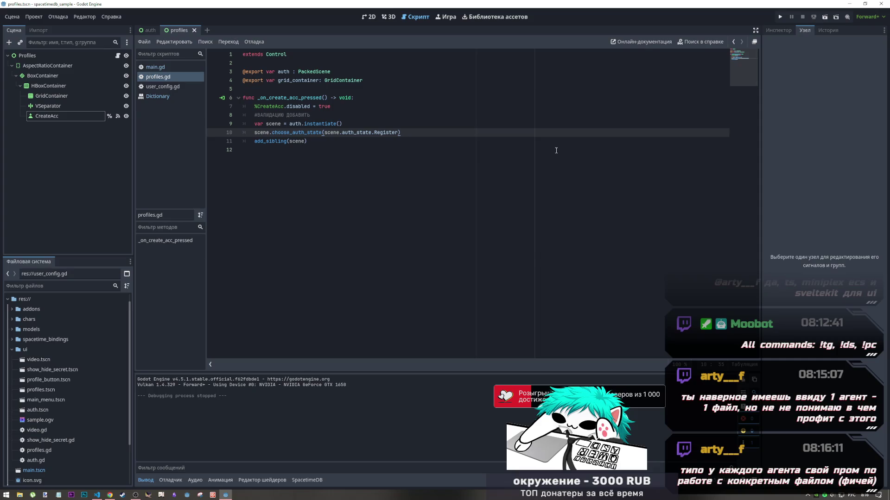
{"action": "key", "text": "Up"}
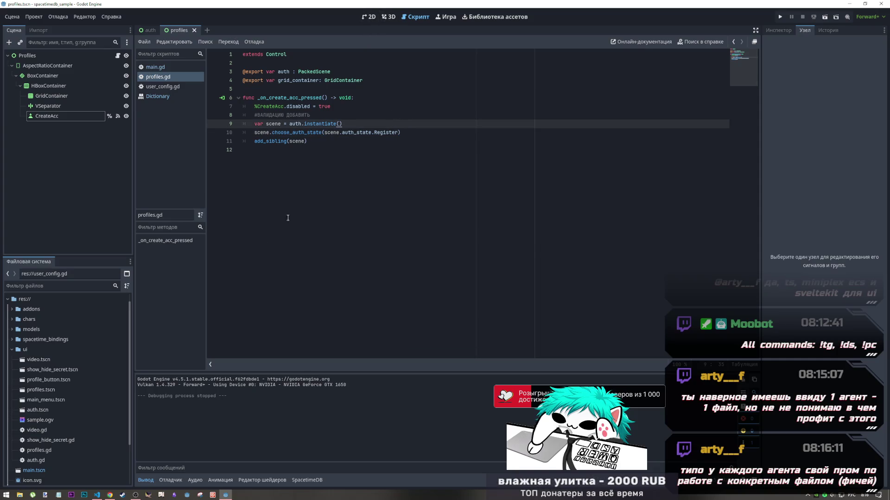
{"action": "left_click", "coordinate": [97, 495]}
{"action": "left_click", "coordinate": [244, 207]}
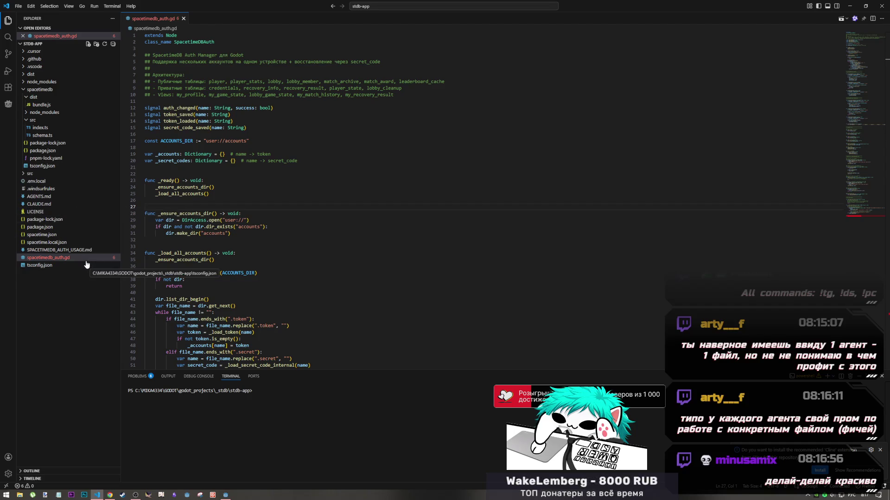
{"action": "left_click", "coordinate": [233, 233]}
{"action": "scroll", "coordinate": [232, 241], "scroll_direction": "down", "scroll_amount": 3}
{"action": "scroll", "coordinate": [232, 243], "scroll_direction": "up", "scroll_amount": 3}
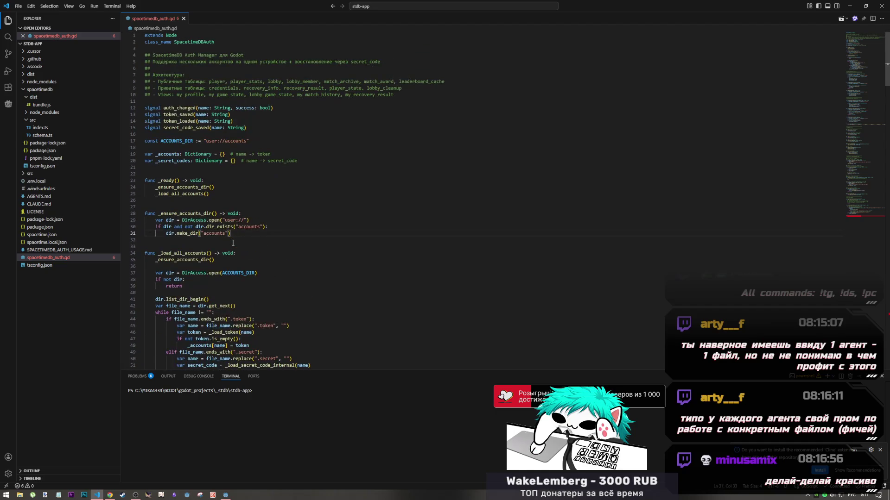
{"action": "left_click", "coordinate": [111, 495]}
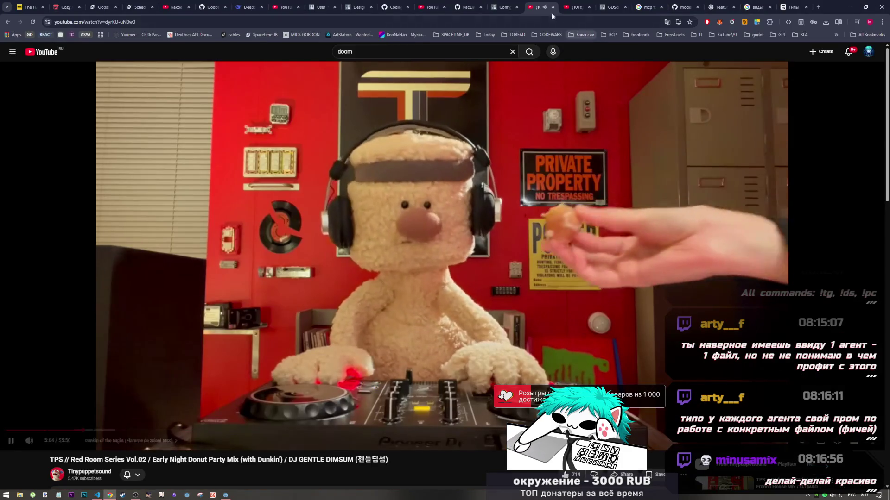
{"action": "key", "text": "alt+Tab"}
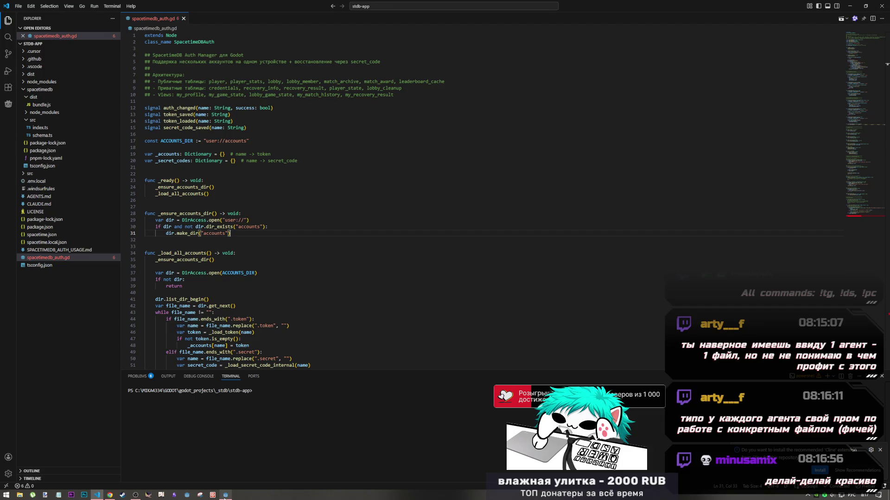
{"action": "left_click", "coordinate": [136, 495]}
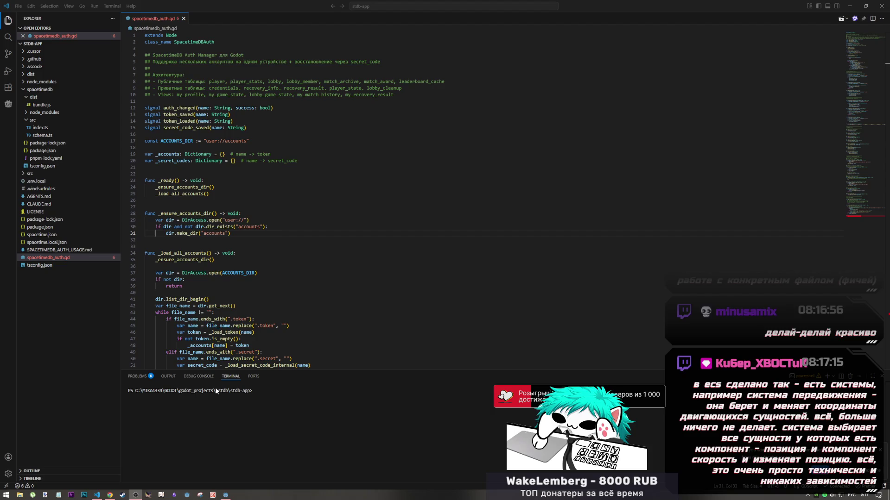
Check the browser video, then return via VS Code to Godot with profiles.gd open.
{"action": "left_click", "coordinate": [110, 495]}
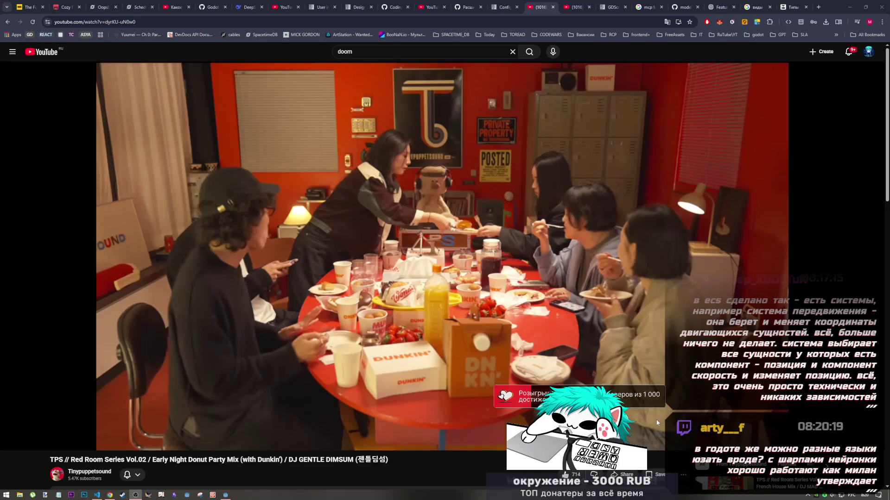
{"action": "left_click", "coordinate": [97, 494]}
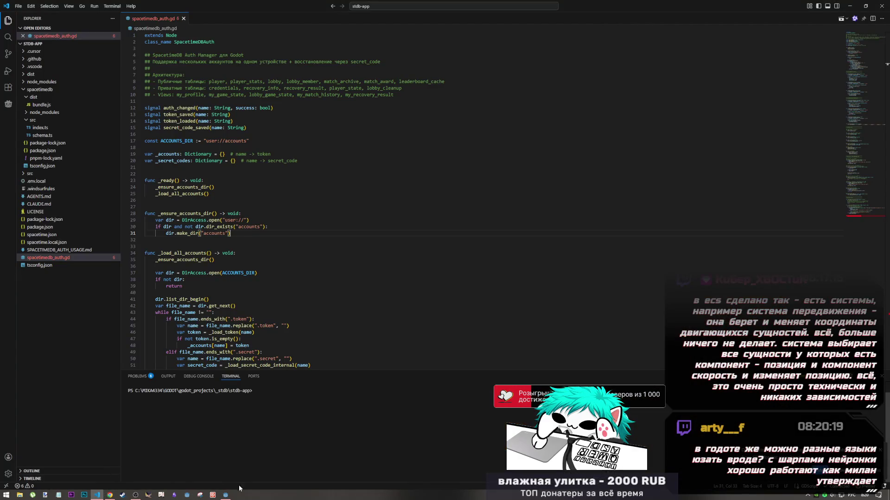
{"action": "left_click", "coordinate": [226, 494]}
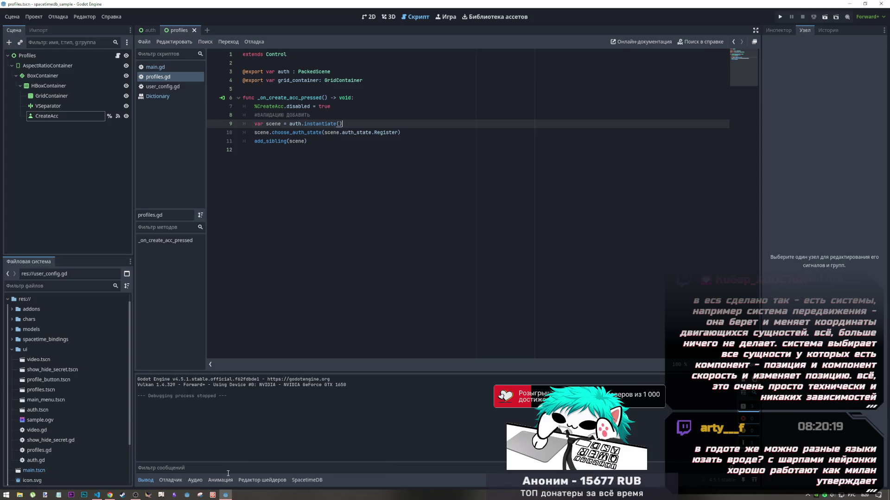
Select the Profiles root node to list its signals, briefly checking VS Code before returning to Godot.
{"action": "left_click", "coordinate": [52, 60]}
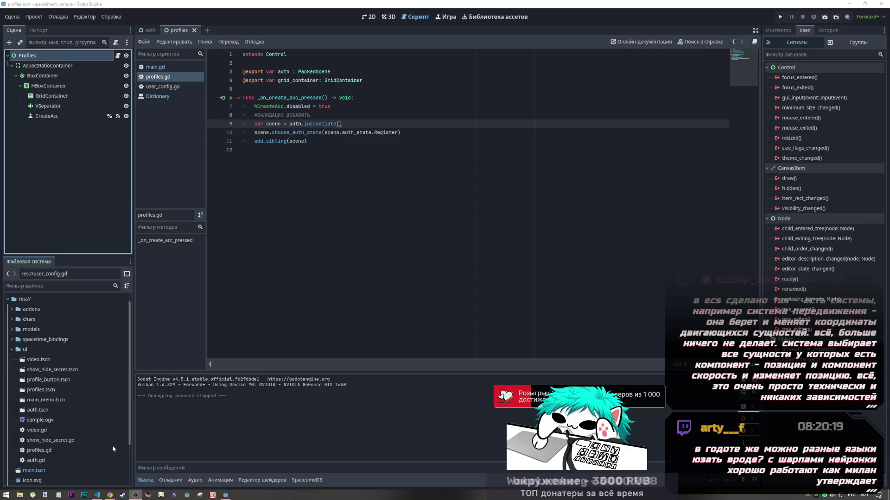
{"action": "left_click", "coordinate": [97, 495]}
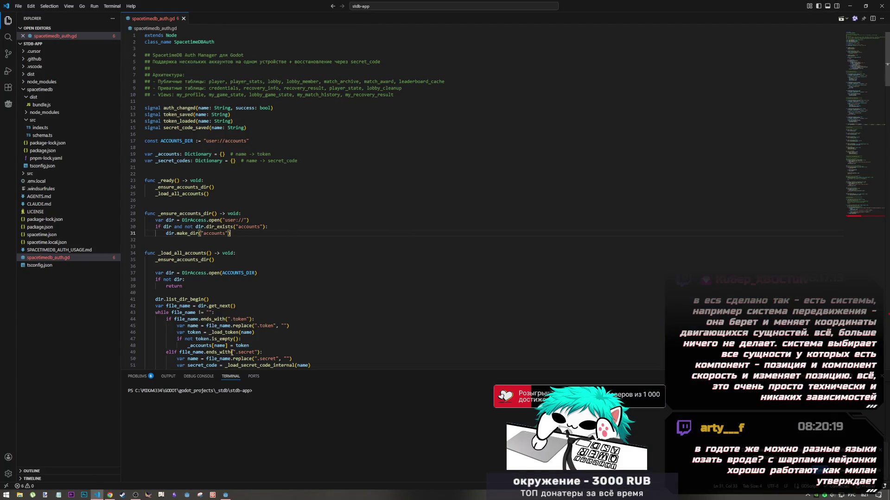
{"action": "left_click", "coordinate": [114, 495]}
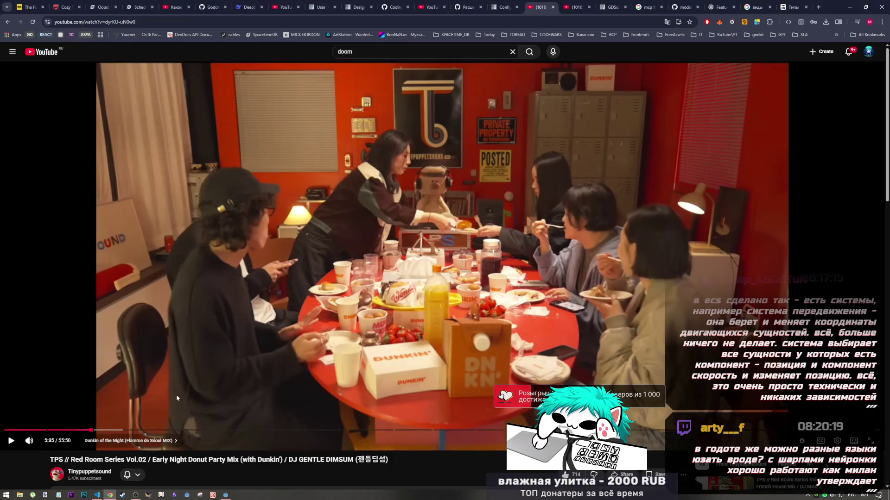
{"action": "left_click", "coordinate": [226, 495]}
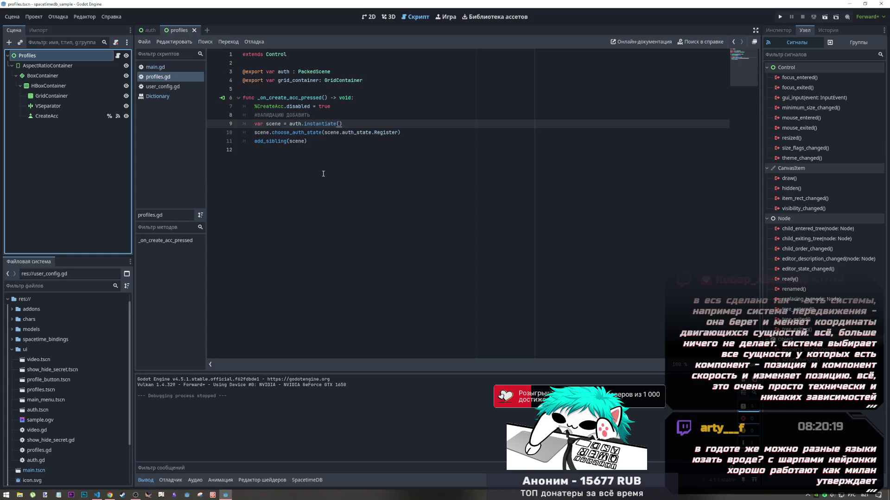
Add func _ready() -> void: at the end of profiles.gd containing var p = get_parent().
{"action": "left_click_drag", "start_coordinate": [293, 80], "coordinate": [255, 71]}
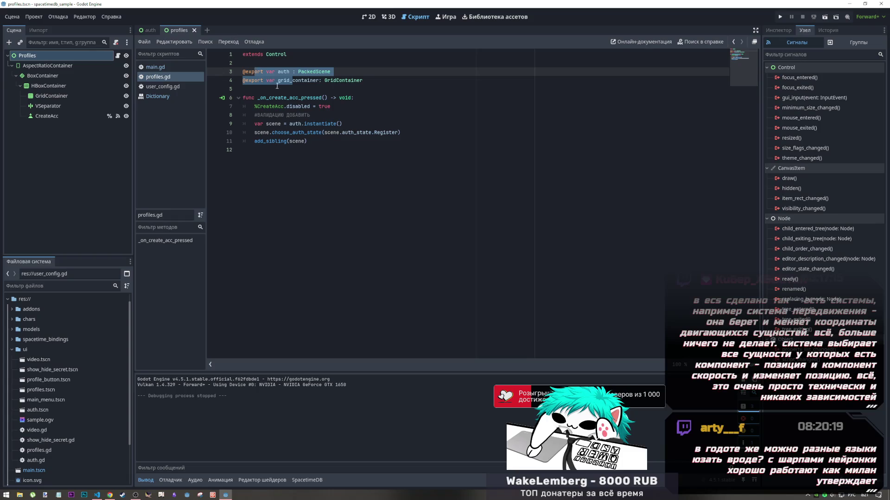
{"action": "left_click", "coordinate": [303, 180]}
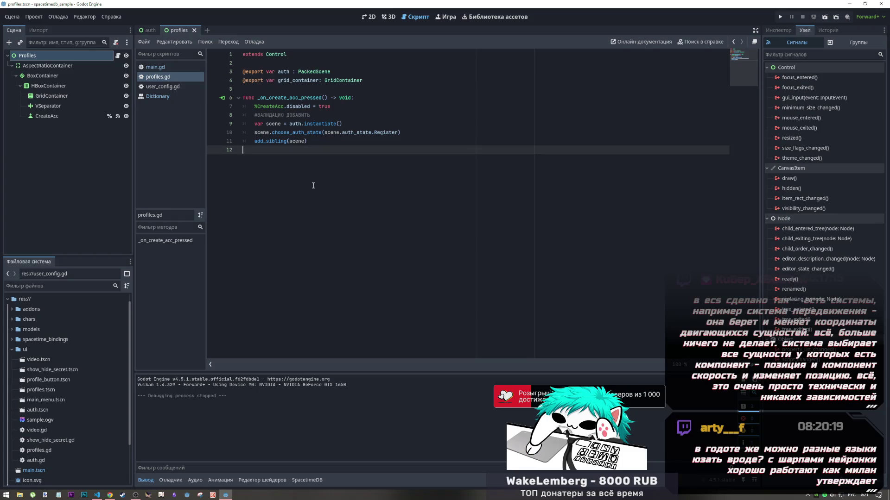
{"action": "key", "text": "Return"}
{"action": "key", "text": "BackSpace"}
{"action": "key", "text": "Return"}
{"action": "type", "text": "ar"}
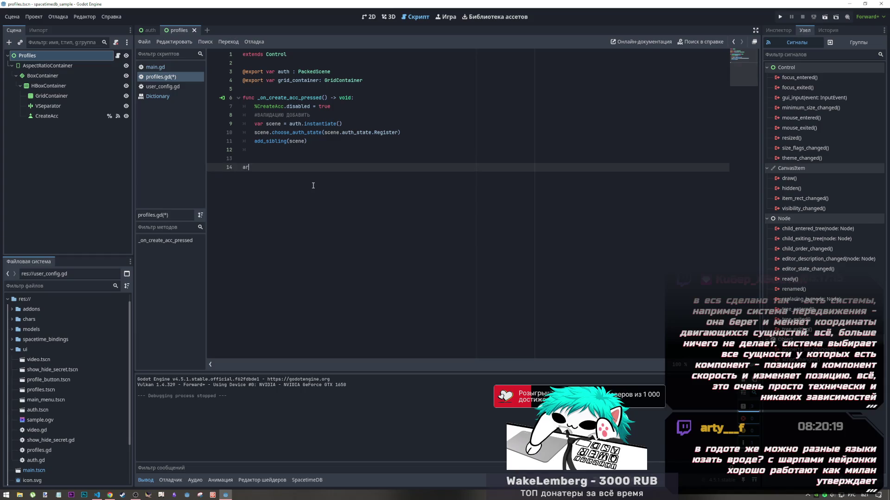
{"action": "key", "text": "BackSpace"}
{"action": "key", "text": "alt+shift"}
{"action": "type", "text": "unc _r"}
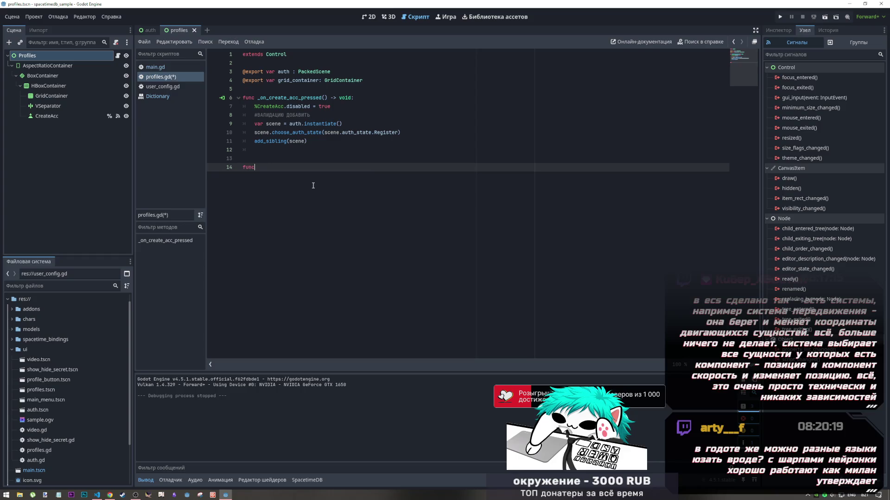
{"action": "type", "text": "ea"}
{"action": "key", "text": "Return"}
{"action": "key", "text": "Return"}
{"action": "type", "text": "get_paren"}
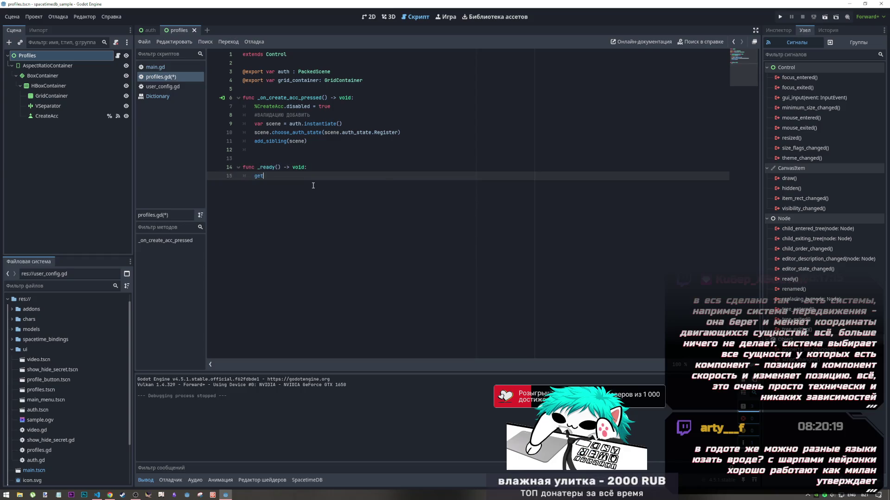
{"action": "type", "text": "t"}
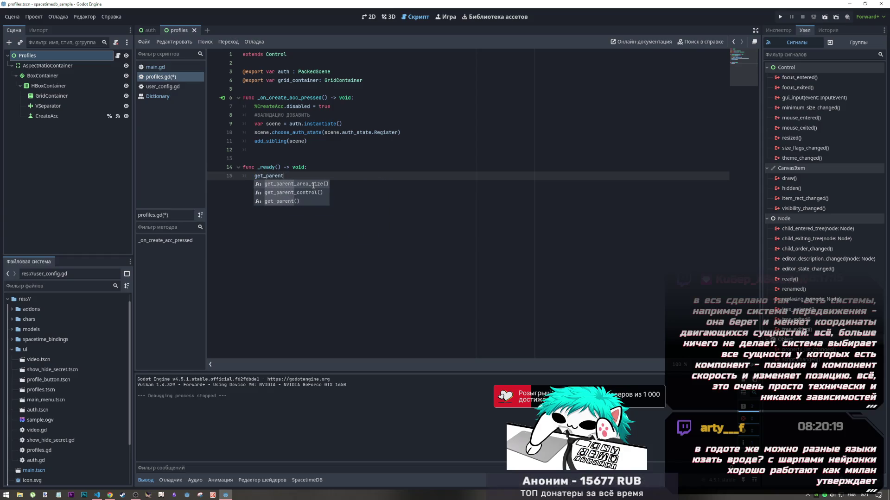
{"action": "type", "text": "("}
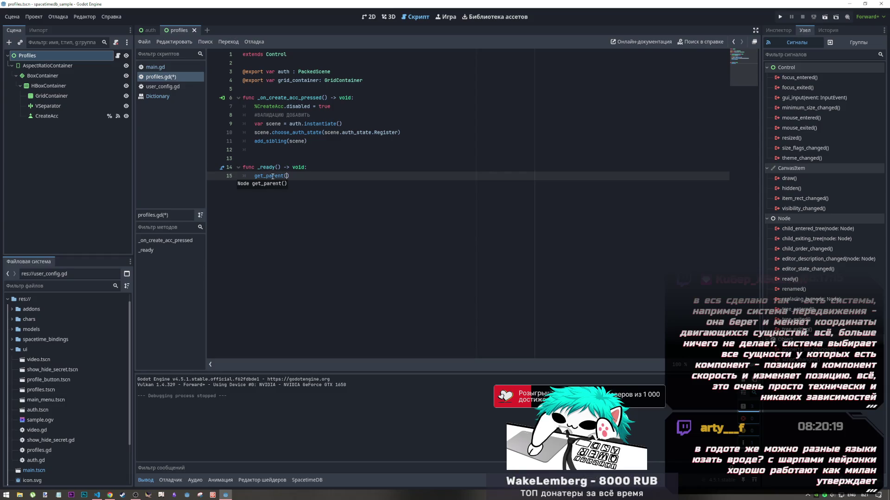
{"action": "key", "text": "Home"}
{"action": "type", "text": "p"}
{"action": "key", "text": "BackSpace"}
{"action": "type", "text": "var p ="}
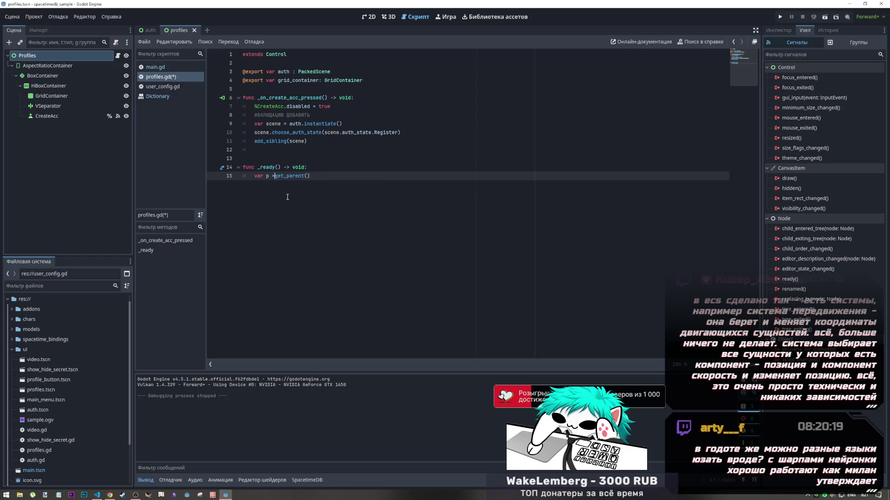
{"action": "key", "text": "End"}
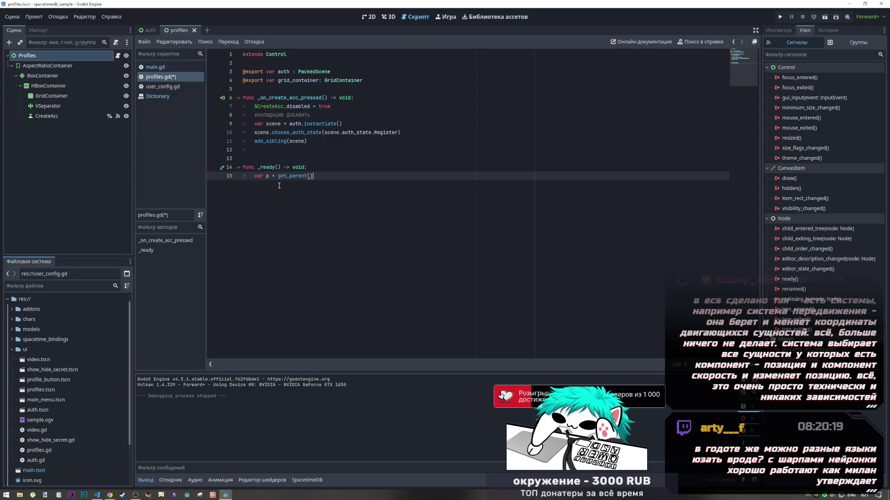
Add p.position = Vector3(1,2,3) as the next line inside _ready.
{"action": "key", "text": "Return"}
{"action": "type", "text": "p."}
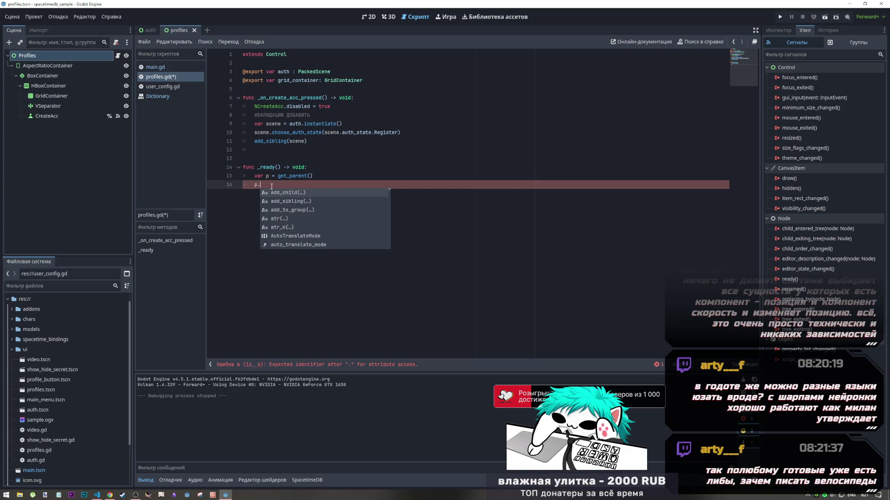
{"action": "key", "text": "Escape"}
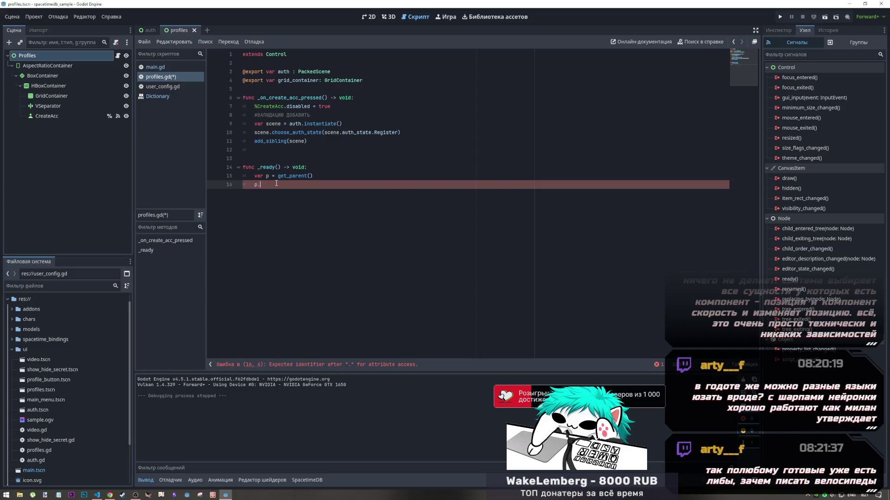
{"action": "type", "text": "posi"}
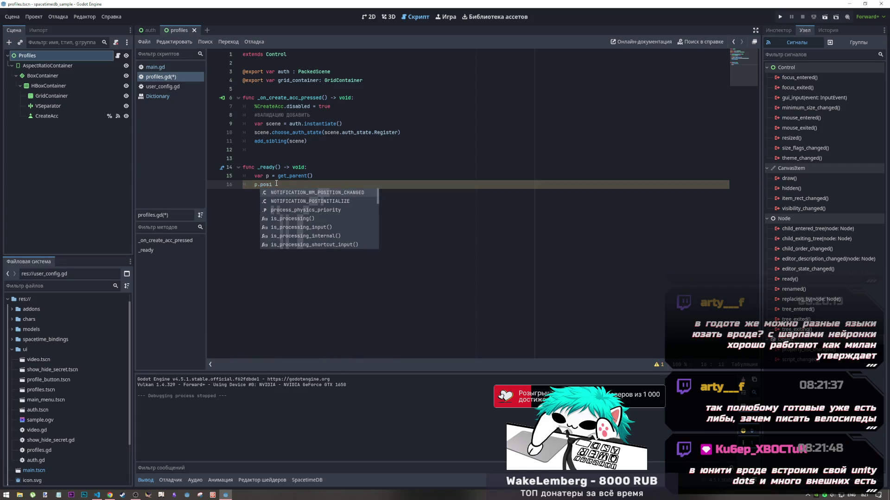
{"action": "type", "text": "tion"}
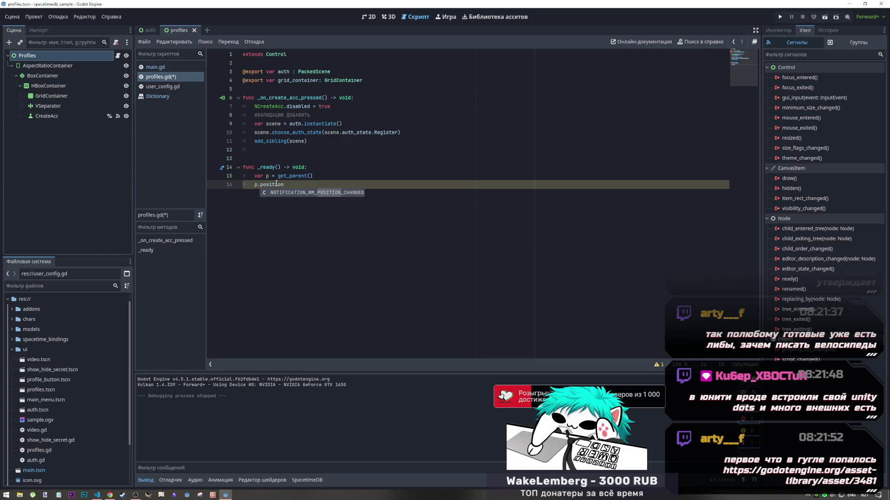
{"action": "type", "text": " ="}
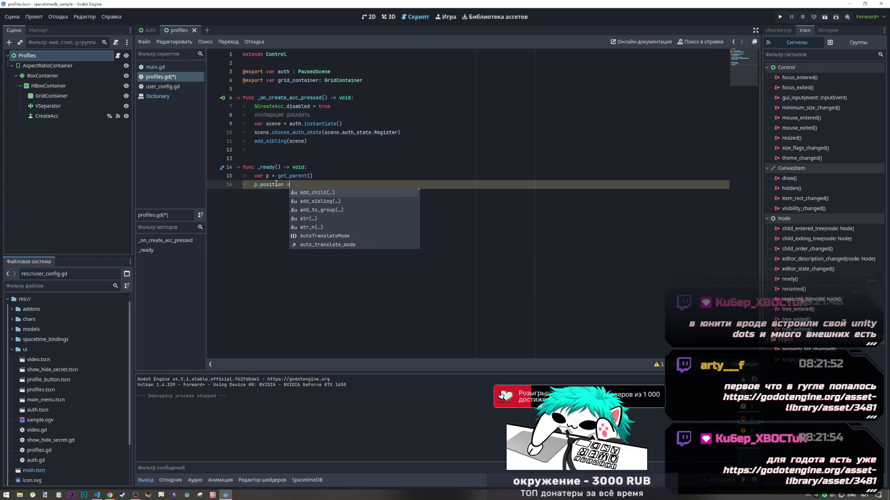
{"action": "key", "text": "Escape"}
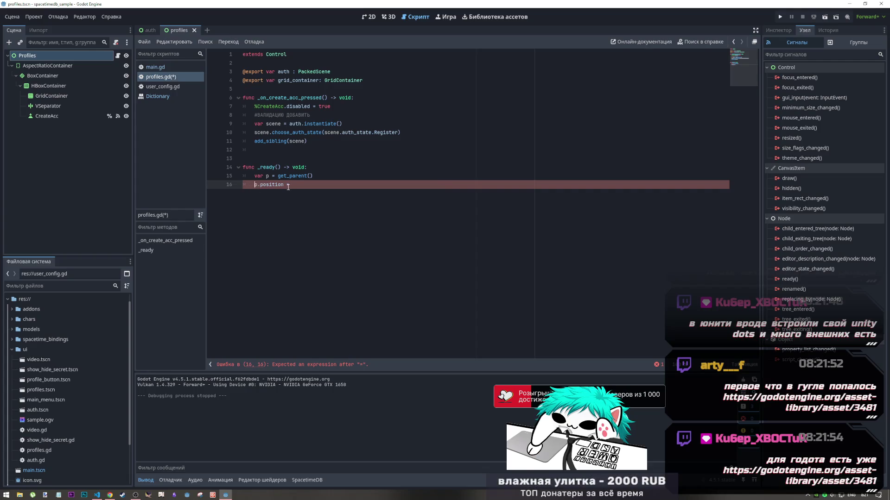
{"action": "key", "text": "ctrl+space"}
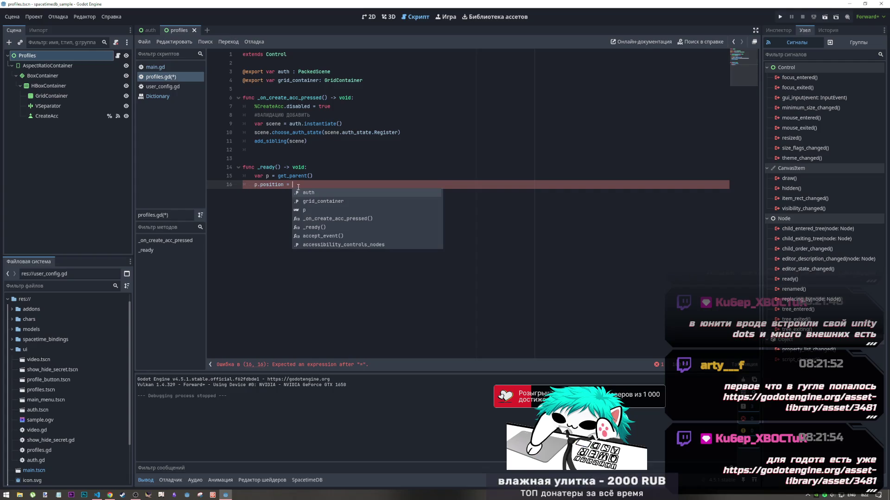
{"action": "type", "text": "Vector3"}
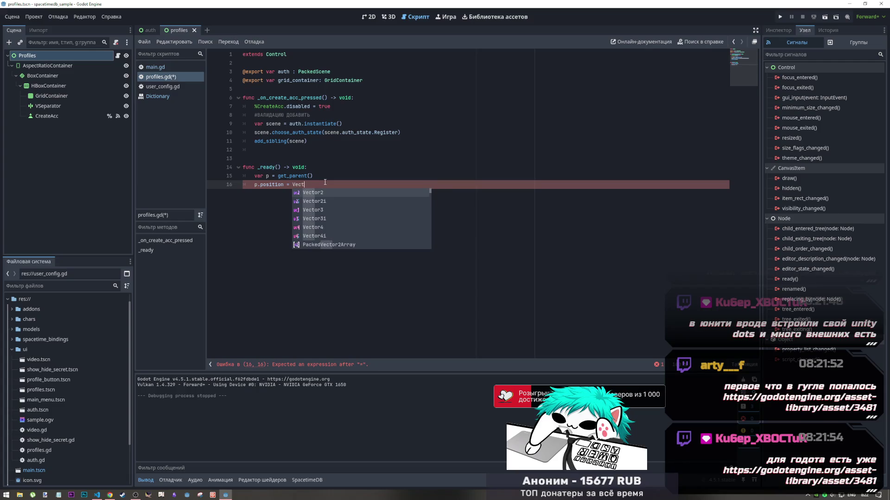
{"action": "type", "text": "(1"}
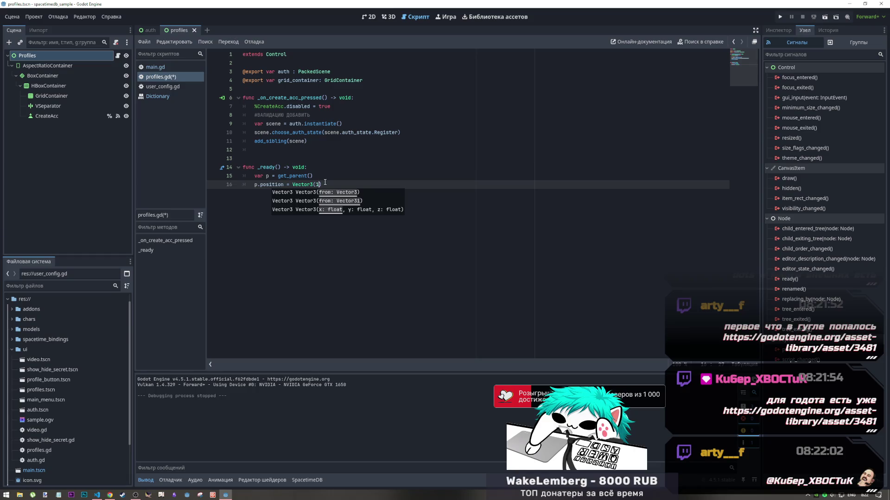
{"action": "type", "text": ",2,3"}
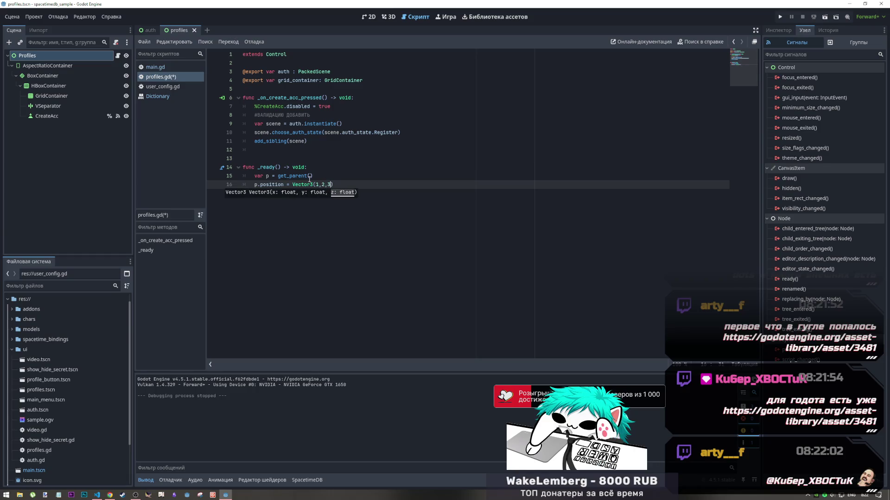
{"action": "left_click", "coordinate": [326, 180]}
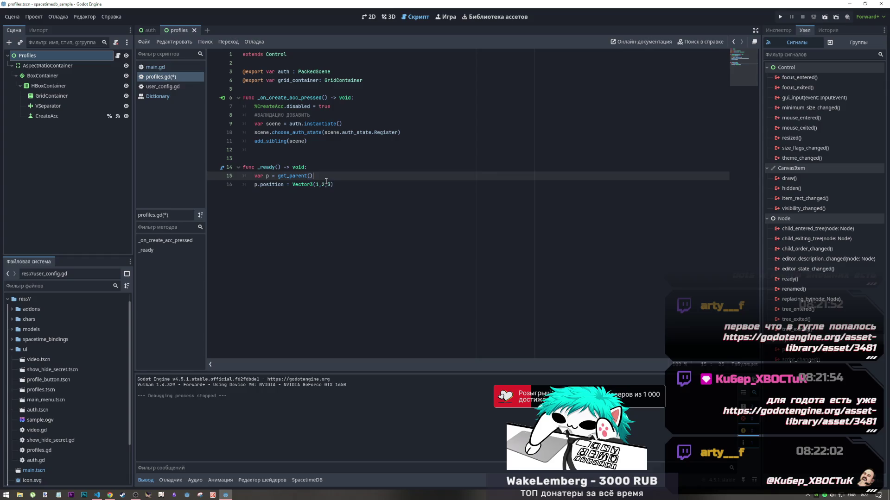
Insert the condition if p.has_method("set_position"): above the position assignment.
{"action": "key", "text": "Return"}
{"action": "type", "text": "p"}
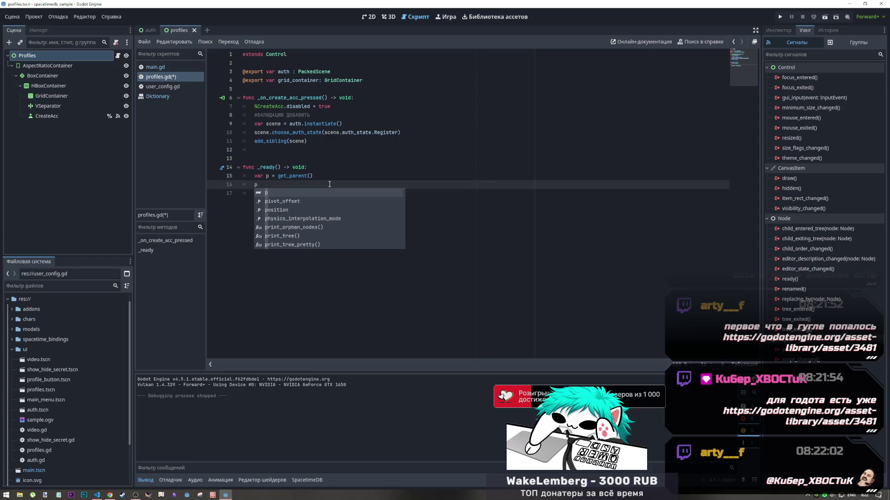
{"action": "key", "text": "BackSpace"}
{"action": "type", "text": "if opp"}
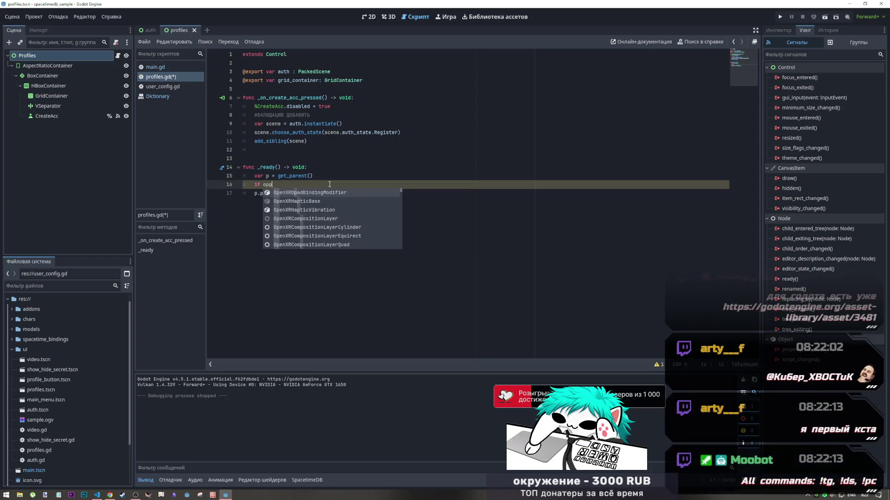
{"action": "key", "text": "BackSpace"}
{"action": "key", "text": "BackSpace"}
{"action": "key", "text": "BackSpace"}
{"action": "type", "text": "p hgas"}
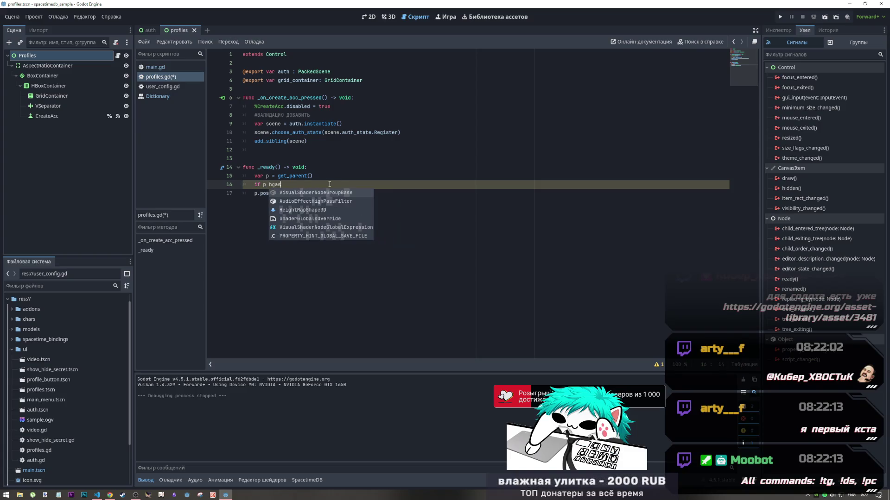
{"action": "key", "text": "BackSpace"}
{"action": "key", "text": "BackSpace"}
{"action": "key", "text": "BackSpace"}
{"action": "type", "text": "as"}
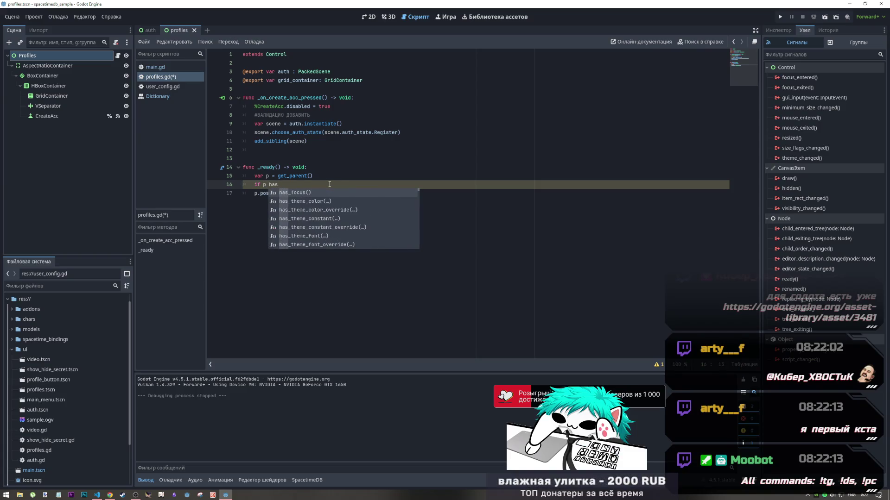
{"action": "type", "text": "_method("}
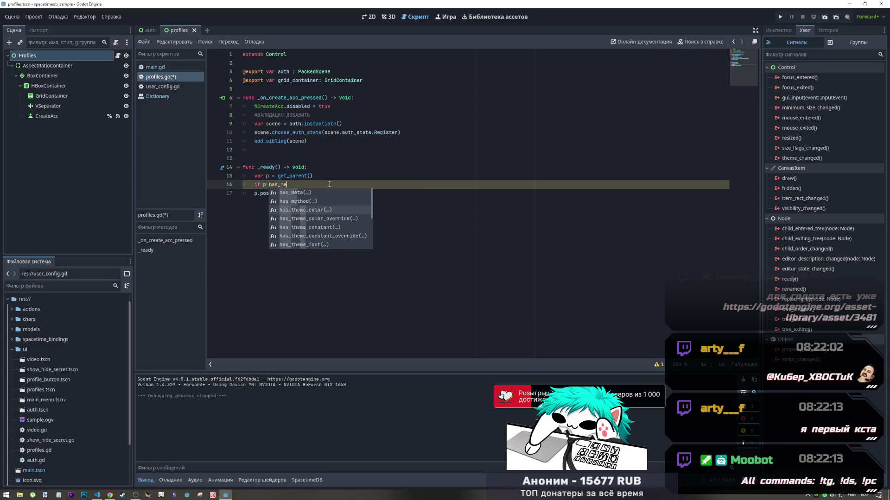
{"action": "key", "text": "Return"}
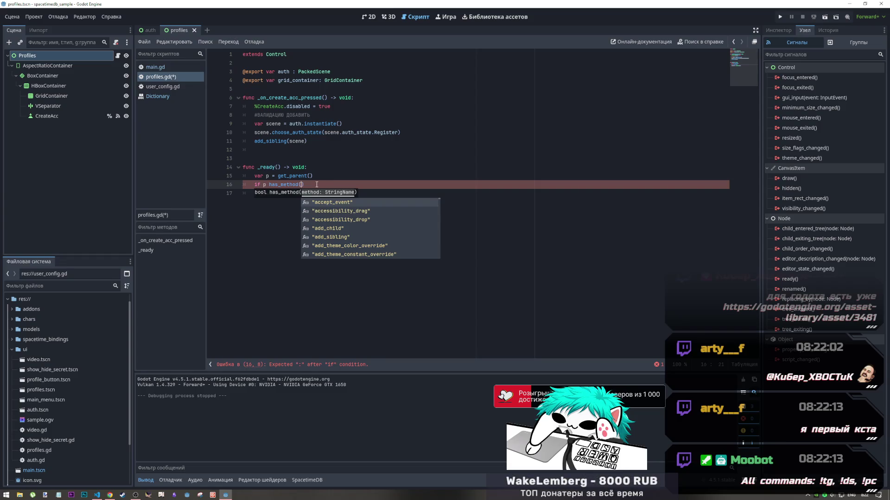
{"action": "key", "text": "Escape"}
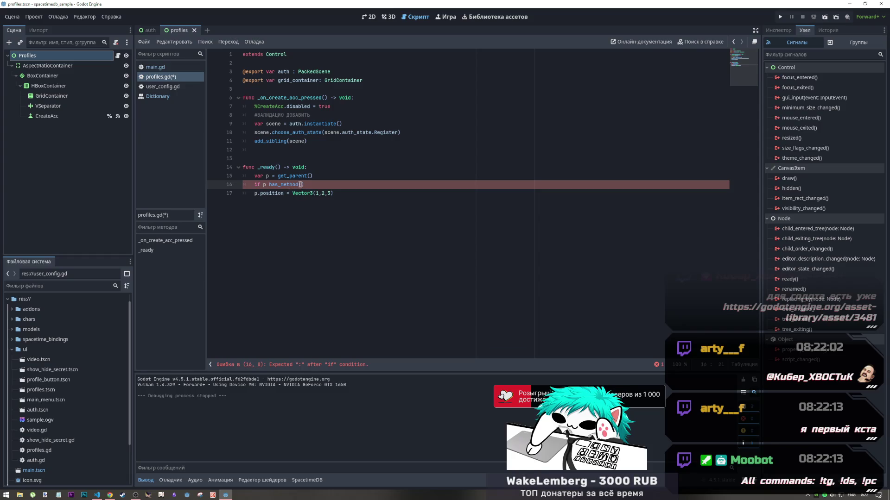
{"action": "mouse_move", "coordinate": [294, 185]}
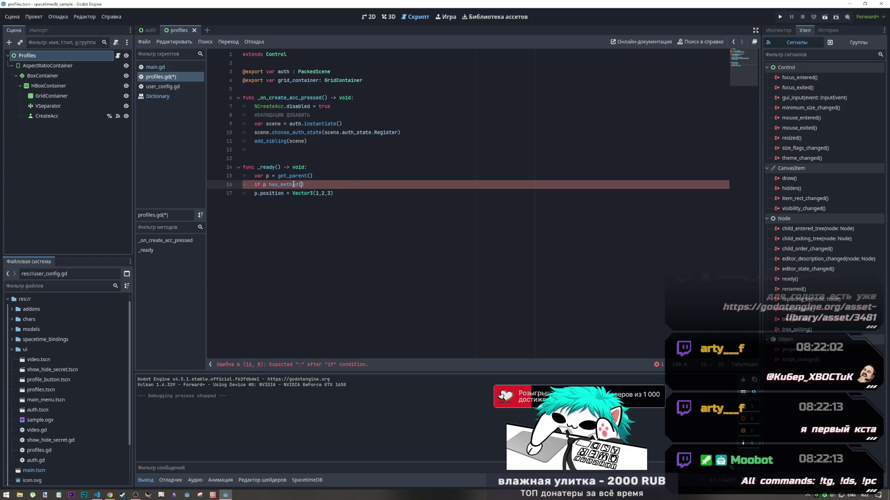
{"action": "type", "text": "\""}
{"action": "type", "text": "["}
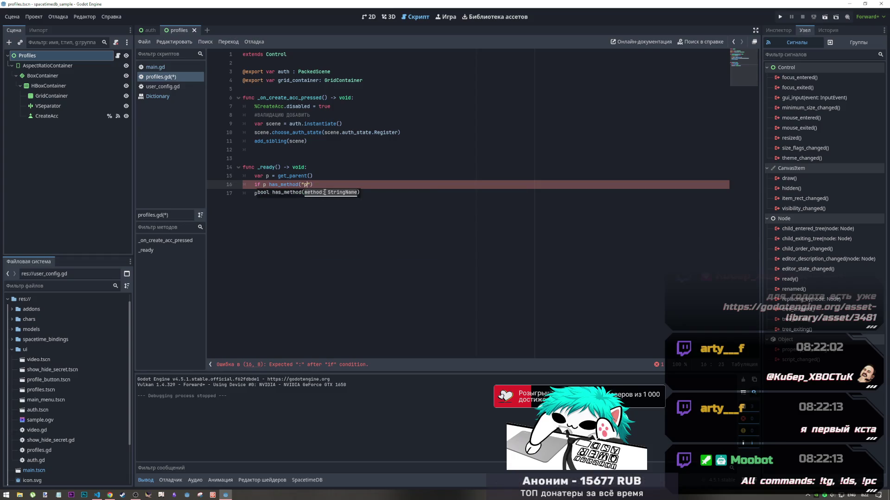
{"action": "key", "text": "BackSpace"}
{"action": "type", "text": "pis"}
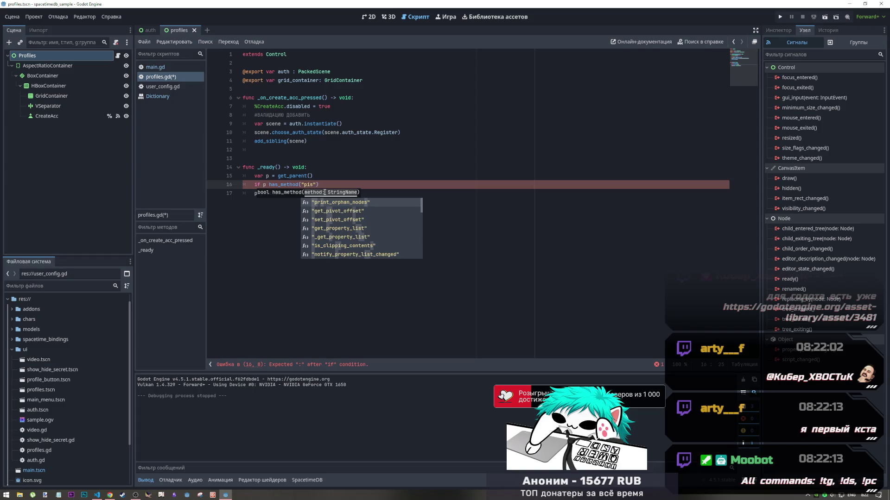
{"action": "type", "text": "tion"}
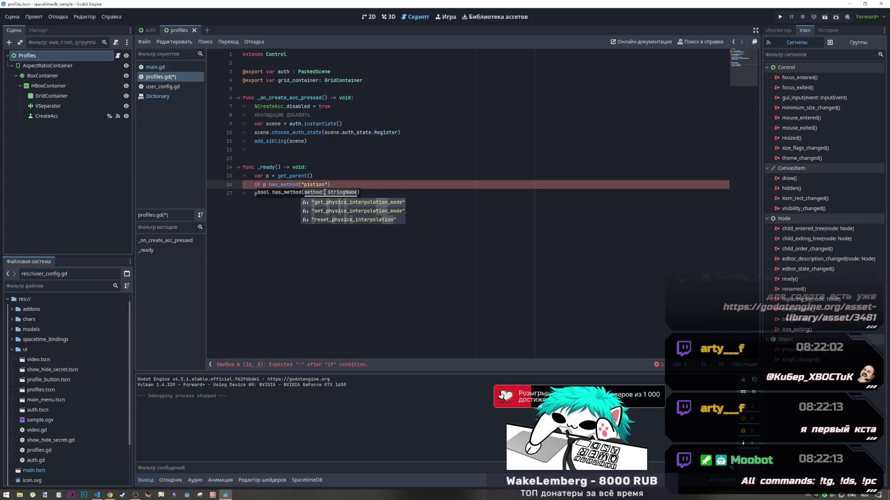
{"action": "key", "text": "BackSpace"}
{"action": "key", "text": "BackSpace"}
{"action": "key", "text": "BackSpace"}
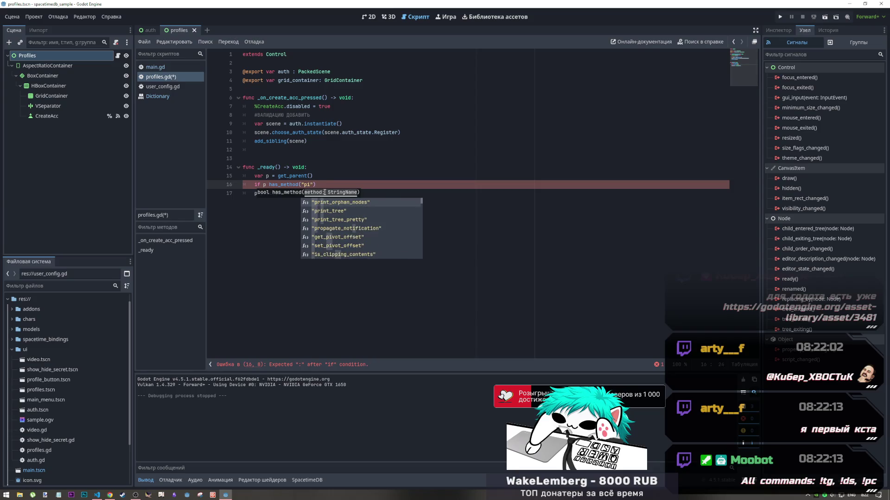
{"action": "type", "text": "os"}
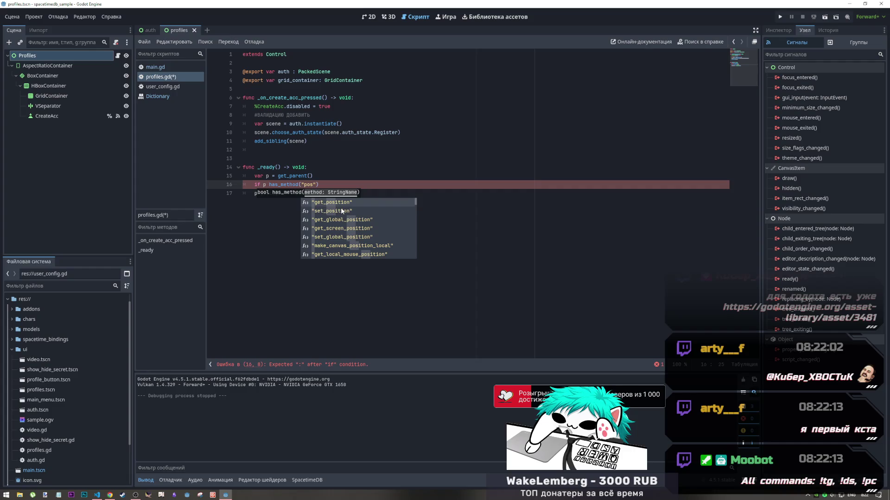
{"action": "double_click", "coordinate": [342, 211]}
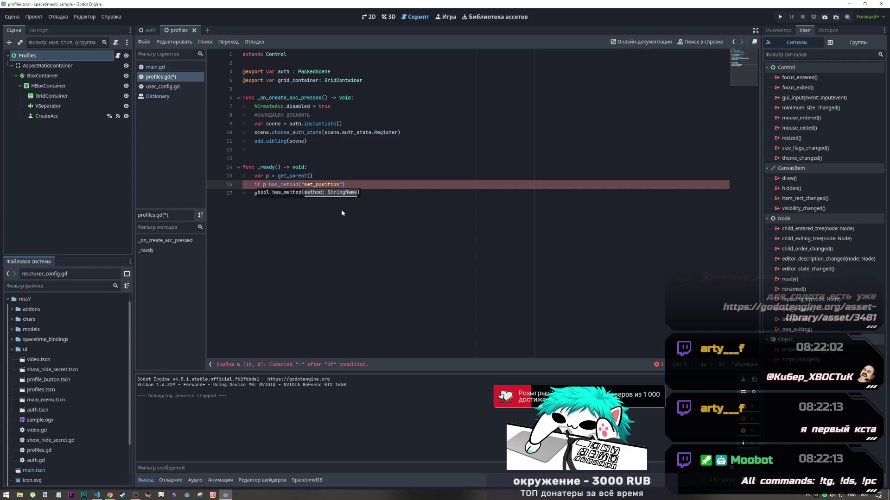
{"action": "key", "text": "End"}
{"action": "type", "text": ":"}
Indent p.position under the if and correct the call to p.has_method.
{"action": "left_click_drag", "start_coordinate": [343, 194], "coordinate": [254, 193]}
{"action": "key", "text": "Tab"}
{"action": "left_click", "coordinate": [265, 184]}
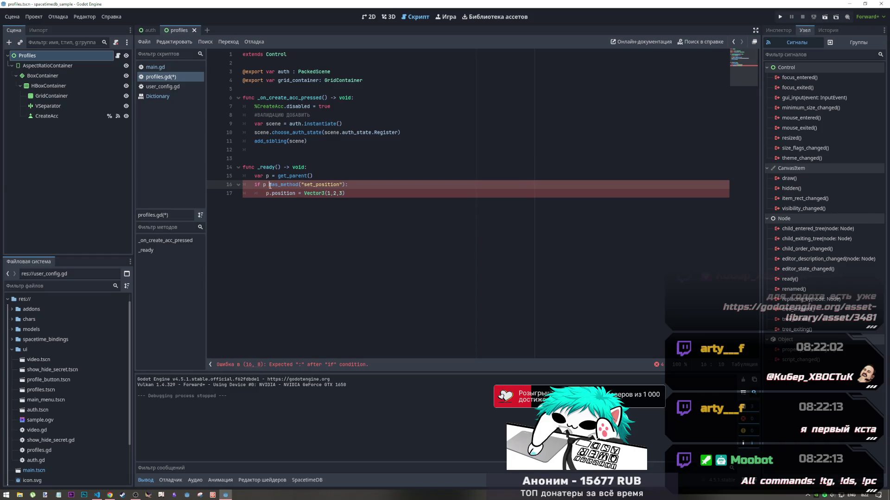
{"action": "key", "text": "Delete"}
{"action": "type", "text": "."}
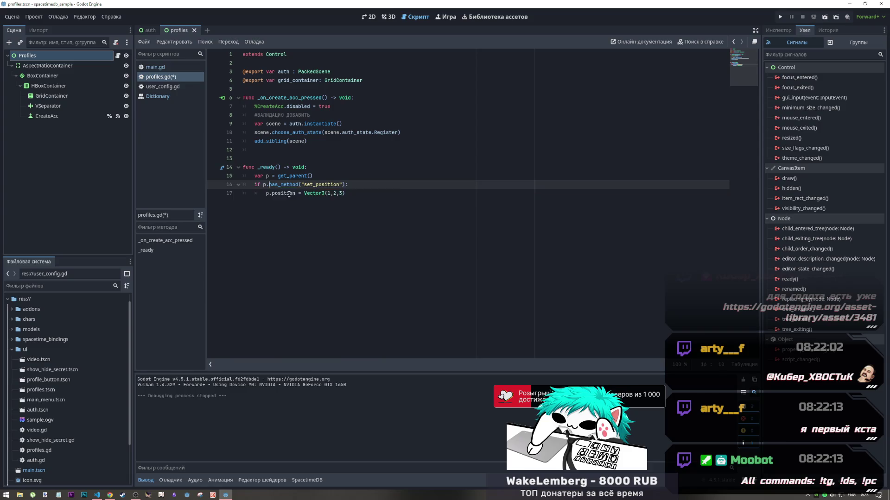
{"action": "key", "text": "End"}
{"action": "key", "text": "alt+Tab"}
{"action": "key", "text": "alt+Tab"}
{"action": "key", "text": "alt+Tab"}
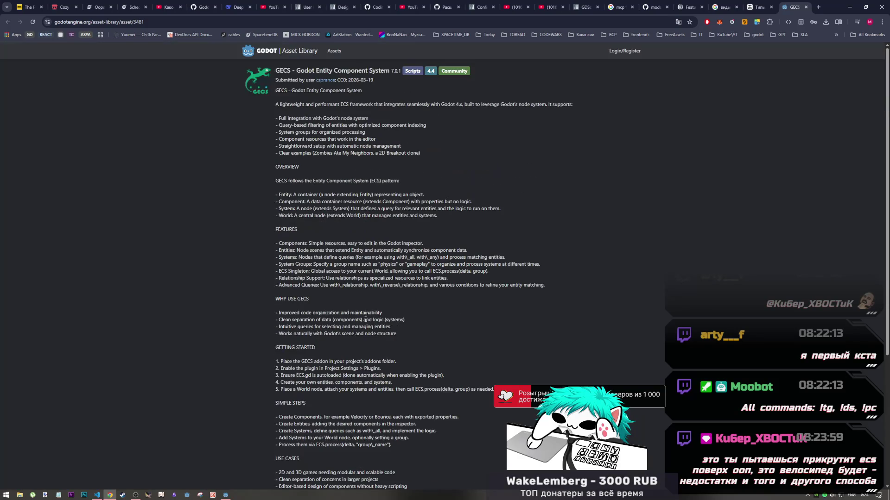
Scroll the GECS 7.0.1 page and highlight its Entity and Component definitions.
{"action": "scroll", "coordinate": [364, 319], "scroll_direction": "down", "scroll_amount": 5}
{"action": "scroll", "coordinate": [365, 314], "scroll_direction": "up", "scroll_amount": 5}
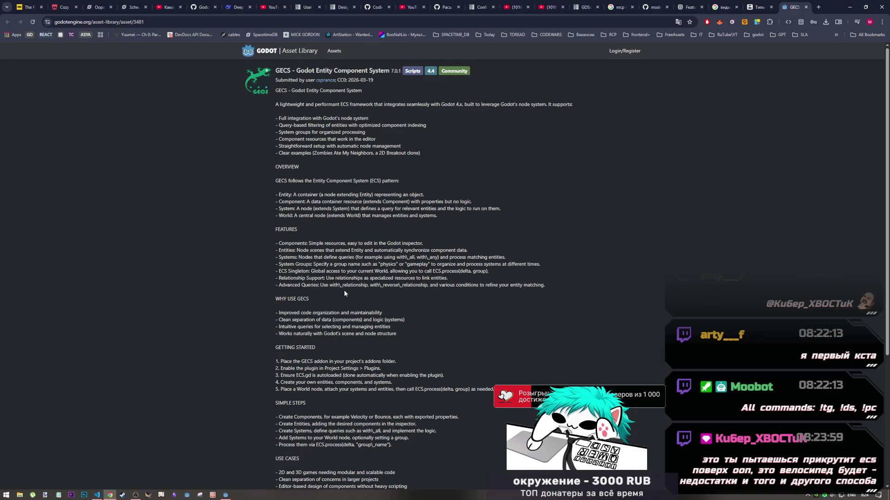
{"action": "scroll", "coordinate": [349, 288], "scroll_direction": "down", "scroll_amount": 5}
{"action": "scroll", "coordinate": [350, 296], "scroll_direction": "up", "scroll_amount": 5}
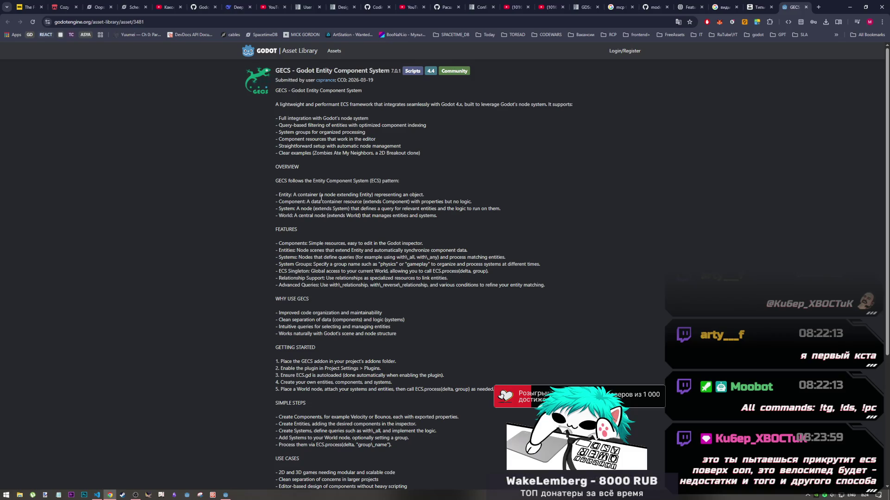
{"action": "left_click_drag", "start_coordinate": [293, 195], "coordinate": [423, 195]}
{"action": "left_click_drag", "start_coordinate": [306, 202], "coordinate": [342, 202]}
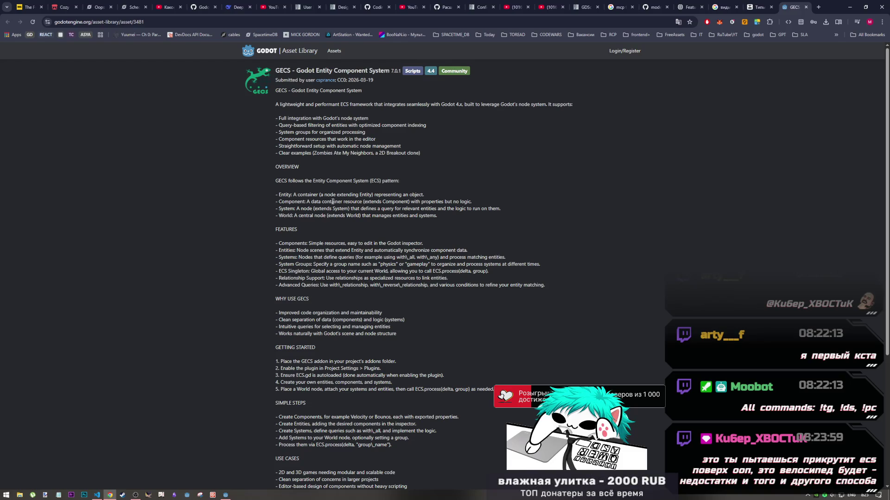
{"action": "scroll", "coordinate": [306, 207], "scroll_direction": "down", "scroll_amount": 3}
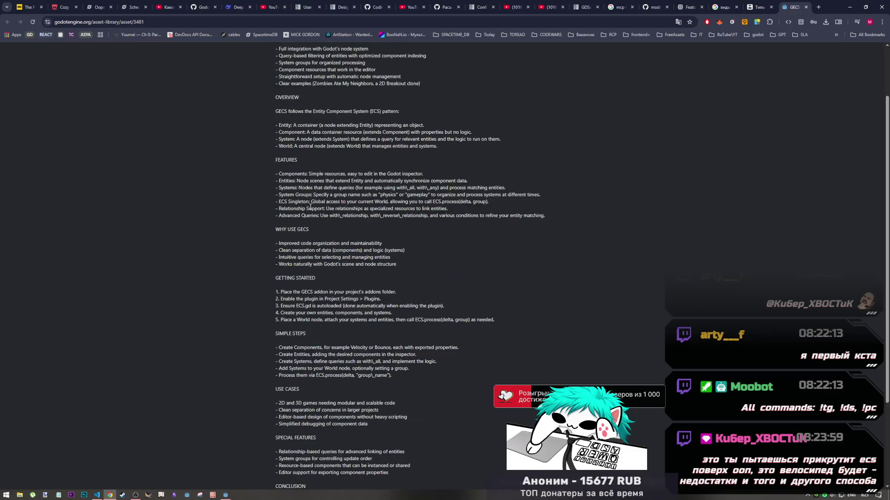
Scroll through the GECS description, selecting and then deselecting its text.
{"action": "scroll", "coordinate": [306, 208], "scroll_direction": "up", "scroll_amount": 3}
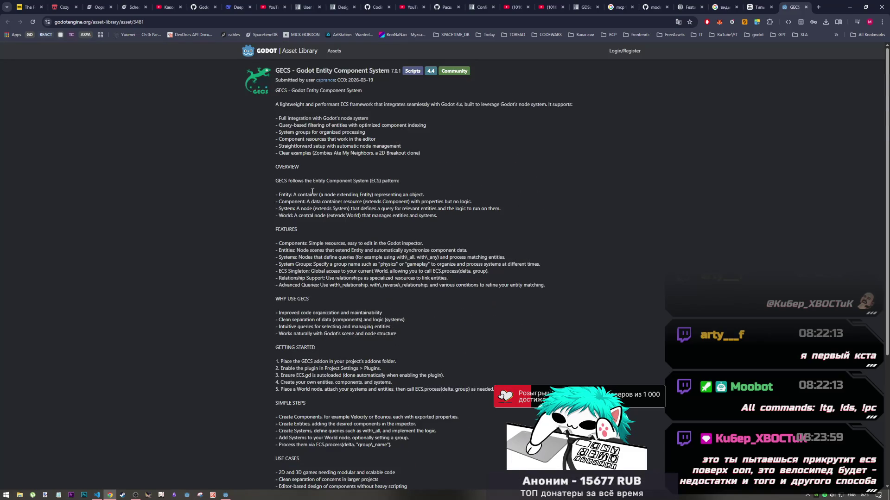
{"action": "mouse_move", "coordinate": [276, 105]}
{"action": "left_mouse_down"}
{"action": "mouse_move", "coordinate": [454, 254]}
{"action": "mouse_move", "coordinate": [477, 351]}
{"action": "mouse_move", "coordinate": [463, 398]}
{"action": "mouse_move", "coordinate": [329, 213]}
{"action": "mouse_move", "coordinate": [325, 224]}
{"action": "mouse_move", "coordinate": [277, 126]}
{"action": "left_mouse_up"}
{"action": "scroll", "coordinate": [454, 254], "scroll_direction": "down", "scroll_amount": 4}
{"action": "left_click", "coordinate": [470, 383]}
{"action": "scroll", "coordinate": [329, 213], "scroll_direction": "up", "scroll_amount": 4}
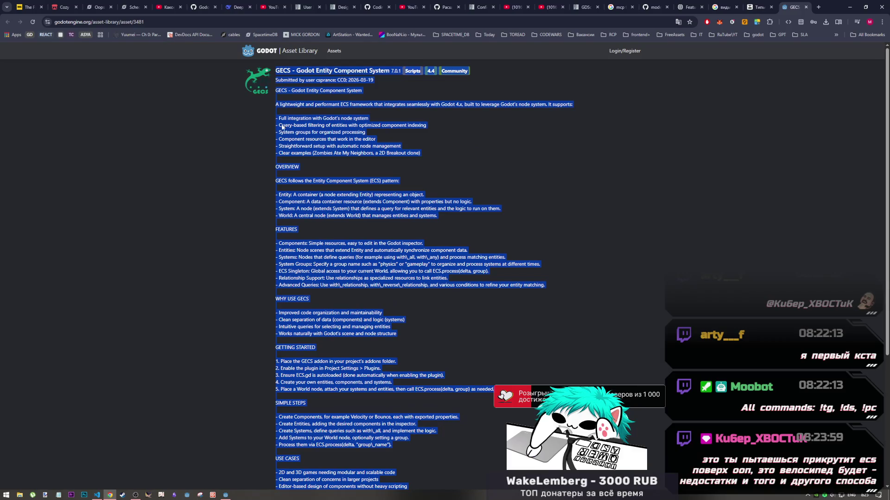
{"action": "left_click", "coordinate": [310, 118]}
{"action": "scroll", "coordinate": [310, 119], "scroll_direction": "down", "scroll_amount": 5}
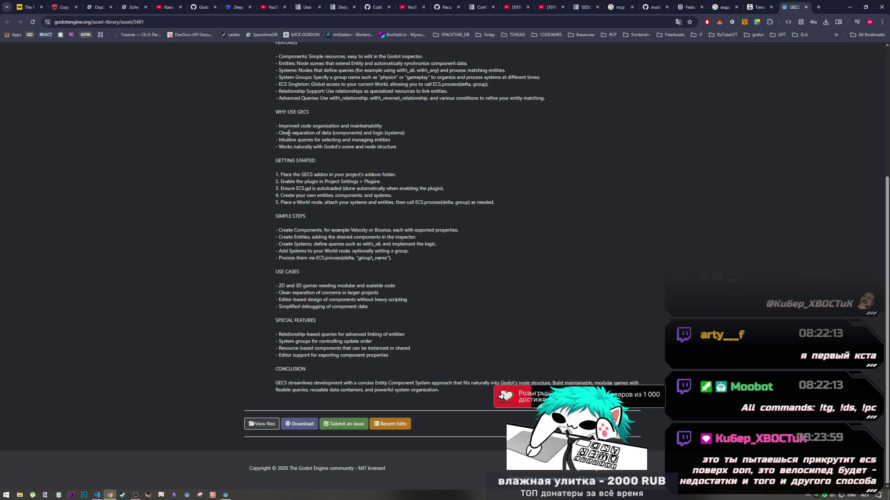
{"action": "scroll", "coordinate": [349, 183], "scroll_direction": "up", "scroll_amount": 2}
{"action": "scroll", "coordinate": [349, 183], "scroll_direction": "up", "scroll_amount": 2}
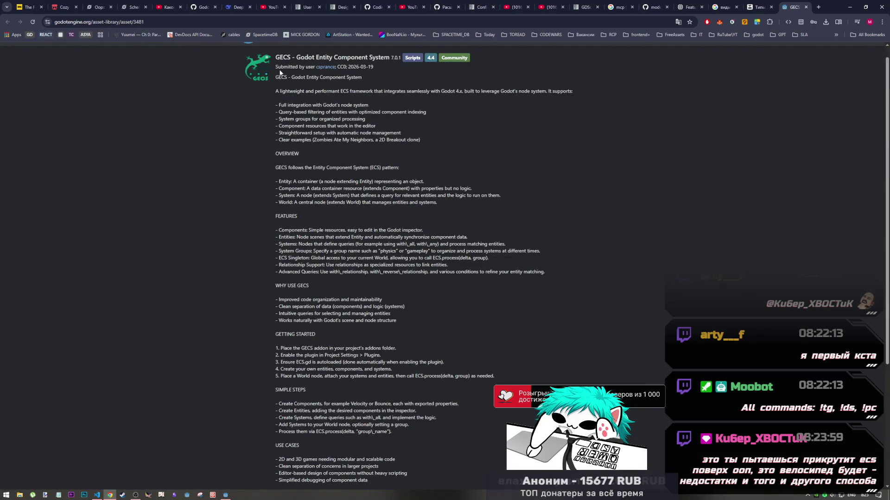
{"action": "mouse_move", "coordinate": [276, 59]}
{"action": "left_mouse_down"}
{"action": "mouse_move", "coordinate": [436, 195]}
{"action": "mouse_move", "coordinate": [452, 241]}
{"action": "mouse_move", "coordinate": [651, 408]}
{"action": "left_mouse_up"}
{"action": "left_click", "coordinate": [651, 407]}
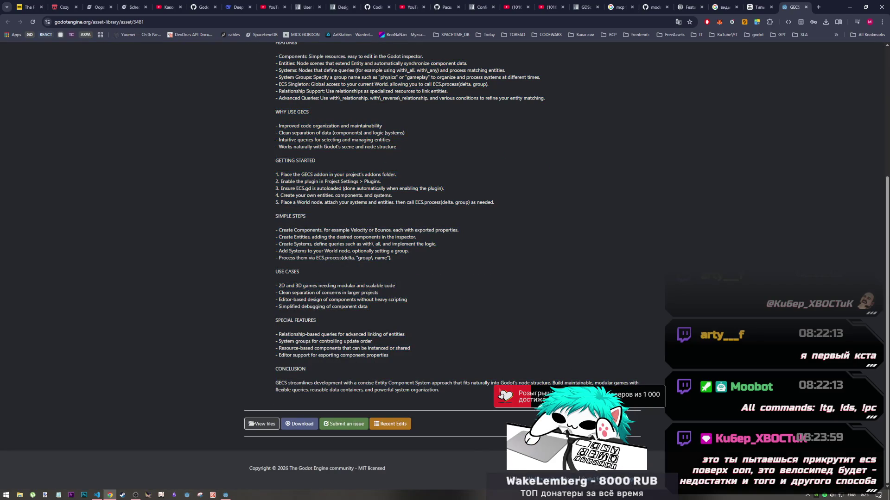
Cycle through VS Code and the browser, ending in the Godot editor on profiles.gd.
{"action": "left_click", "coordinate": [135, 495]}
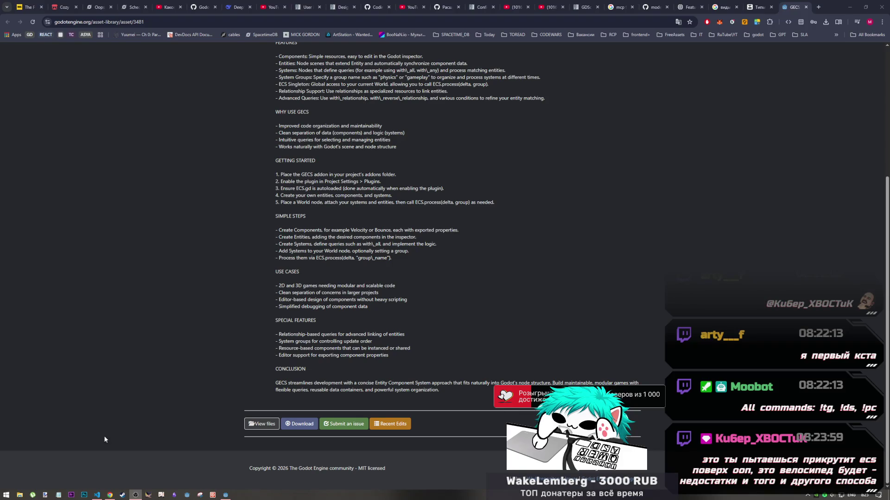
{"action": "left_click", "coordinate": [97, 495]}
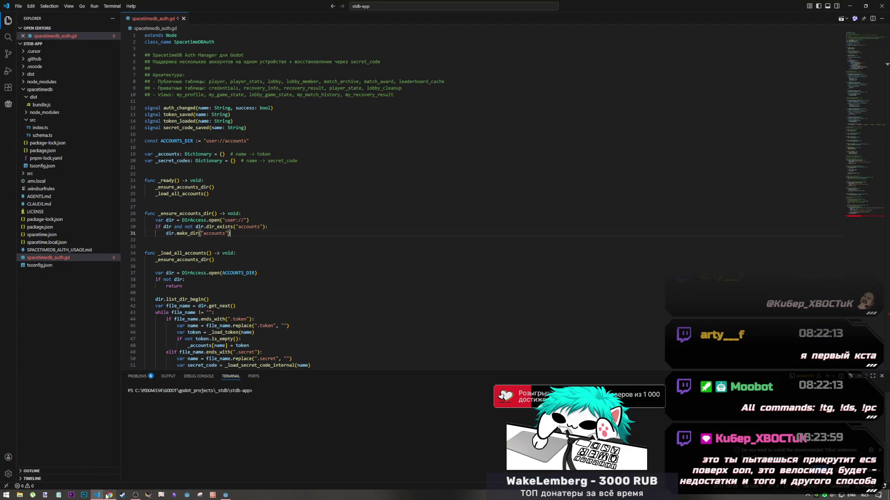
{"action": "left_click", "coordinate": [109, 494]}
{"action": "left_click", "coordinate": [225, 495]}
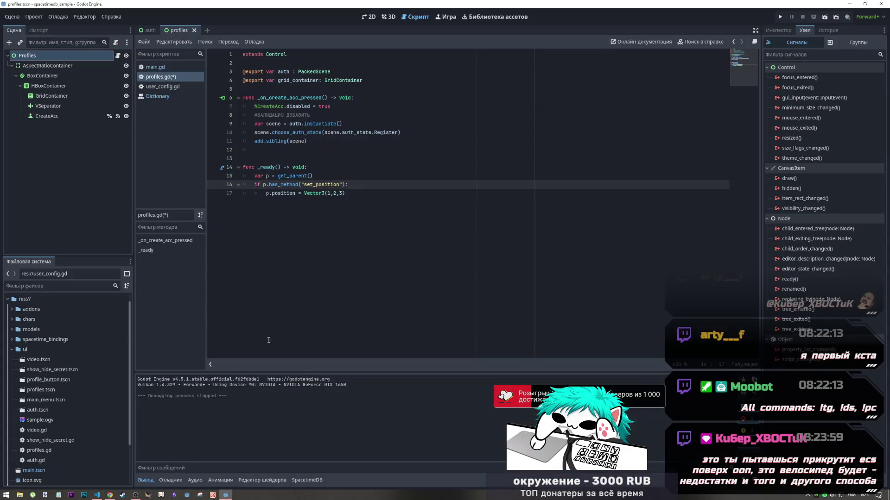
{"action": "left_click", "coordinate": [400, 192]}
{"action": "key", "text": "shift+Up"}
{"action": "key", "text": "shift+Up"}
{"action": "key", "text": "shift+Up"}
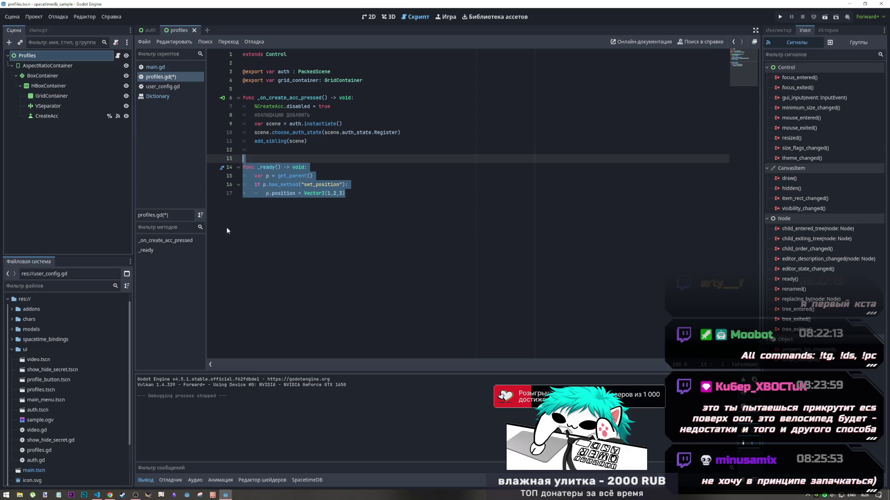
{"action": "key", "text": "Right"}
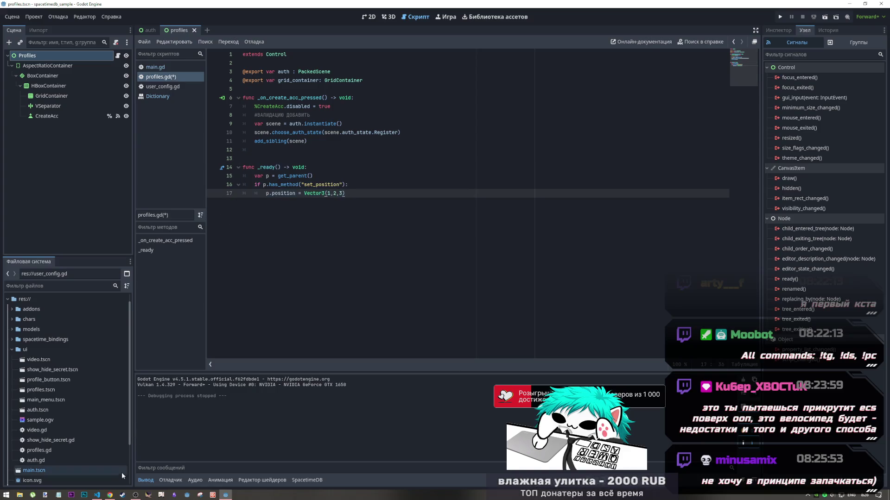
{"action": "left_click", "coordinate": [110, 495]}
{"action": "left_click", "coordinate": [825, 6]}
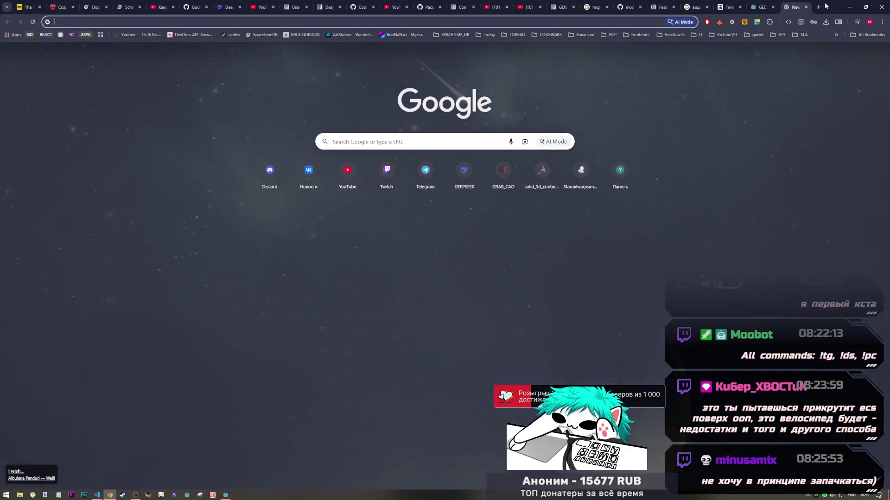
Search 'entity translate' and highlight its Russian translations сущность and объект.
{"action": "type", "text": "entity"}
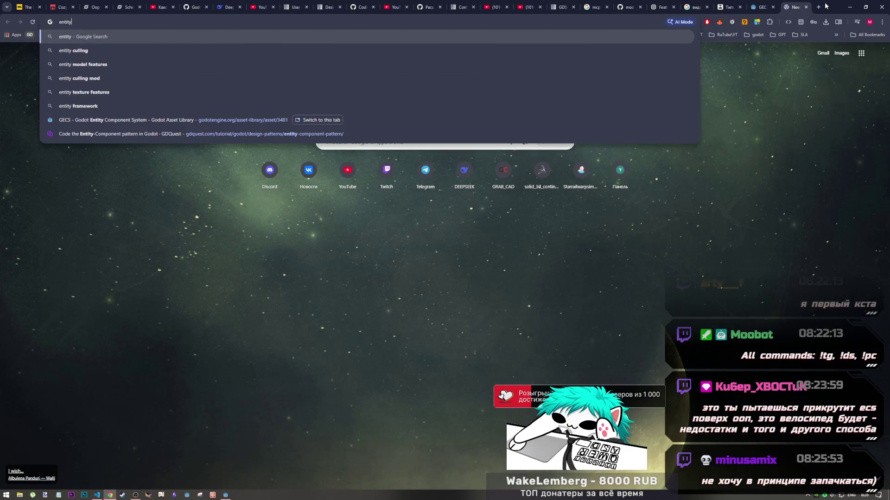
{"action": "type", "text": " t"}
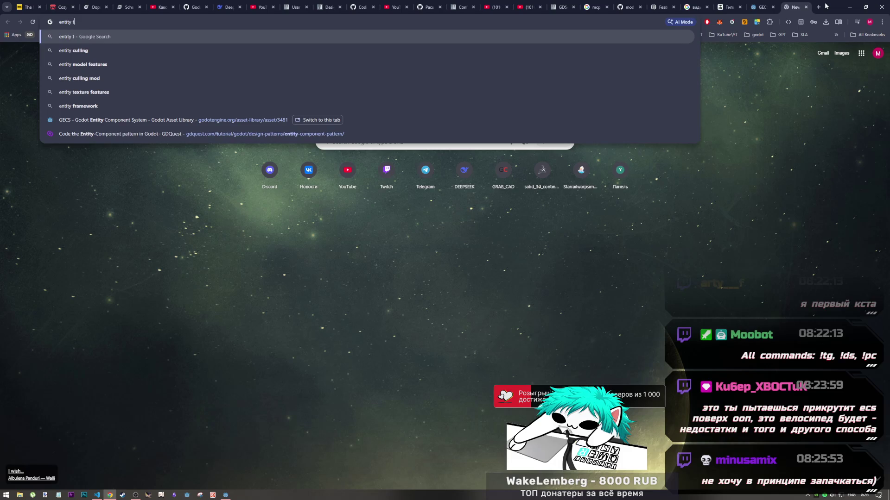
{"action": "type", "text": "ranslate"}
{"action": "key", "text": "Return"}
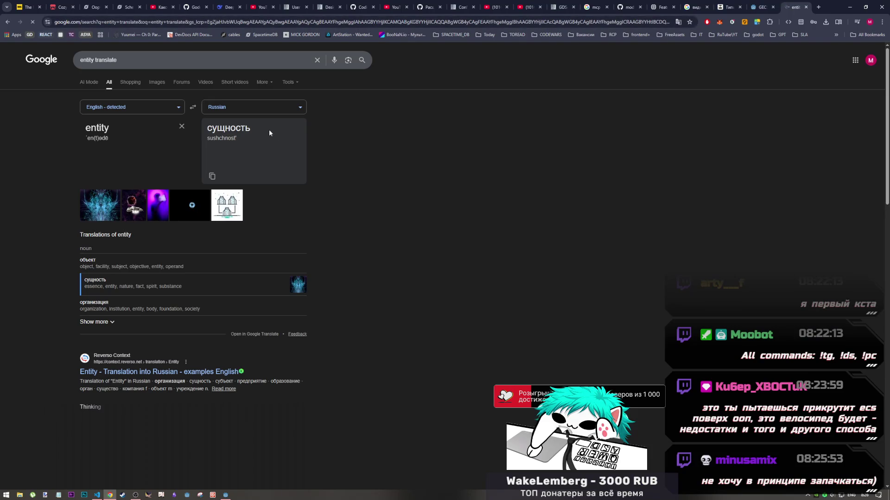
{"action": "left_click_drag", "start_coordinate": [269, 133], "coordinate": [199, 120]}
{"action": "mouse_move", "coordinate": [96, 251]}
{"action": "left_mouse_down"}
{"action": "mouse_move", "coordinate": [95, 259]}
{"action": "mouse_move", "coordinate": [414, 272]}
{"action": "left_mouse_up"}
{"action": "left_click", "coordinate": [412, 268]}
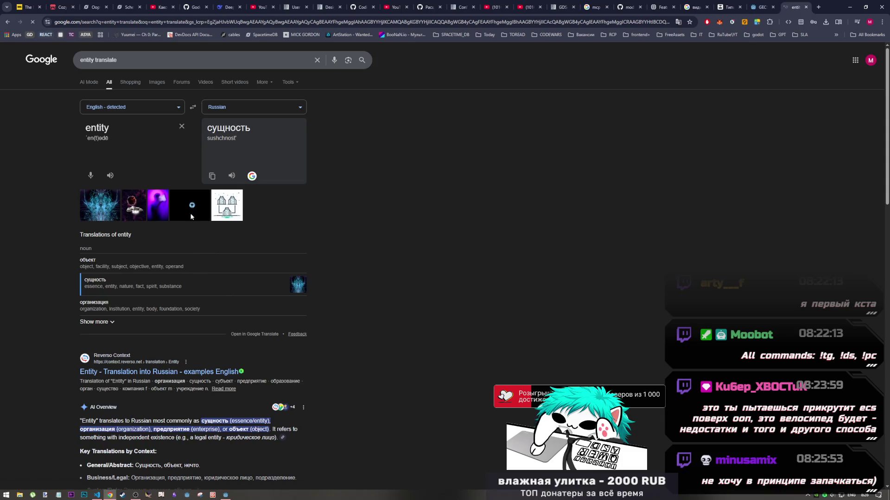
{"action": "double_click", "coordinate": [107, 127]}
{"action": "mouse_move", "coordinate": [107, 127]}
{"action": "left_mouse_down"}
{"action": "mouse_move", "coordinate": [60, 124]}
{"action": "mouse_move", "coordinate": [79, 153]}
{"action": "left_mouse_up"}
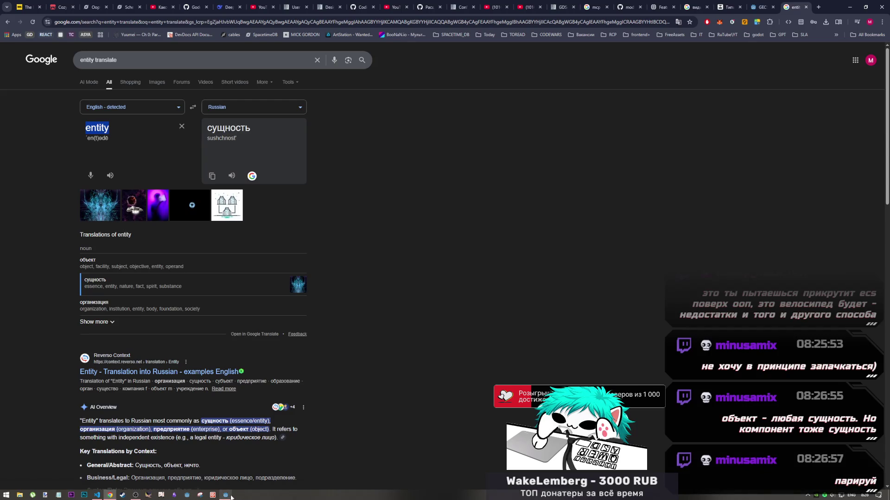
{"action": "left_click", "coordinate": [226, 463]}
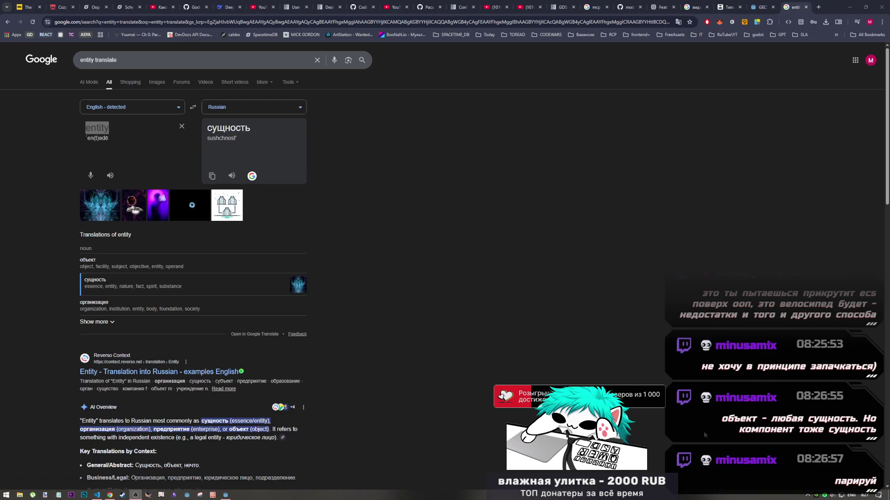
{"action": "left_click", "coordinate": [110, 494]}
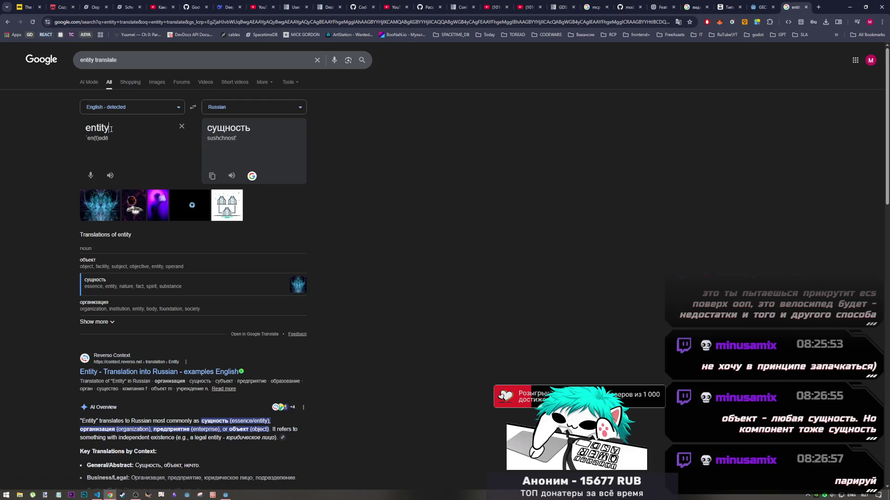
Enter 'component' in the translator to see it rendered as компонент.
{"action": "type", "text": "com"}
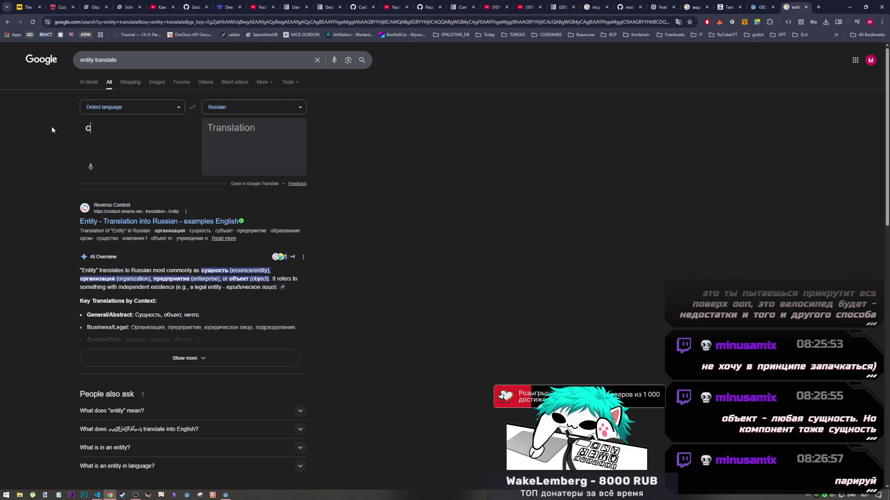
{"action": "type", "text": "pone"}
{"action": "key", "text": "BackSpace"}
{"action": "key", "text": "BackSpace"}
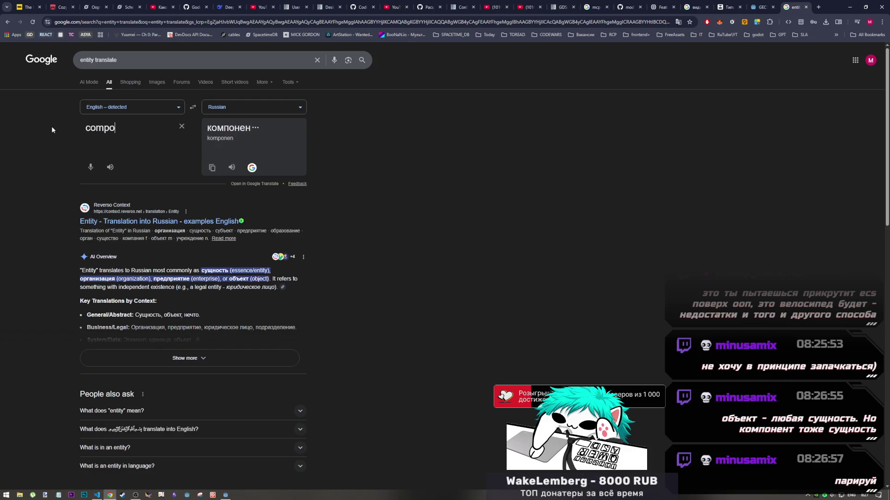
{"action": "type", "text": "nent"}
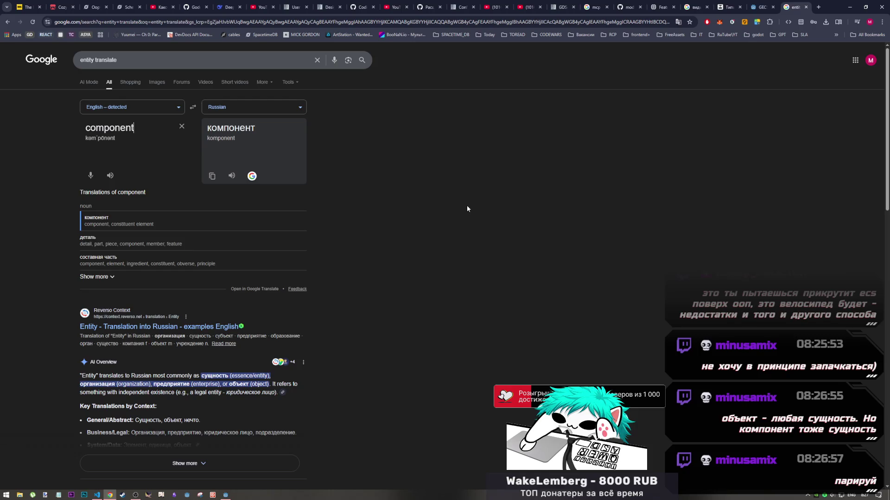
{"action": "left_click", "coordinate": [136, 495]}
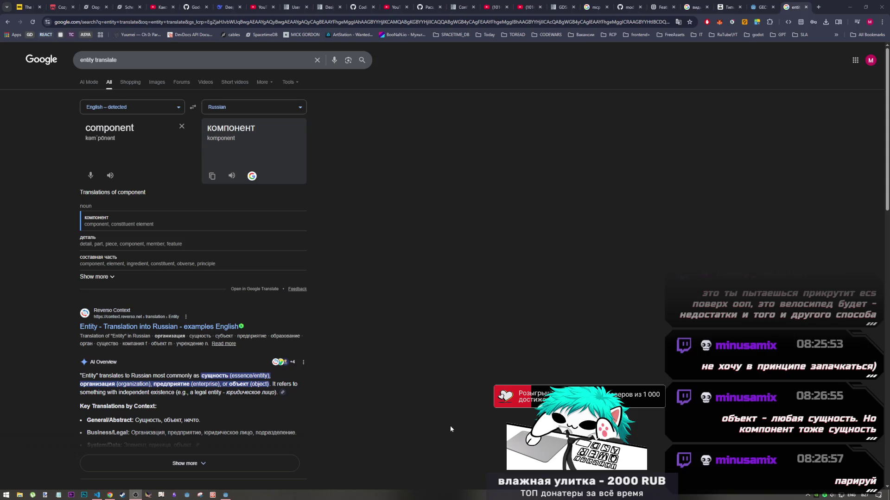
{"action": "left_click", "coordinate": [110, 495]}
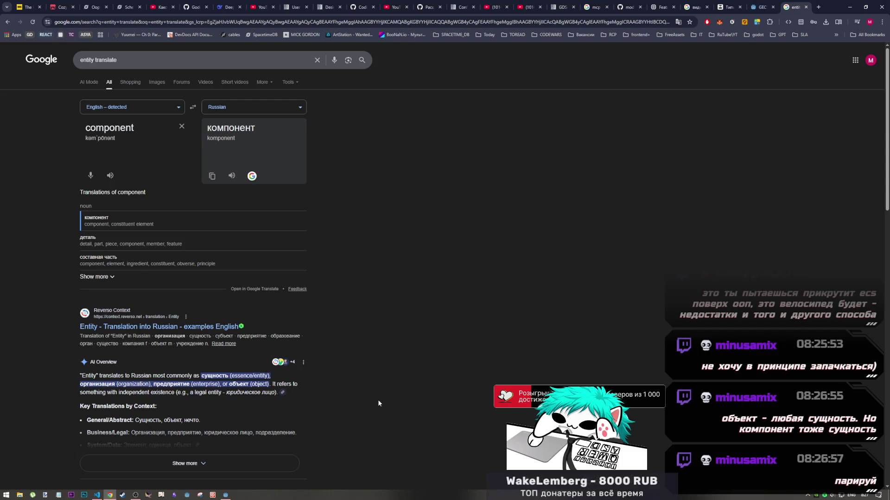
Close the entity translate tab and bring VS Code's spacetimedb_auth.gd to the front.
{"action": "middle_click", "coordinate": [791, 4]}
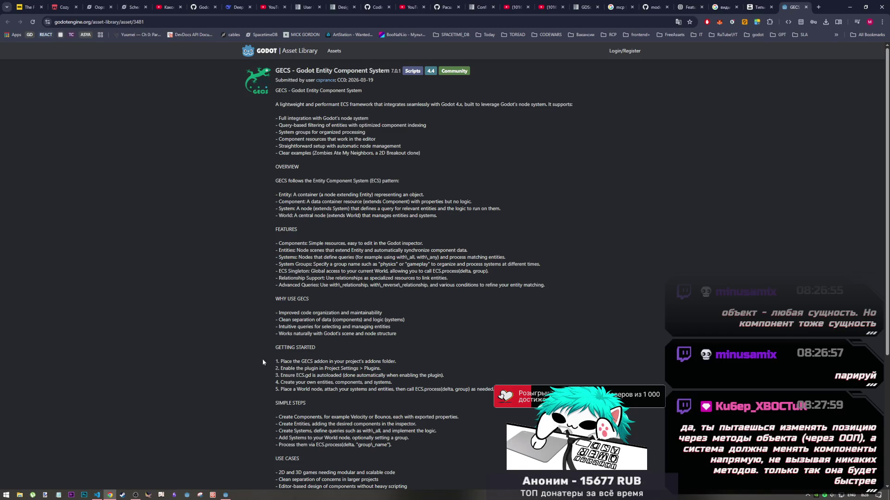
{"action": "left_click", "coordinate": [96, 495]}
{"action": "left_click", "coordinate": [133, 495]}
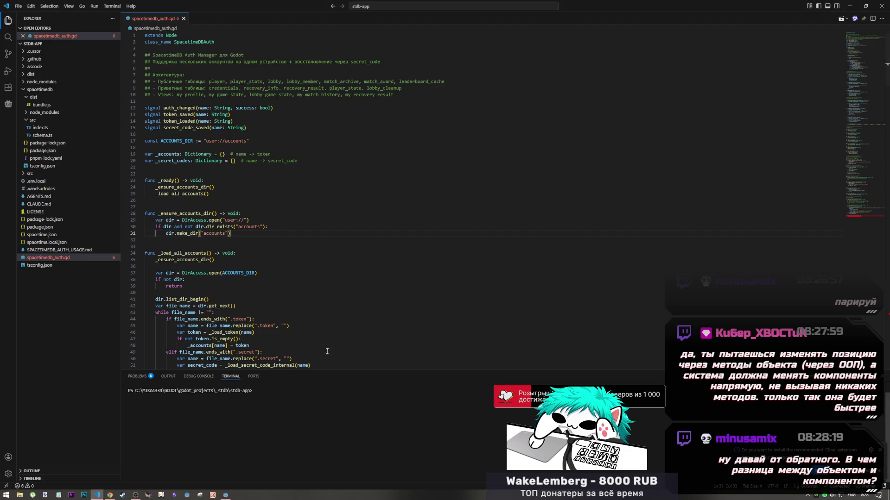
Compare the GECS page and spacetimedb_auth.gd, finishing on profiles.gd in Godot.
{"action": "left_click", "coordinate": [226, 495]}
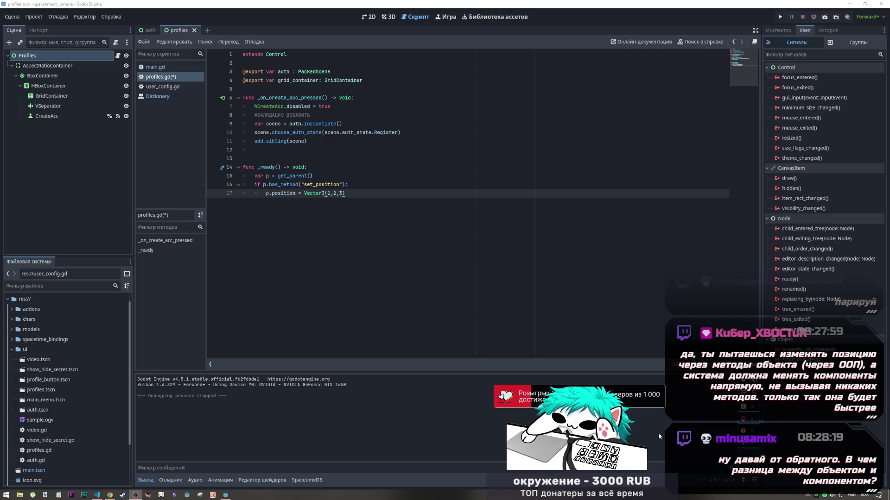
{"action": "left_click", "coordinate": [110, 495]}
{"action": "left_click", "coordinate": [226, 496]}
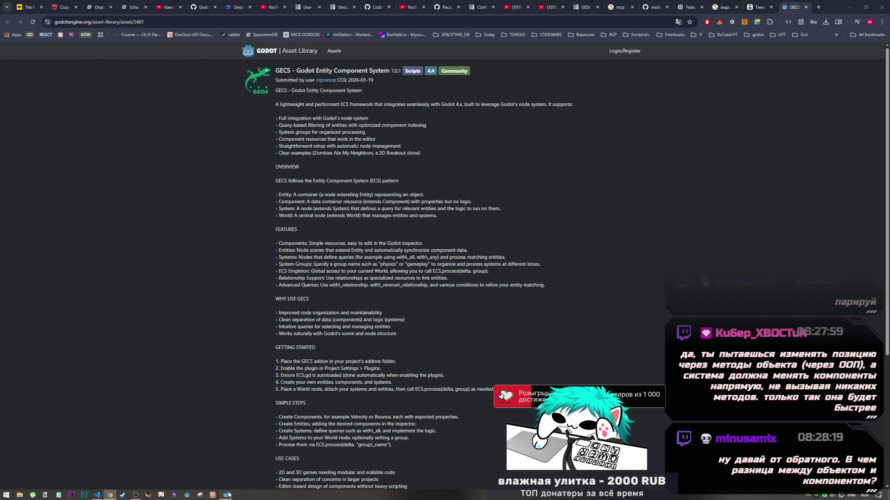
{"action": "left_click", "coordinate": [97, 496]}
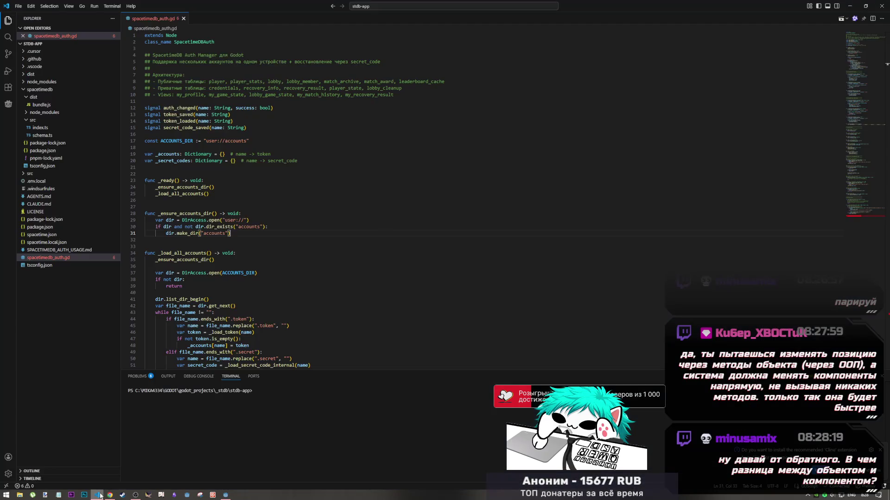
{"action": "left_click", "coordinate": [226, 495]}
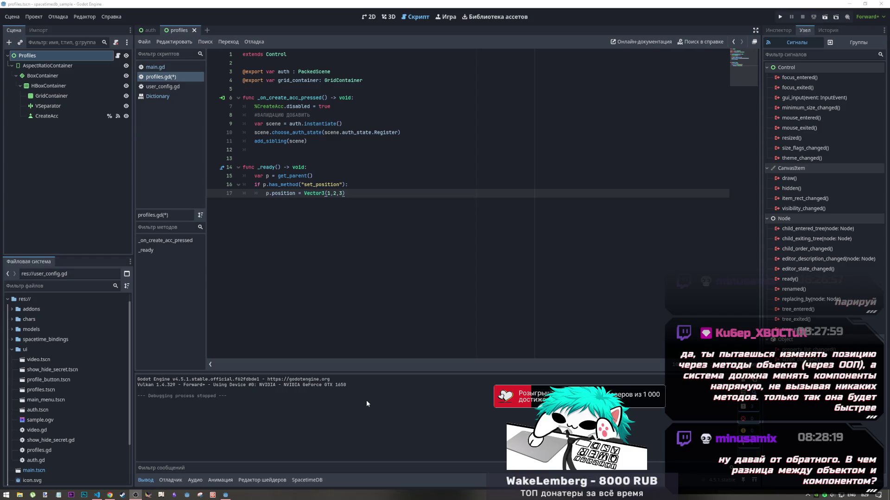
{"action": "left_click", "coordinate": [109, 495]}
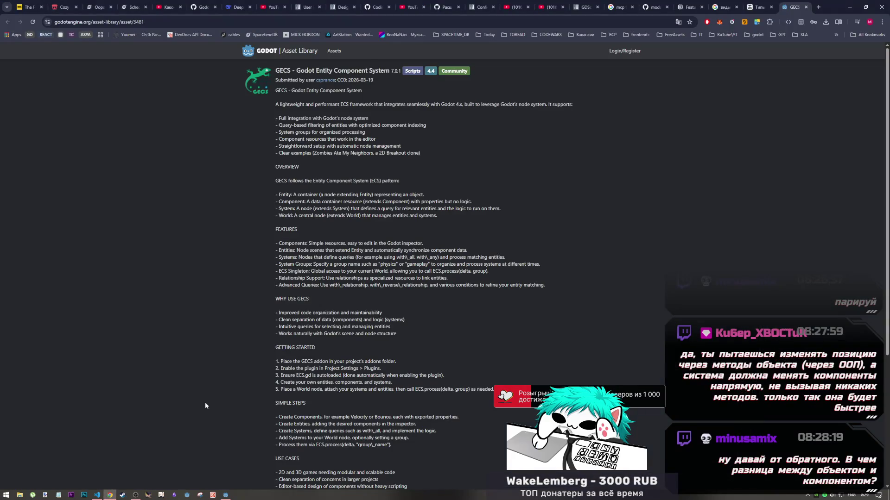
{"action": "left_click", "coordinate": [226, 495]}
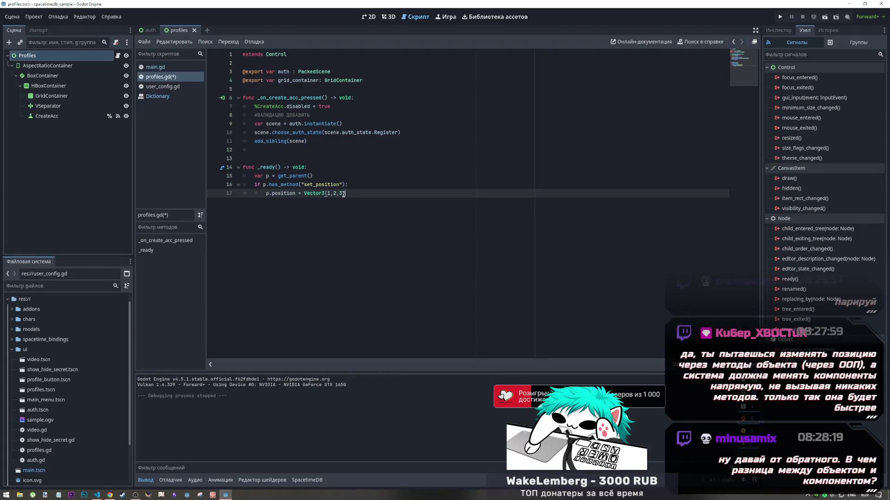
Look up the position property from line 17 in Godot's built-in help.
{"action": "left_click_drag", "start_coordinate": [297, 194], "coordinate": [264, 196]}
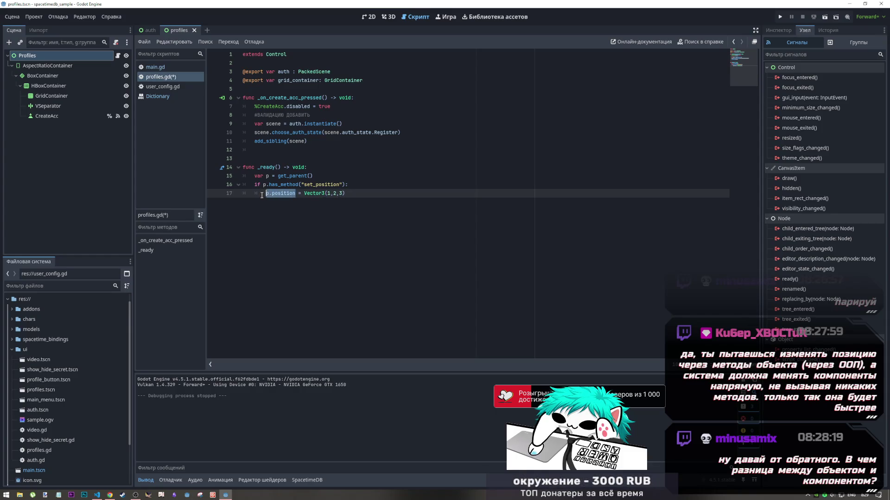
{"action": "left_click_drag", "start_coordinate": [268, 195], "coordinate": [288, 196]}
{"action": "left_click", "coordinate": [278, 194]}
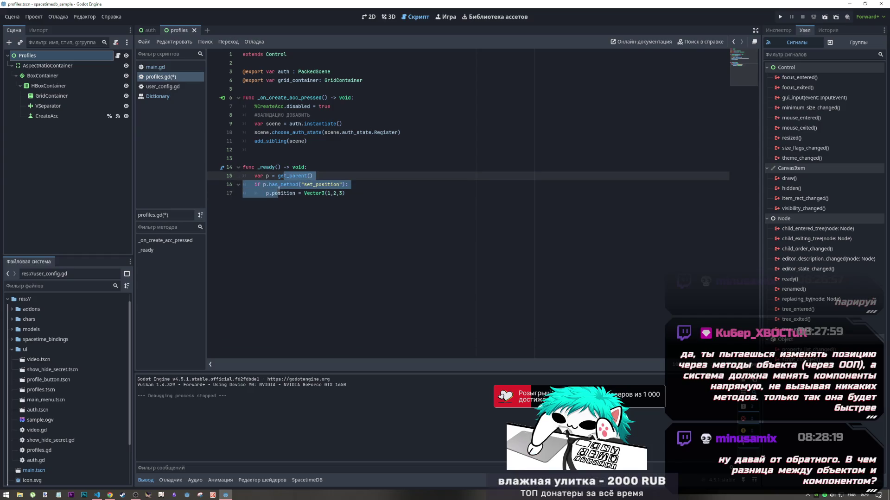
{"action": "double_click", "coordinate": [288, 195]}
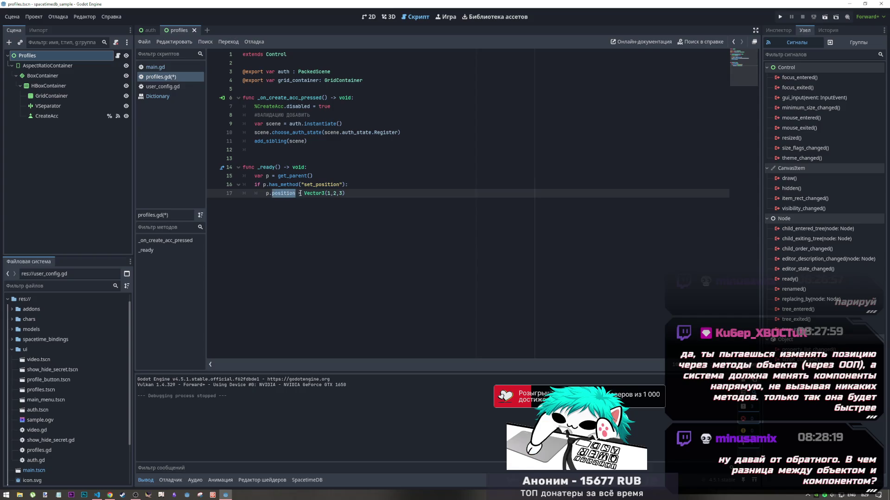
{"action": "key", "text": "F1"}
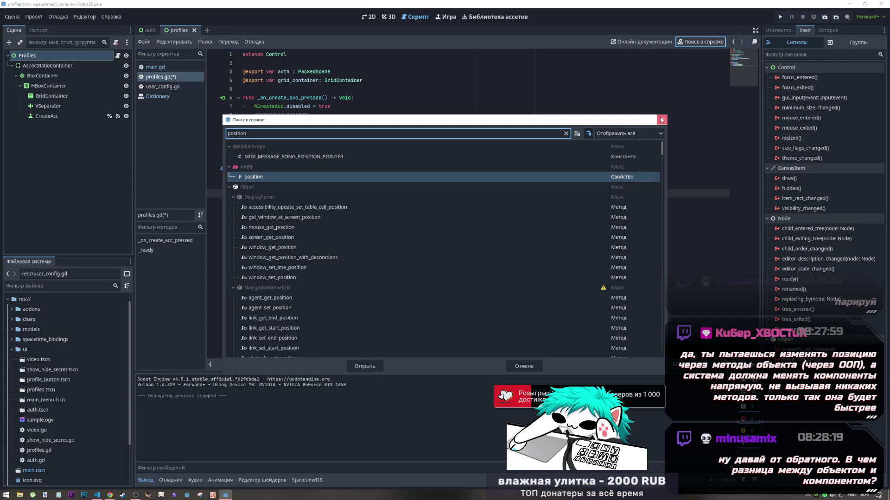
{"action": "key", "text": "Escape"}
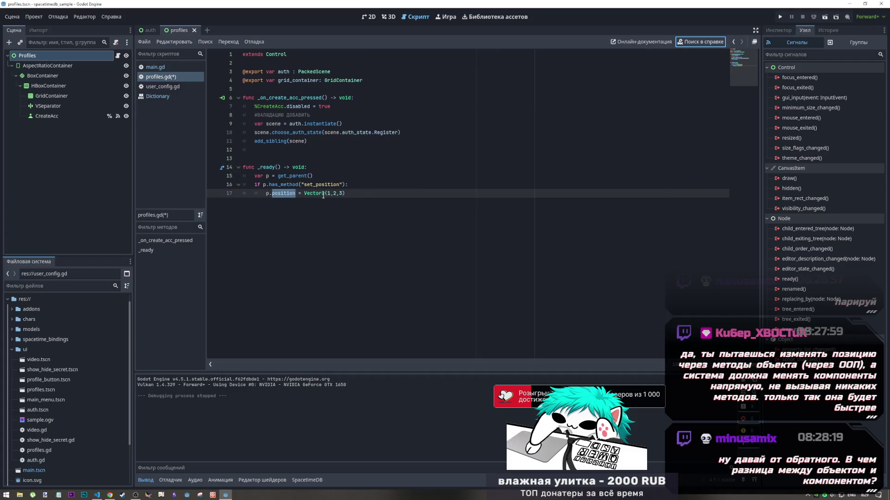
Rewrite line 17 as p.set_position(Vector3(1,2,3)), then show the GECS asset page.
{"action": "left_click", "coordinate": [273, 194]}
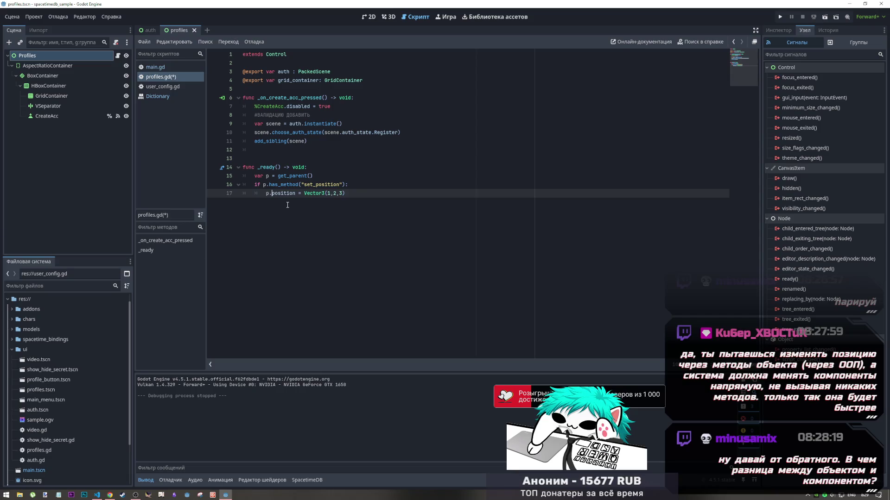
{"action": "type", "text": "set_"}
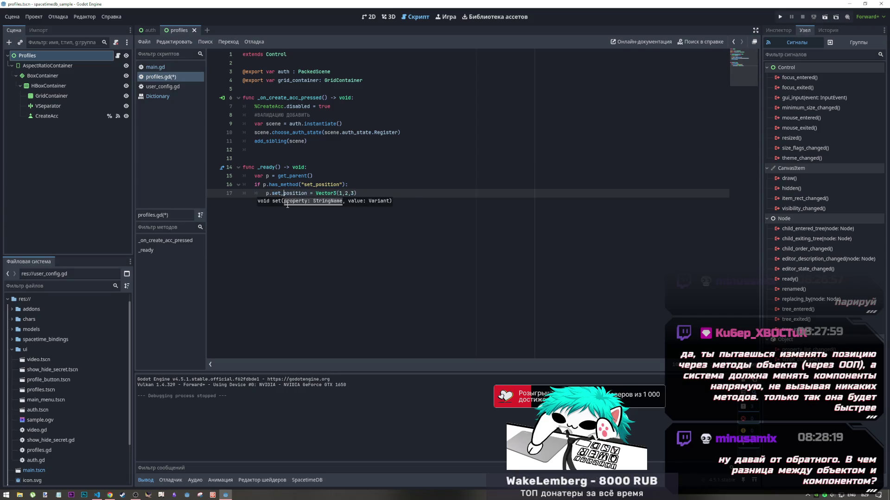
{"action": "left_click", "coordinate": [311, 194]}
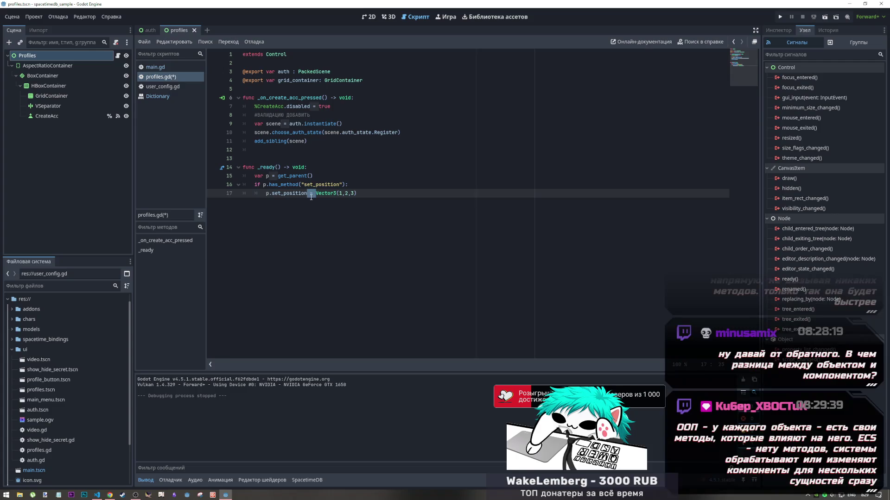
{"action": "type", "text": "("}
{"action": "key", "text": "End"}
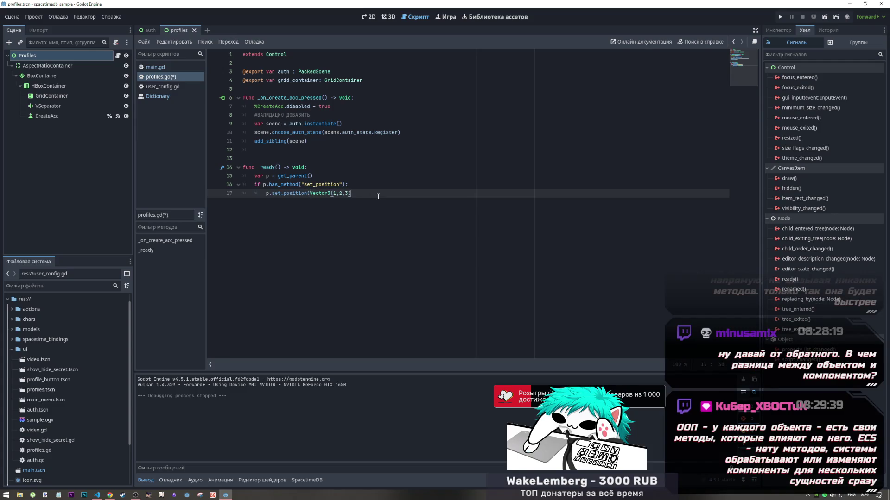
{"action": "type", "text": ")"}
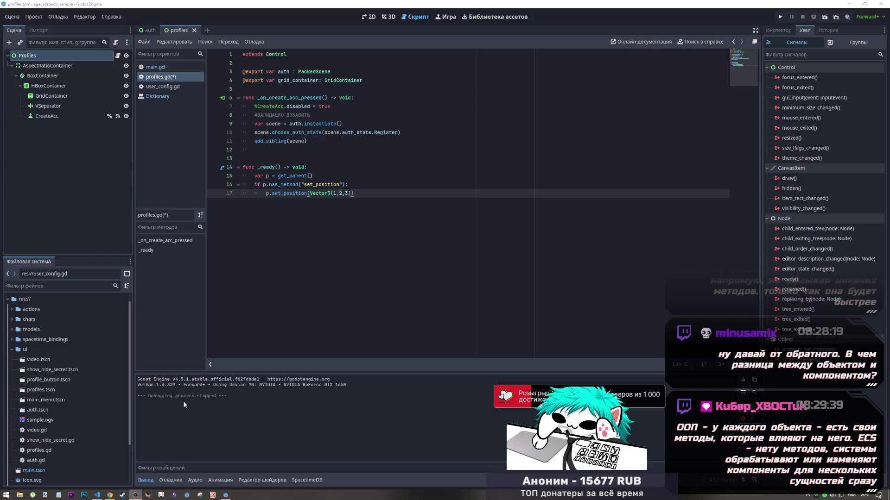
{"action": "left_click", "coordinate": [110, 495]}
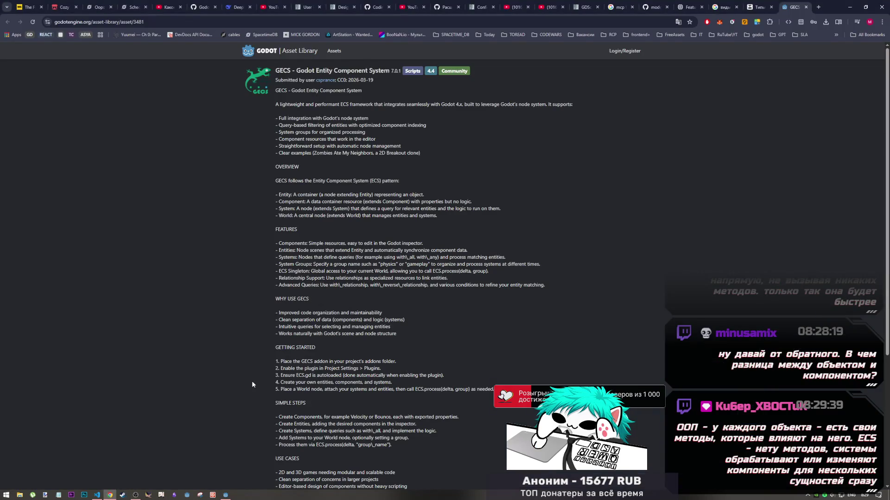
Switch between the GECS page and other windows, ending on profiles.gd in Godot.
{"action": "left_click", "coordinate": [227, 495]}
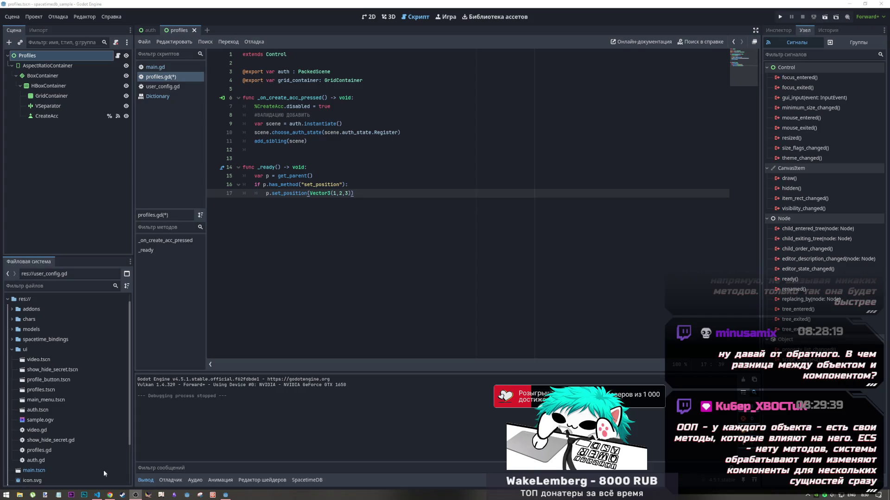
{"action": "left_click", "coordinate": [110, 494]}
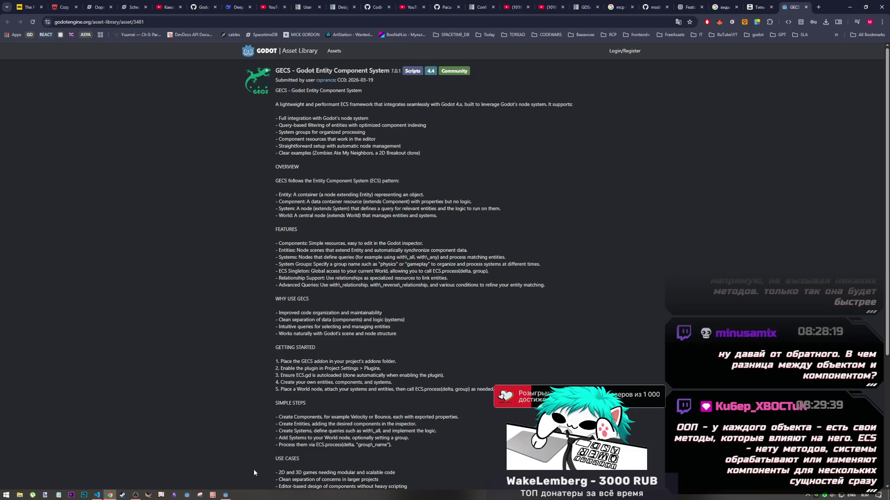
{"action": "mouse_move", "coordinate": [225, 495]}
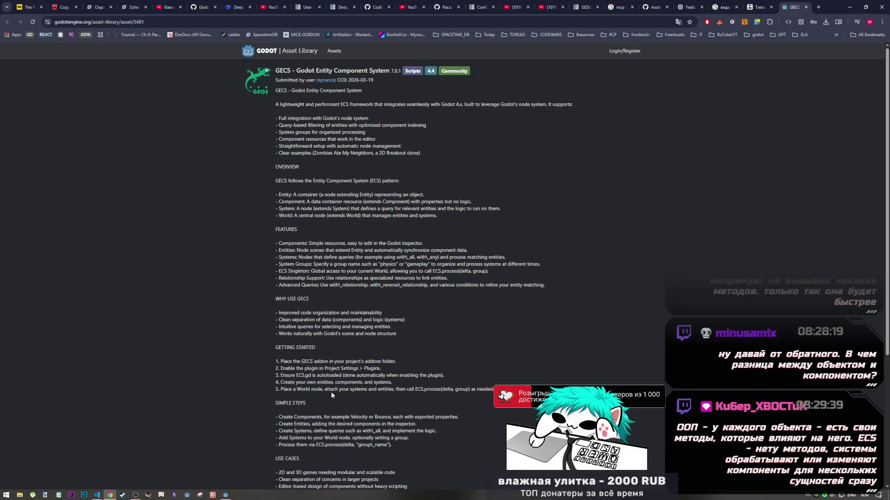
{"action": "left_click", "coordinate": [136, 494]}
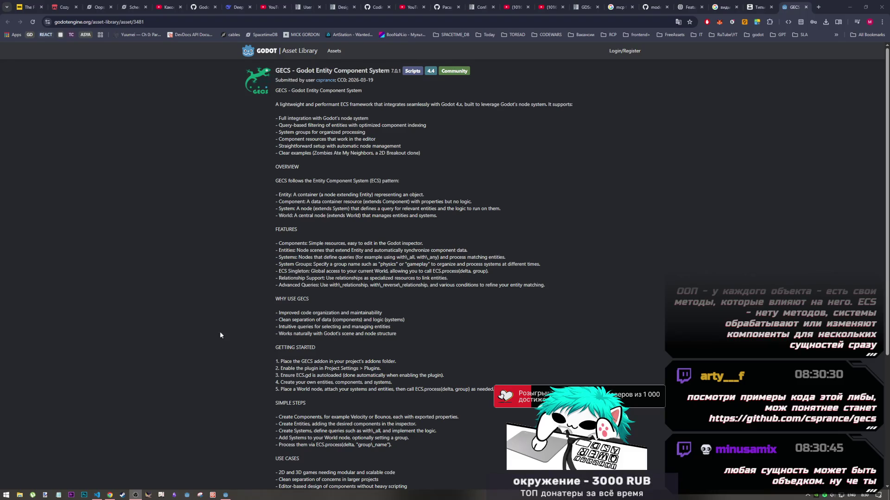
{"action": "left_click", "coordinate": [227, 495]}
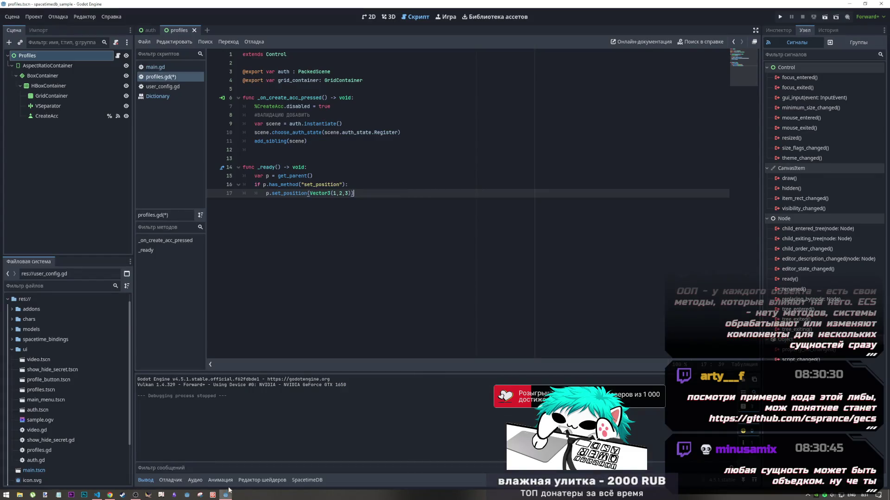
Review the has_method guard and set_position call on lines 16–17, then switch to spacetimedb_auth.gd.
{"action": "mouse_move", "coordinate": [310, 194]}
{"action": "left_mouse_down"}
{"action": "mouse_move", "coordinate": [251, 193]}
{"action": "mouse_move", "coordinate": [251, 162]}
{"action": "mouse_move", "coordinate": [254, 185]}
{"action": "mouse_move", "coordinate": [316, 178]}
{"action": "mouse_move", "coordinate": [397, 209]}
{"action": "left_mouse_up"}
{"action": "left_click", "coordinate": [384, 200]}
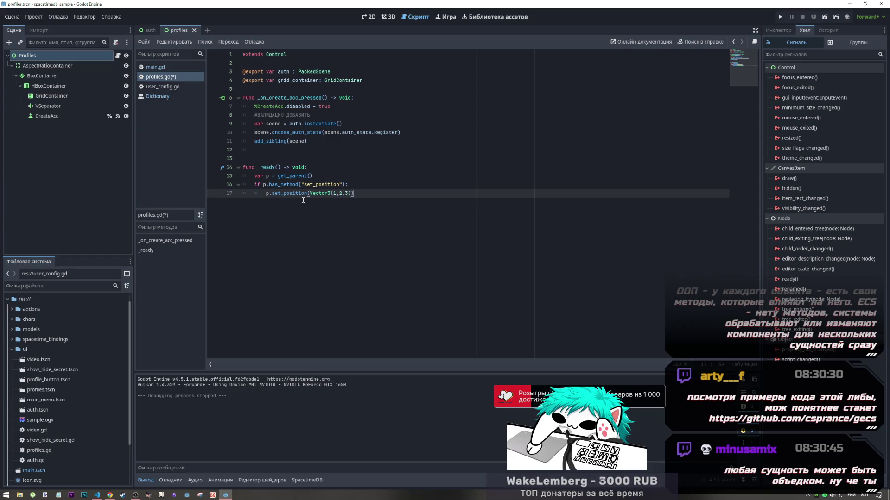
{"action": "left_click_drag", "start_coordinate": [267, 185], "coordinate": [299, 186]}
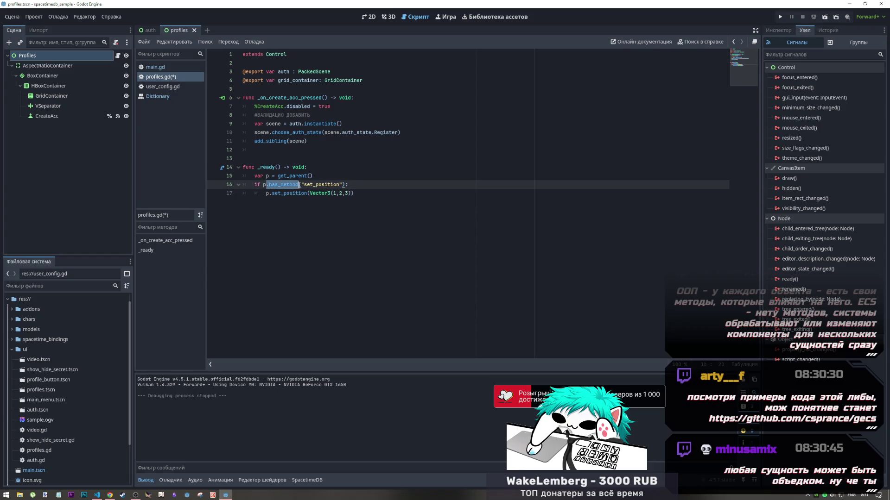
{"action": "left_click", "coordinate": [299, 185]}
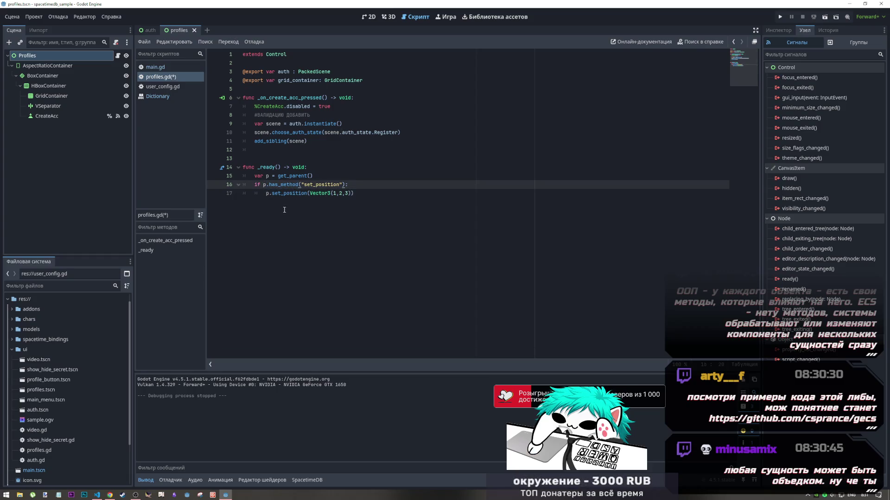
{"action": "double_click", "coordinate": [265, 185]}
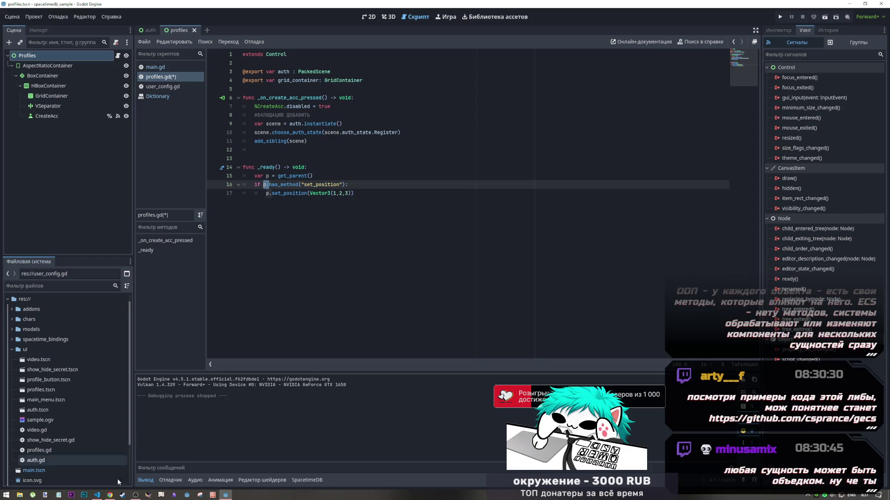
{"action": "left_click", "coordinate": [98, 495]}
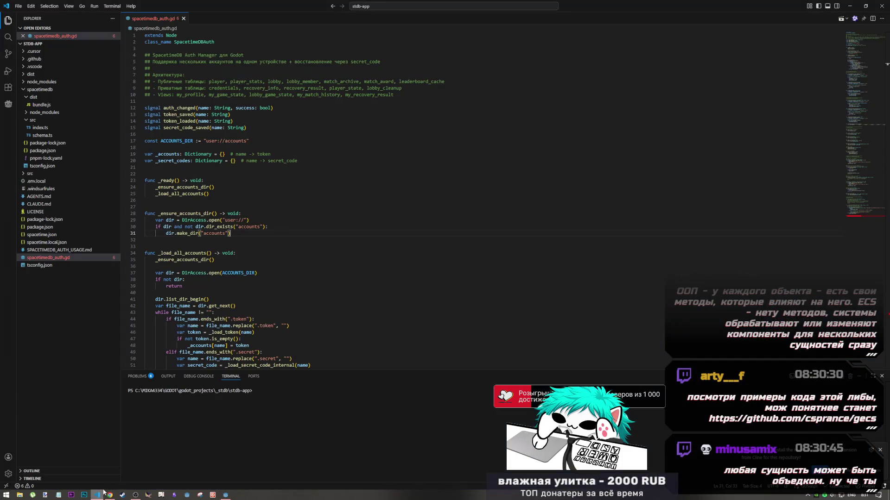
Bring the browser showing the GECS 7.0.1 asset page back to the front.
{"action": "left_click", "coordinate": [106, 495]}
{"action": "left_click", "coordinate": [136, 494]}
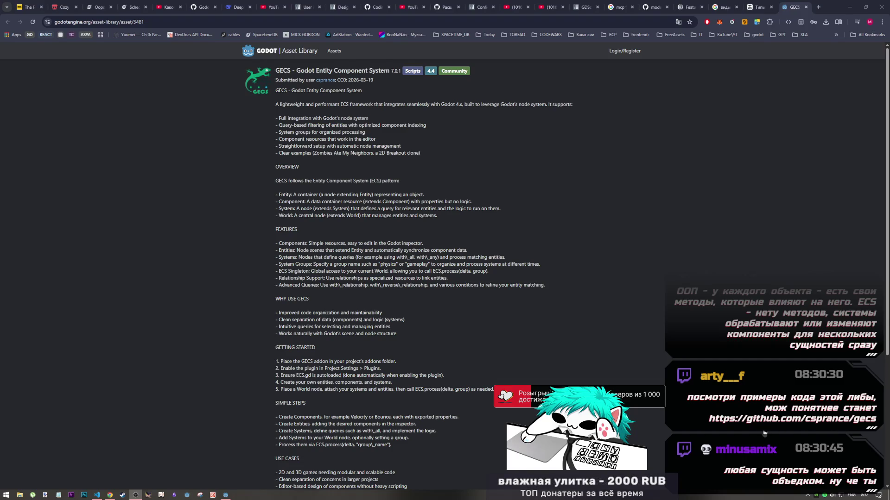
{"action": "left_click", "coordinate": [110, 494]}
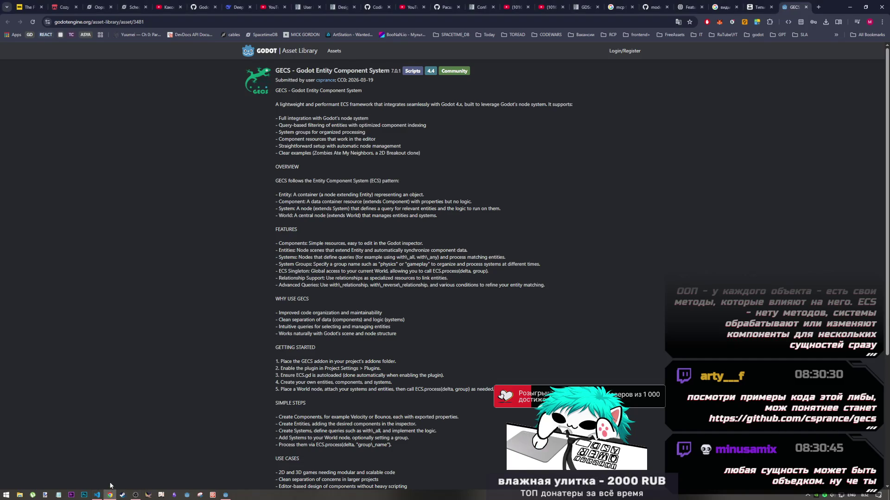
Resume the music video in the YouTube tab and return to the GECS tab.
{"action": "left_click", "coordinate": [513, 2]}
{"action": "left_click", "coordinate": [273, 384]}
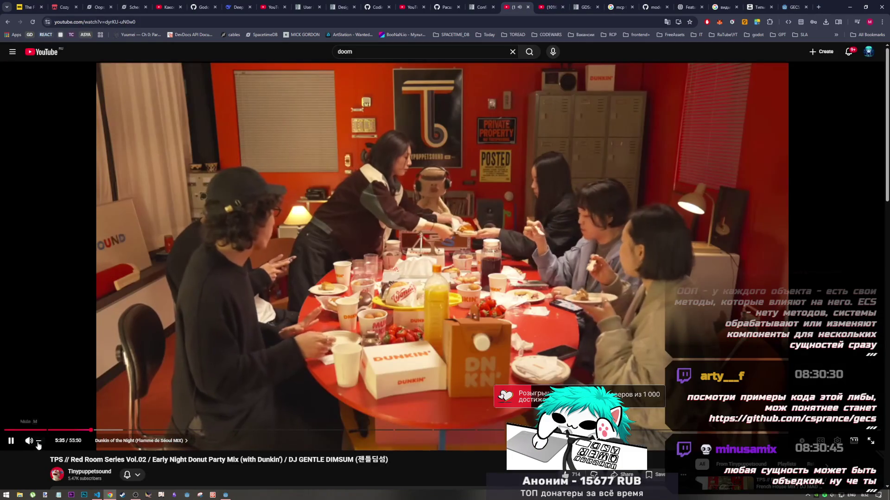
{"action": "left_click", "coordinate": [792, 4]}
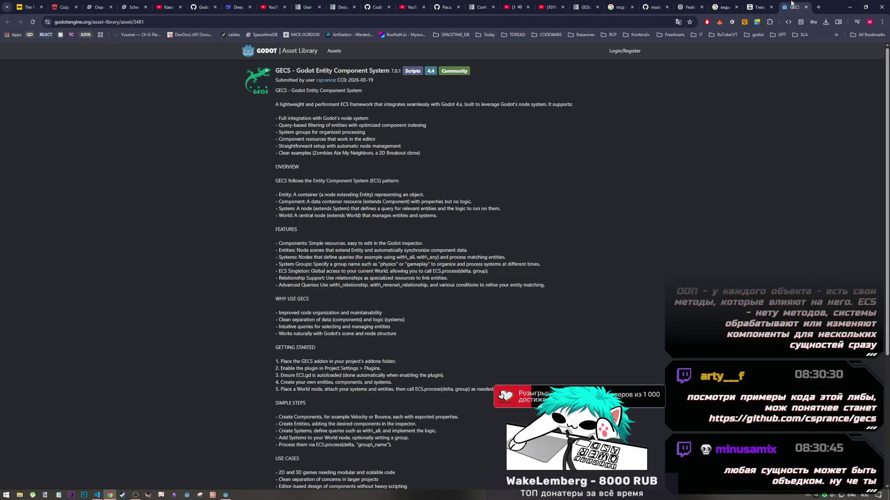
Paste the github.com/csprance/gecs link, fix its missing leading 'h', and load it.
{"action": "left_click", "coordinate": [636, 21]}
{"action": "type", "text": "ttps://github.com/csprance/gecs"}
{"action": "key", "text": "Return"}
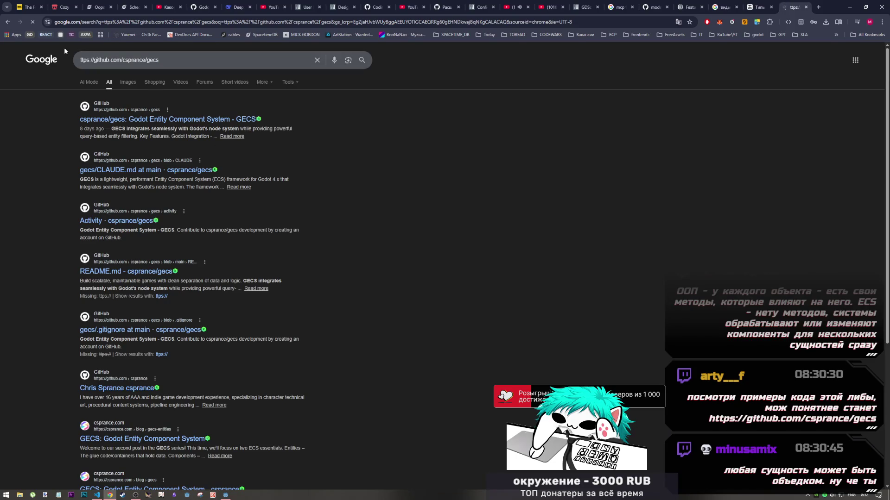
{"action": "left_click", "coordinate": [82, 24]}
{"action": "key", "text": "BackSpace"}
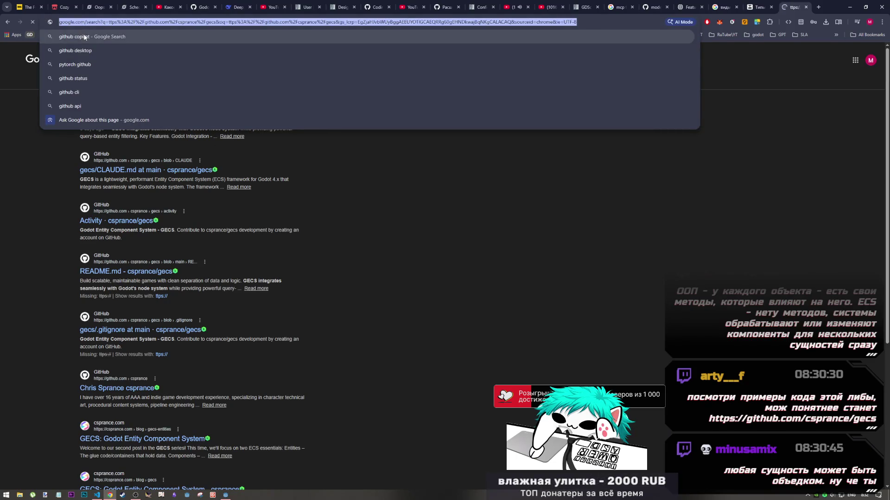
{"action": "type", "text": "ttps://github.com/csprance/gecs"}
{"action": "key", "text": "Escape"}
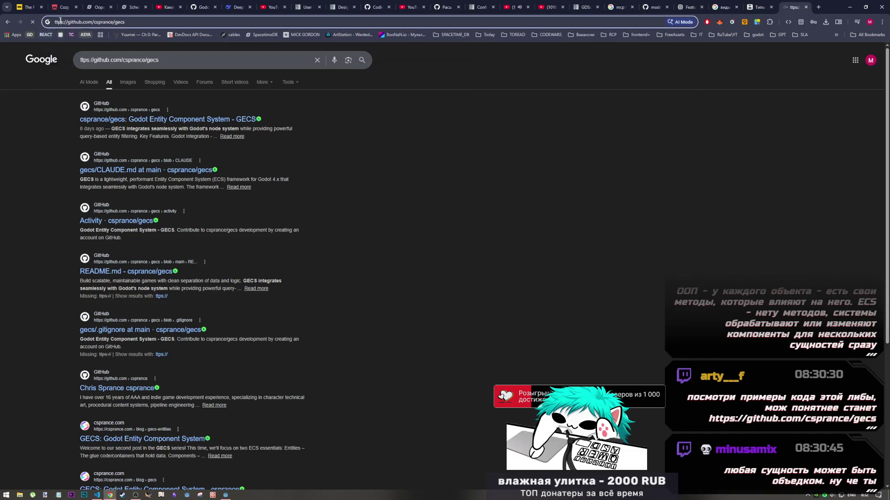
{"action": "key", "text": "Home"}
{"action": "type", "text": "h"}
{"action": "key", "text": "Return"}
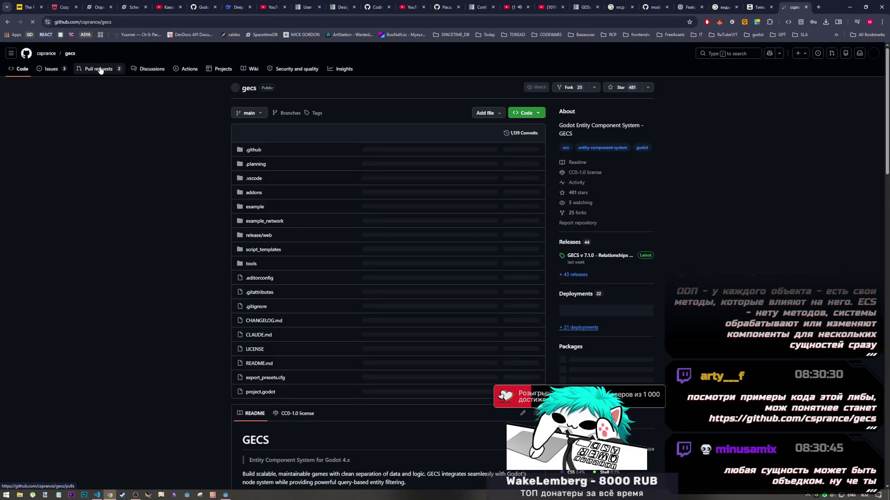
View the gecs example component c_color.gd, then return to profiles.gd in Godot.
{"action": "scroll", "coordinate": [260, 208], "scroll_direction": "down", "scroll_amount": 4}
{"action": "left_click", "coordinate": [6, 21]}
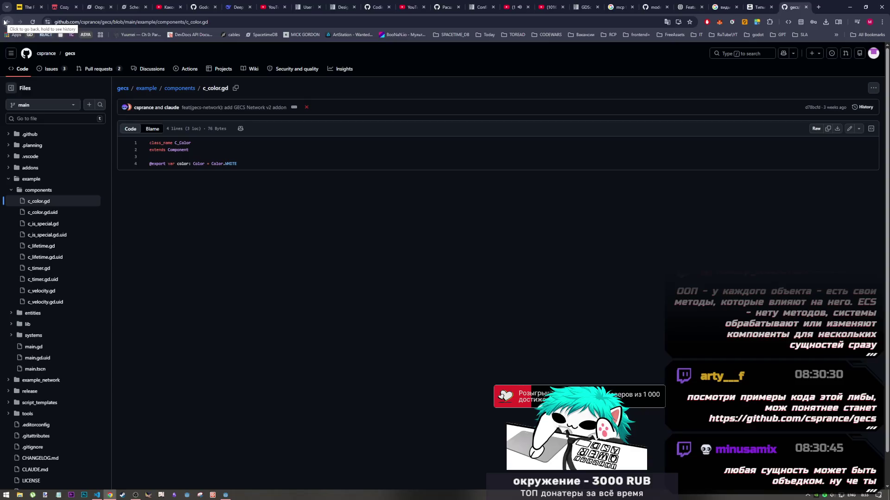
{"action": "left_click", "coordinate": [135, 495]}
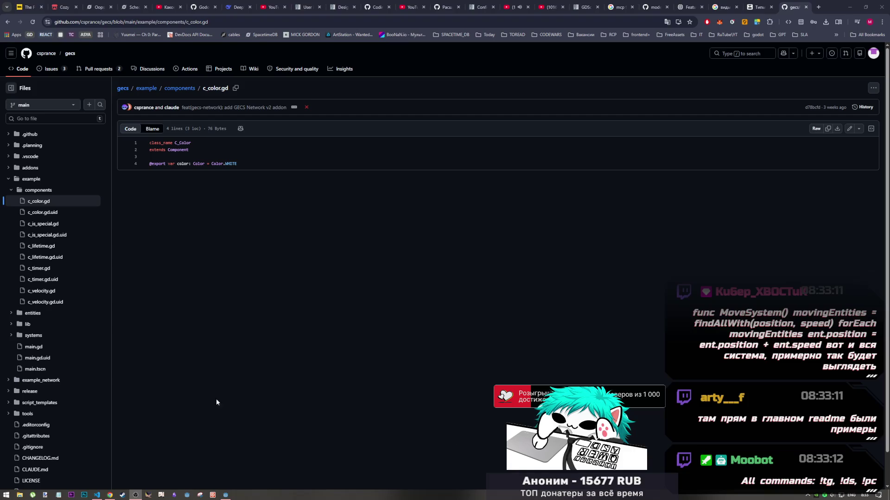
{"action": "left_click", "coordinate": [98, 495]}
{"action": "left_click", "coordinate": [110, 494]}
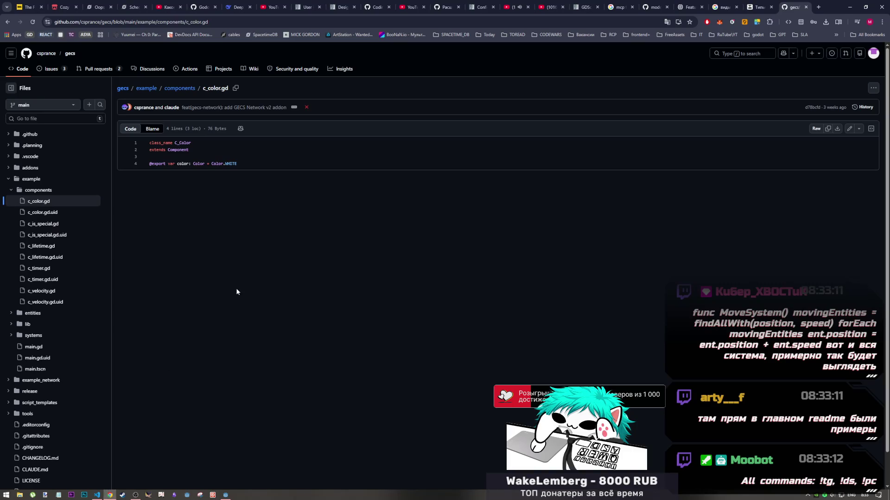
{"action": "left_click", "coordinate": [225, 494]}
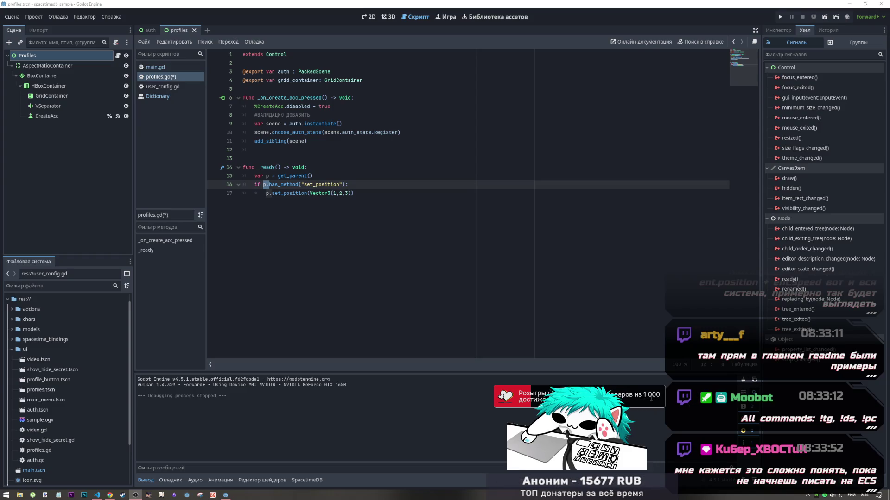
Paste the MoveSystem pseudo-code below line 17 of profiles.gd.
{"action": "left_click", "coordinate": [97, 495]}
{"action": "left_click", "coordinate": [226, 496]}
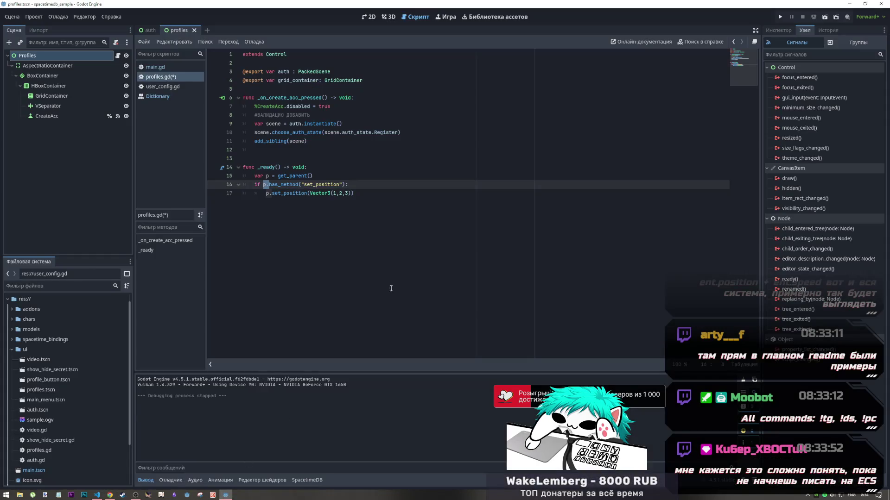
{"action": "left_click", "coordinate": [329, 244]}
{"action": "key", "text": "Return"}
{"action": "key", "text": "Return"}
{"action": "key", "text": "Return"}
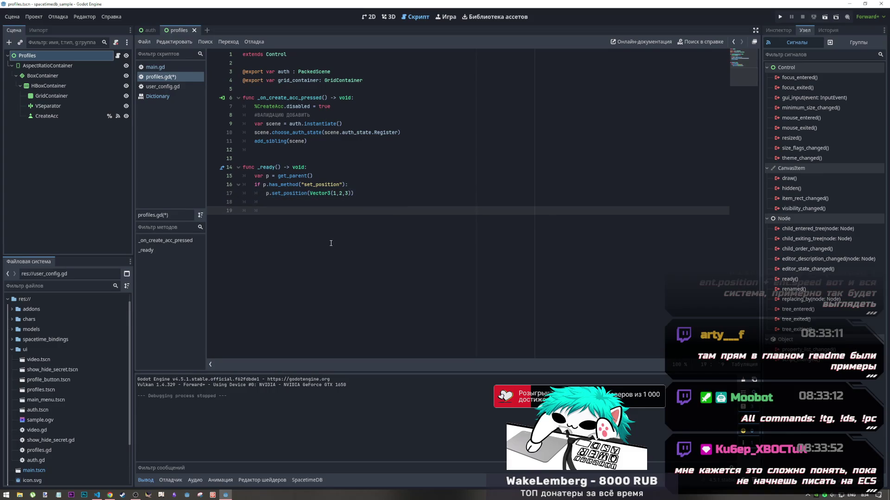
{"action": "type", "text": "func MoveSystem() movingEntities = findAllWith(position, speed) forEach movingEntities ent.position = ent.position + ent.speed"}
Add a colon after MoveSystem(), indent its body, and declare movingEntities with var.
{"action": "left_click", "coordinate": [294, 219]}
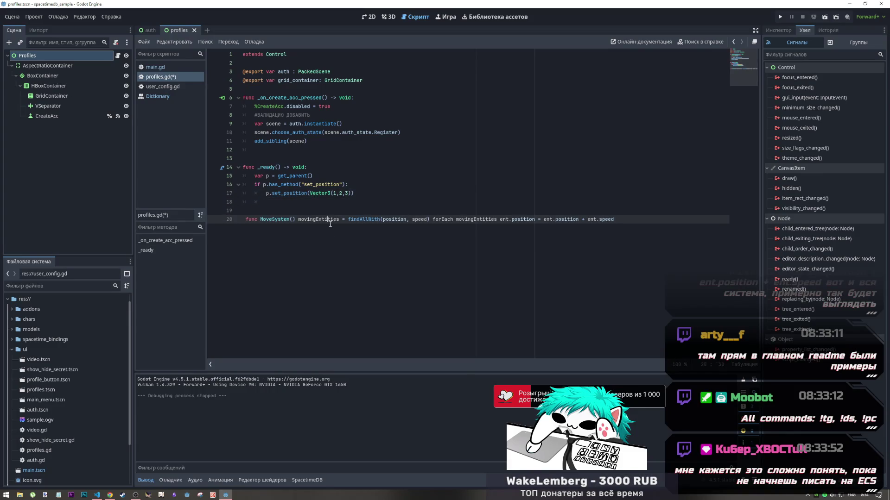
{"action": "type", "text": ":"}
{"action": "key", "text": "Return"}
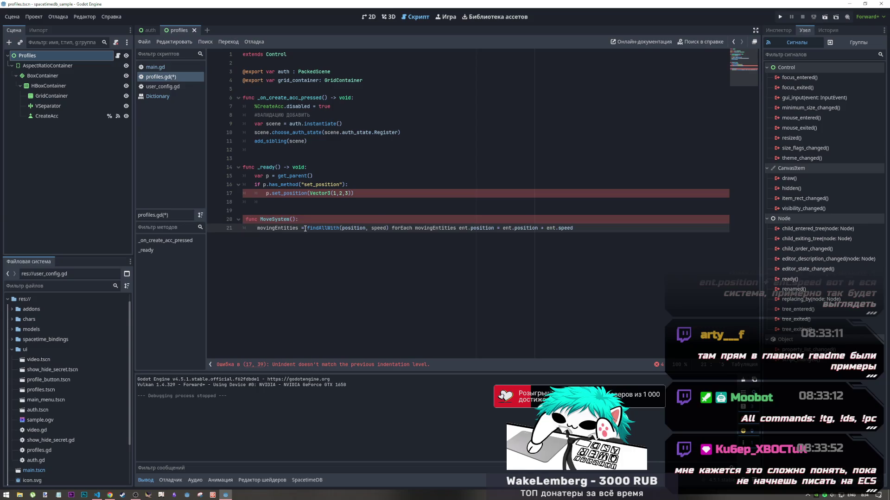
{"action": "left_click", "coordinate": [302, 228]}
{"action": "left_click", "coordinate": [252, 227]}
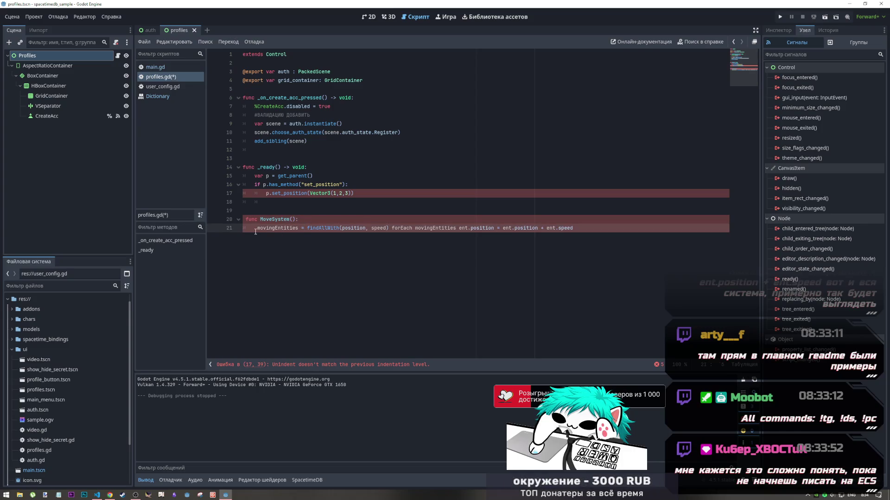
{"action": "type", "text": "var"}
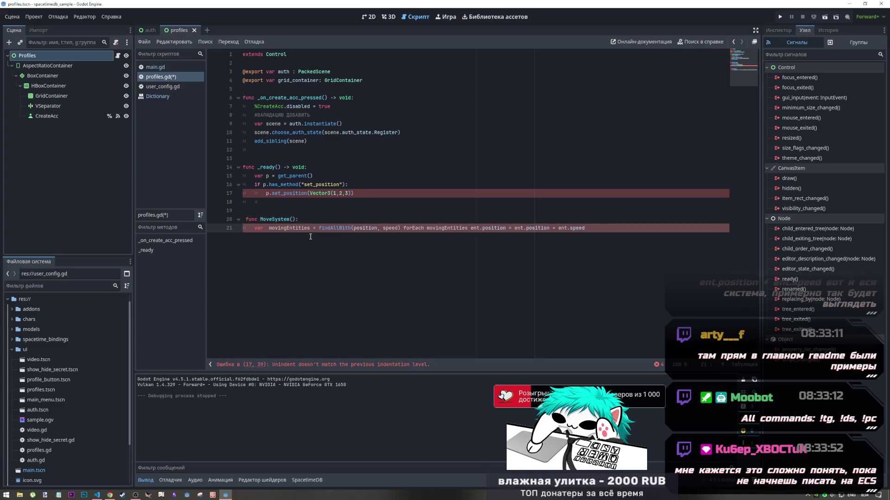
Put the forEach update on its own indented line and trim forEach to for.
{"action": "left_click", "coordinate": [400, 228]}
{"action": "key", "text": "Return"}
{"action": "key", "text": "Tab"}
{"action": "left_click_drag", "start_coordinate": [285, 237], "coordinate": [276, 238]}
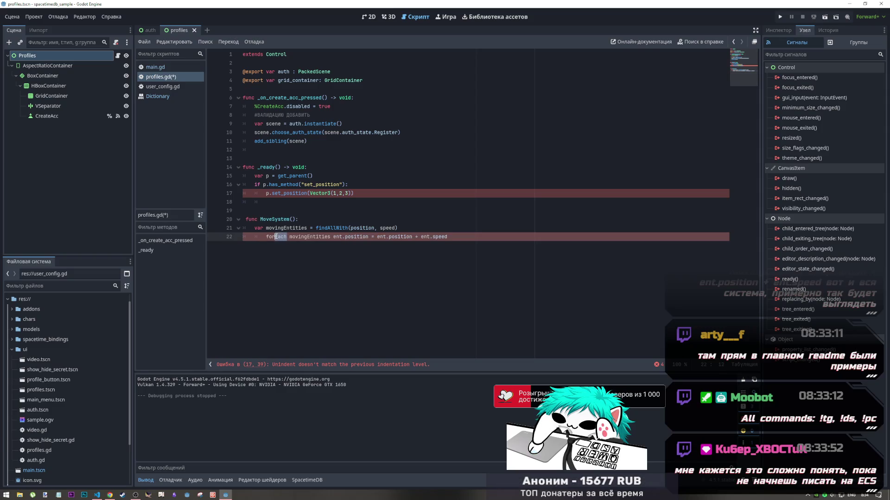
{"action": "key", "text": "BackSpace"}
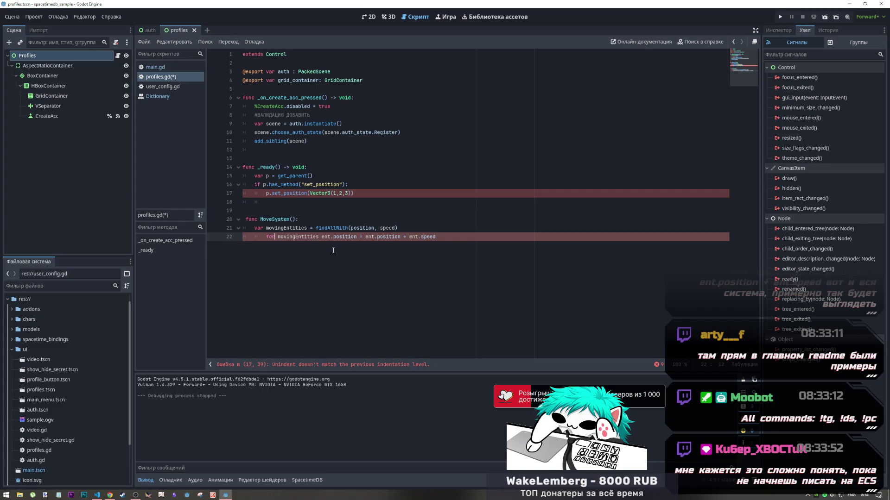
Try splitting line 22's position update, then restore the equals sign and forEach, and select MoveSystem.
{"action": "left_click", "coordinate": [364, 237]}
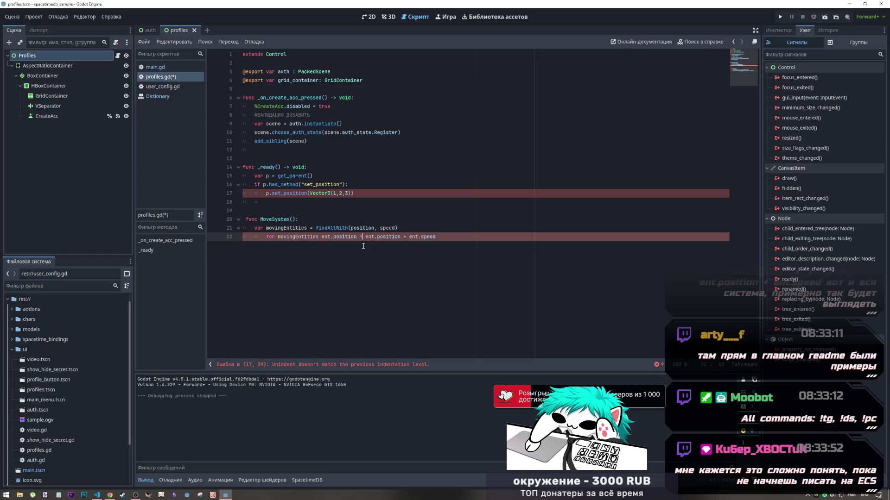
{"action": "key", "text": "BackSpace"}
{"action": "key", "text": "BackSpace"}
{"action": "key", "text": "BackSpace"}
{"action": "key", "text": "Return"}
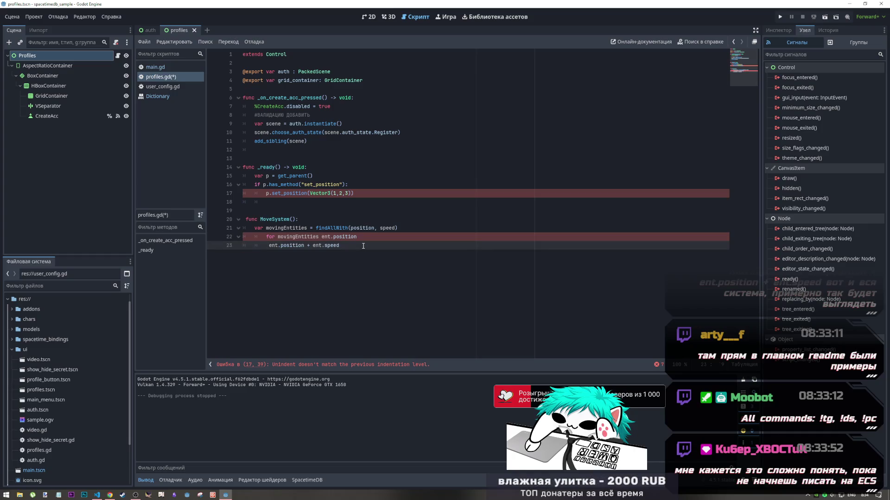
{"action": "key", "text": "Tab"}
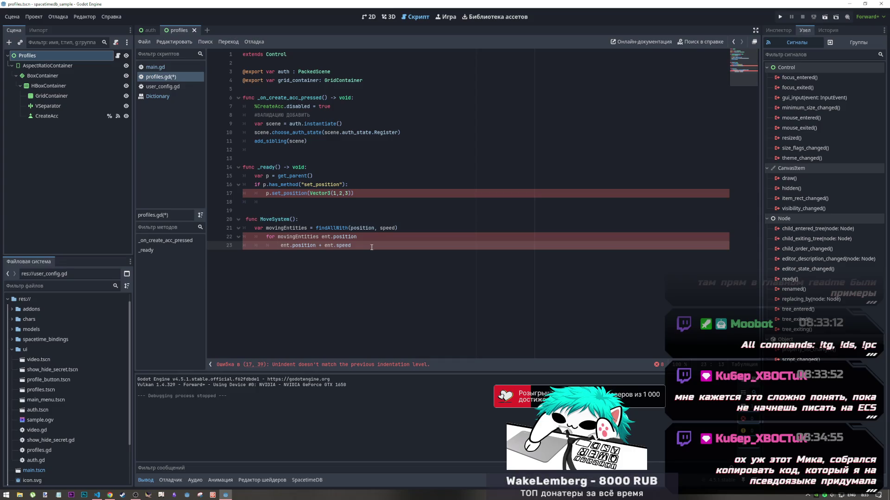
{"action": "key", "text": "BackSpace"}
{"action": "key", "text": "BackSpace"}
{"action": "key", "text": "BackSpace"}
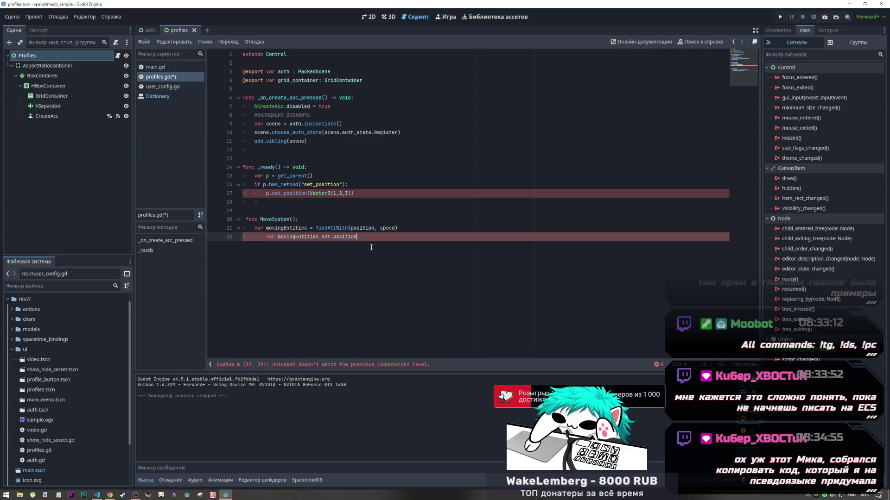
{"action": "type", "text": "= ent.position + ent.speed"}
{"action": "key", "text": "Home"}
{"action": "key", "text": "ctrl+Right"}
{"action": "type", "text": "Each"}
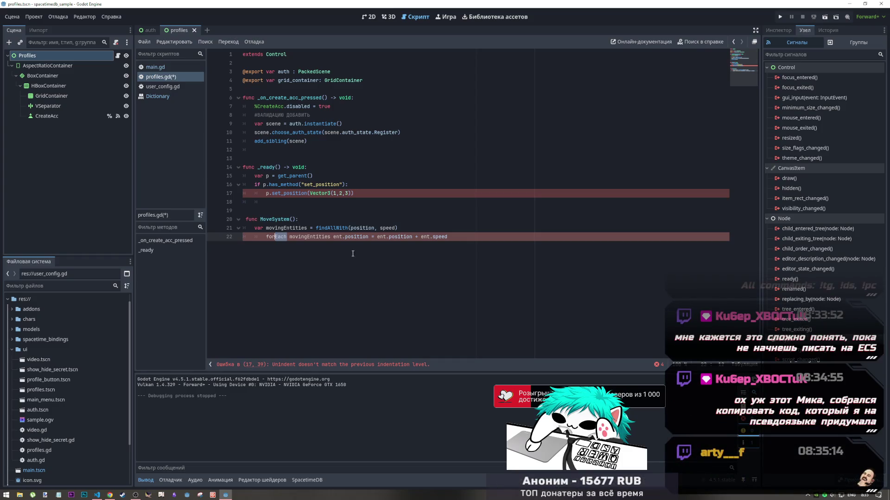
{"action": "left_click_drag", "start_coordinate": [234, 219], "coordinate": [498, 241]}
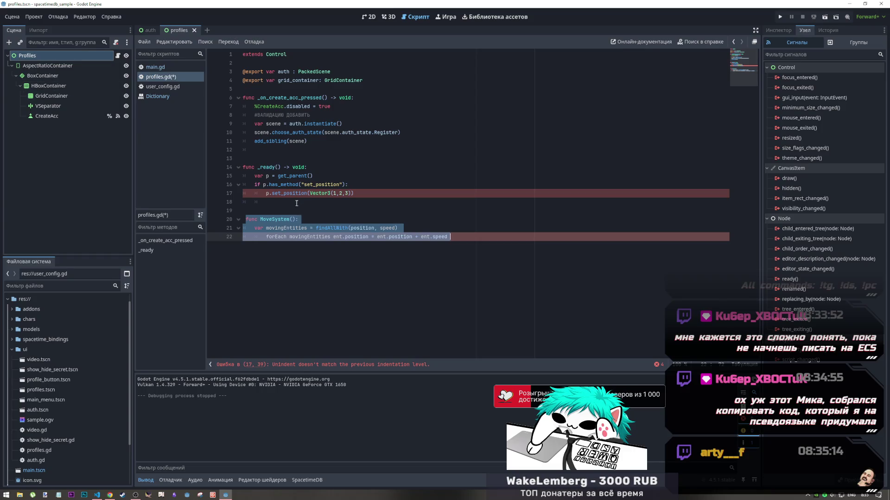
{"action": "left_click_drag", "start_coordinate": [327, 228], "coordinate": [349, 231]}
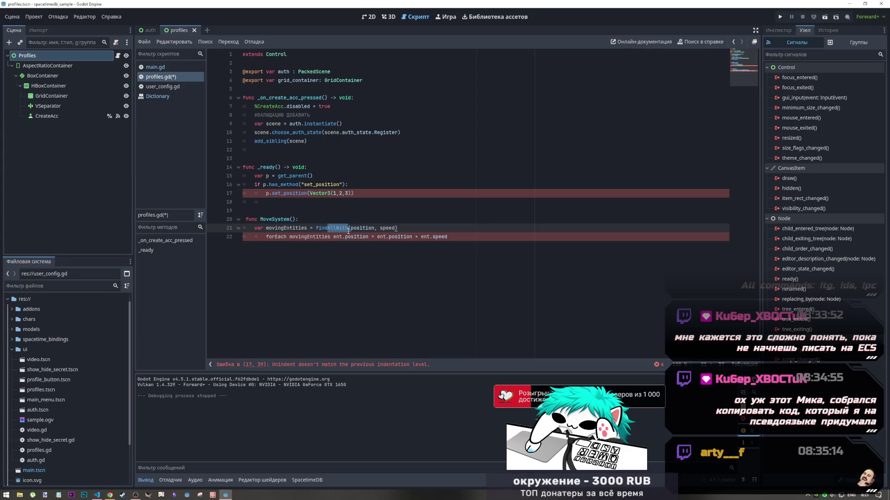
{"action": "left_click", "coordinate": [343, 228]}
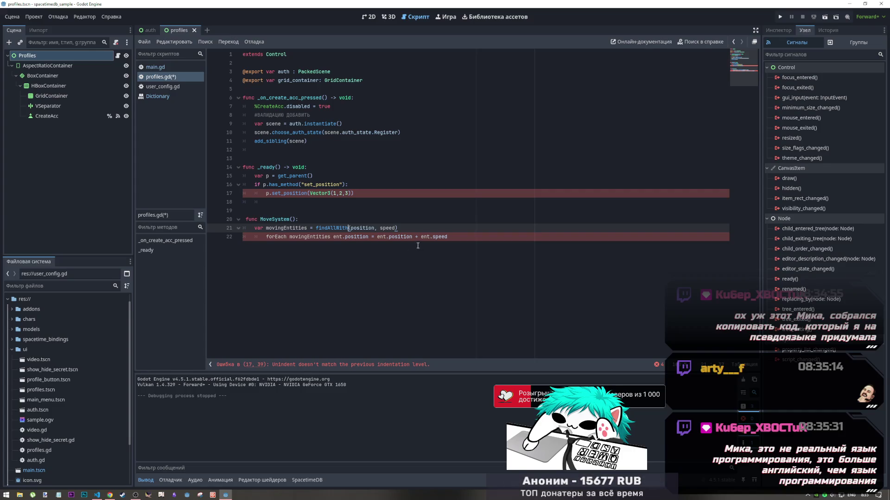
{"action": "mouse_move", "coordinate": [290, 238]}
{"action": "left_mouse_down"}
{"action": "mouse_move", "coordinate": [345, 238]}
{"action": "mouse_move", "coordinate": [331, 237]}
{"action": "left_mouse_up"}
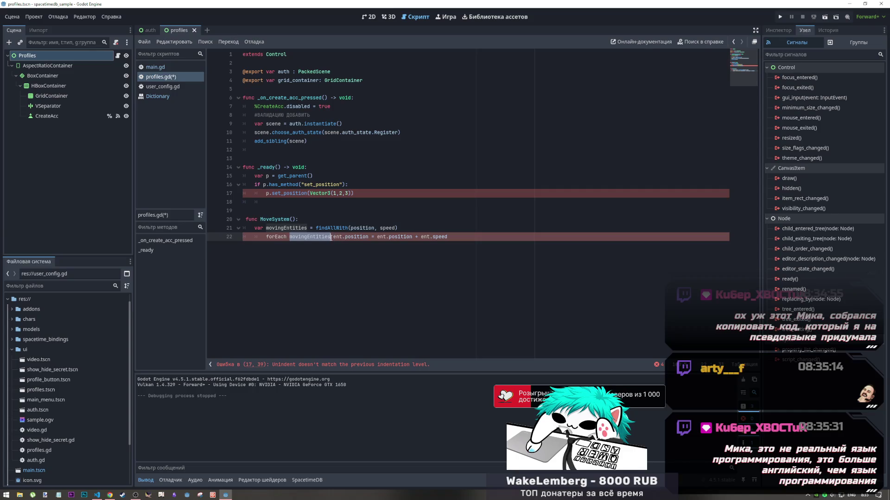
{"action": "left_click", "coordinate": [431, 238]}
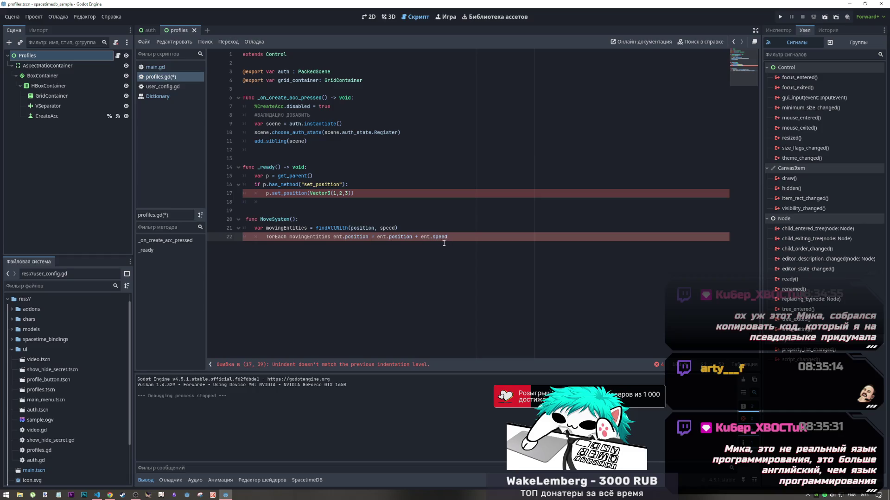
{"action": "left_click", "coordinate": [460, 239]}
{"action": "left_click_drag", "start_coordinate": [460, 239], "coordinate": [230, 221]}
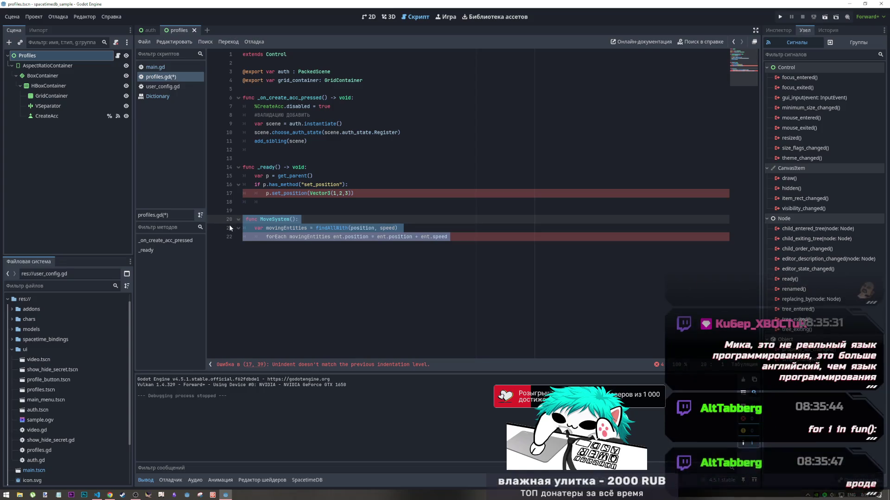
{"action": "left_click_drag", "start_coordinate": [243, 220], "coordinate": [247, 222]}
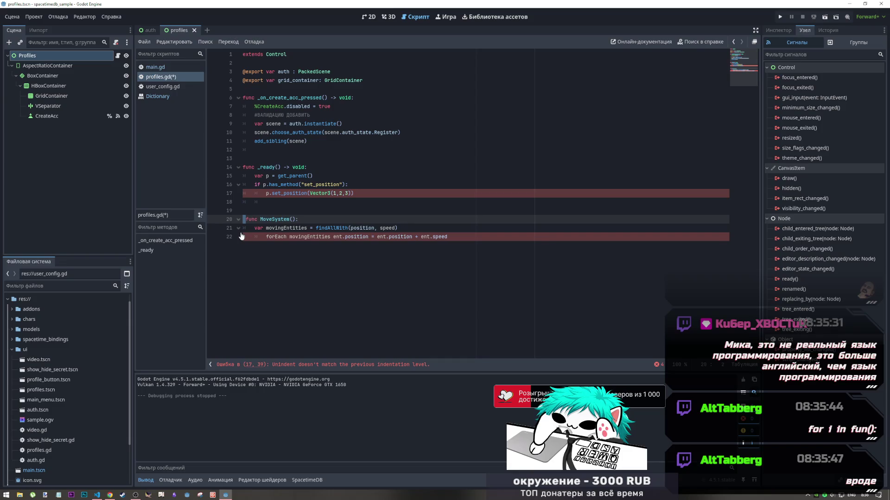
Switch windows until the GitHub c_color.gd page is in front.
{"action": "left_click", "coordinate": [100, 495]}
{"action": "left_click", "coordinate": [110, 495]}
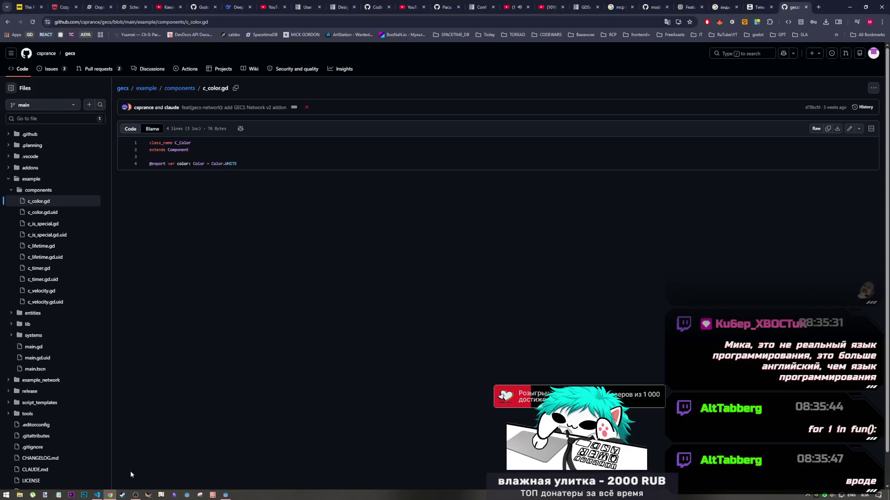
{"action": "left_click", "coordinate": [226, 494]}
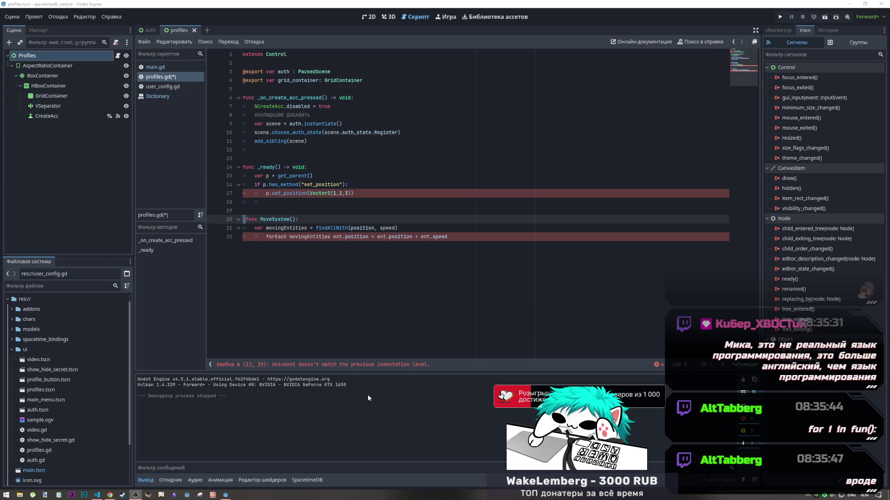
{"action": "key", "text": "alt+Tab"}
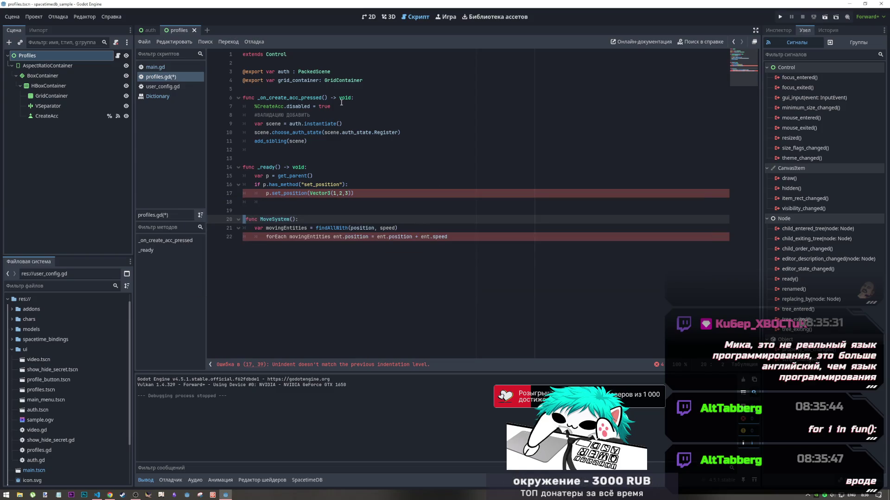
{"action": "key", "text": "alt+Tab"}
{"action": "key", "text": "alt+Tab"}
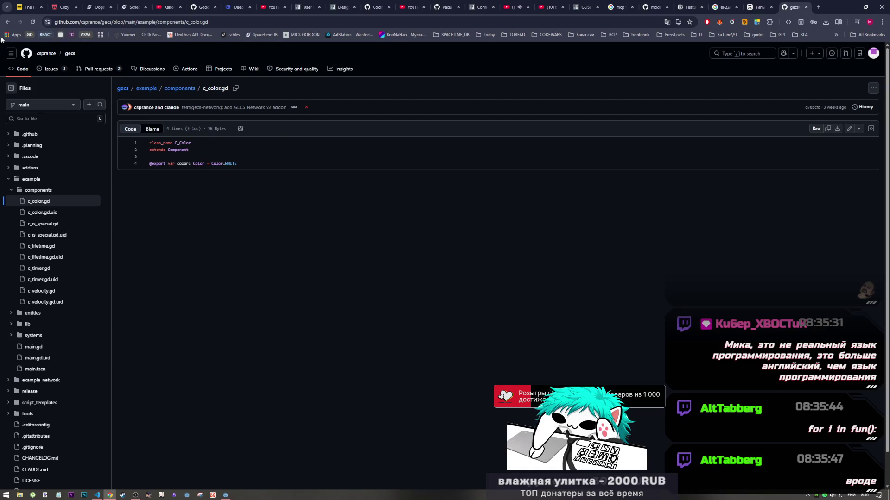
Navigate from c_color.gd up to the csprance/gecs repository root with its README.
{"action": "left_click", "coordinate": [6, 22]}
{"action": "left_click", "coordinate": [6, 22]}
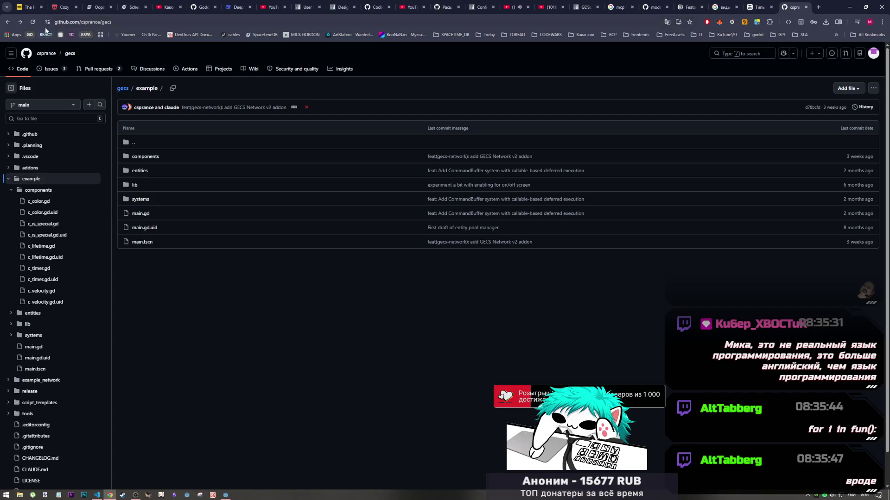
{"action": "left_click", "coordinate": [69, 54]}
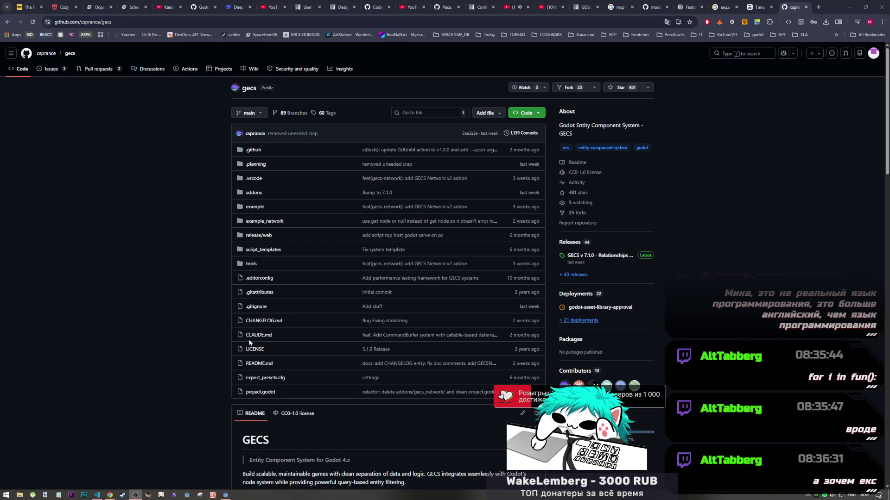
{"action": "left_click", "coordinate": [96, 495]}
{"action": "left_click", "coordinate": [110, 495]}
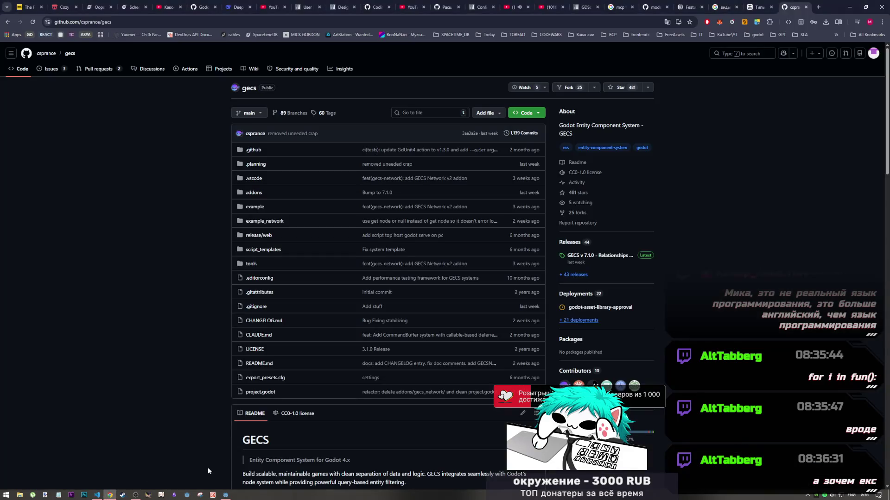
{"action": "scroll", "coordinate": [244, 473], "scroll_direction": "down", "scroll_amount": 12}
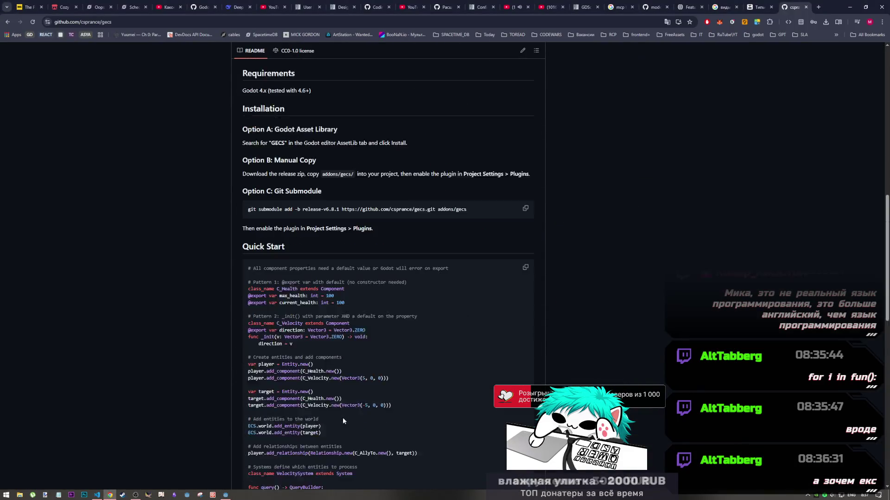
{"action": "left_click", "coordinate": [226, 495]}
{"action": "left_click_drag", "start_coordinate": [459, 237], "coordinate": [242, 202]}
{"action": "key", "text": "BackSpace"}
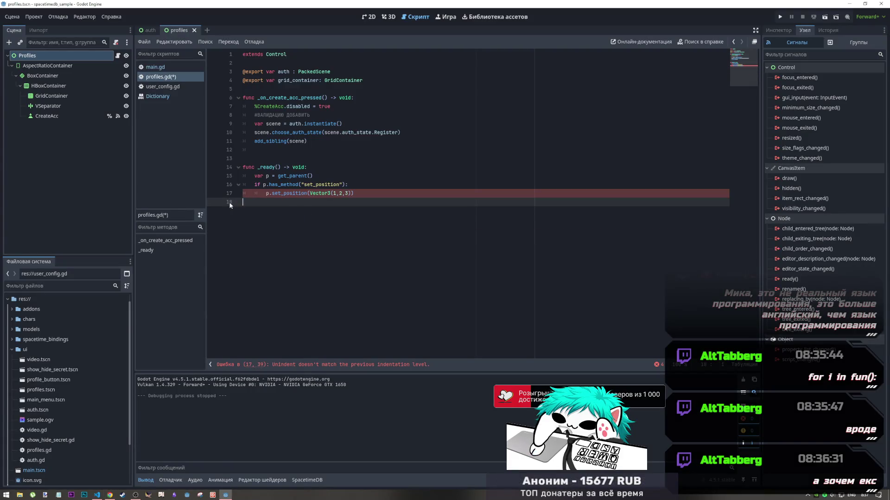
{"action": "left_click", "coordinate": [109, 494]}
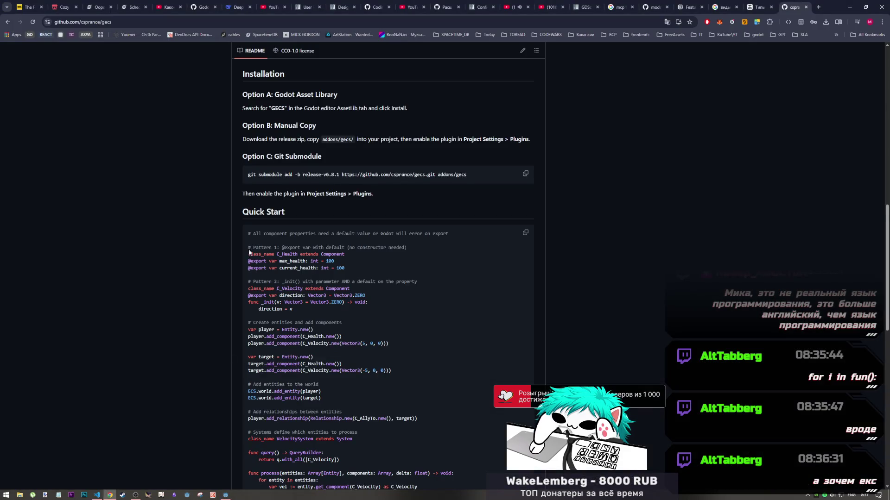
{"action": "scroll", "coordinate": [271, 241], "scroll_direction": "down", "scroll_amount": 2}
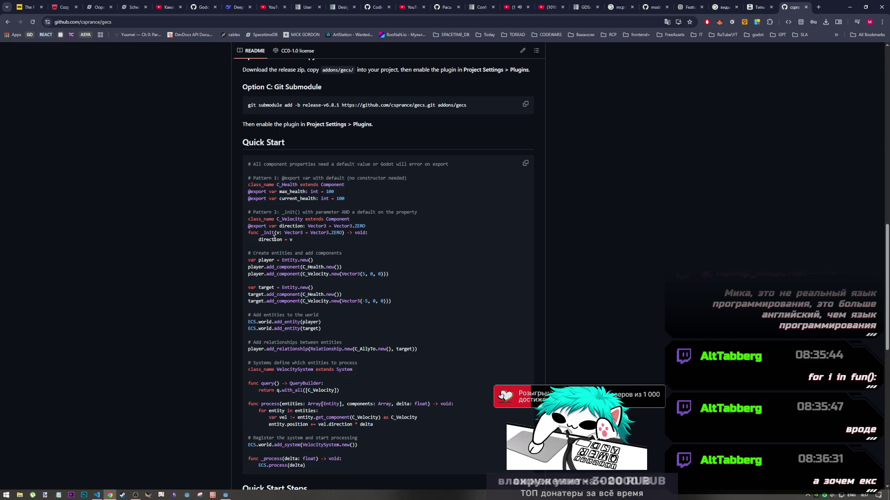
{"action": "left_click_drag", "start_coordinate": [282, 178], "coordinate": [341, 177]}
{"action": "double_click", "coordinate": [396, 178]}
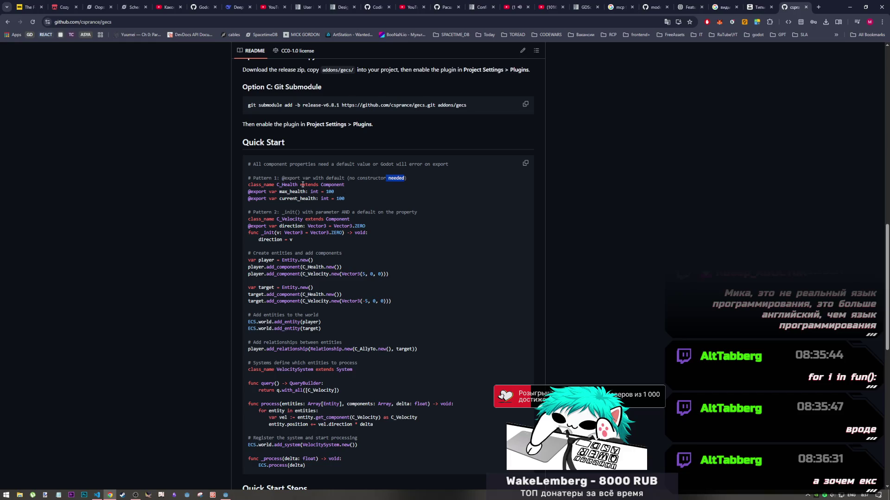
{"action": "mouse_move", "coordinate": [298, 185]}
{"action": "left_mouse_down"}
{"action": "mouse_move", "coordinate": [273, 185]}
{"action": "mouse_move", "coordinate": [346, 186]}
{"action": "left_mouse_up"}
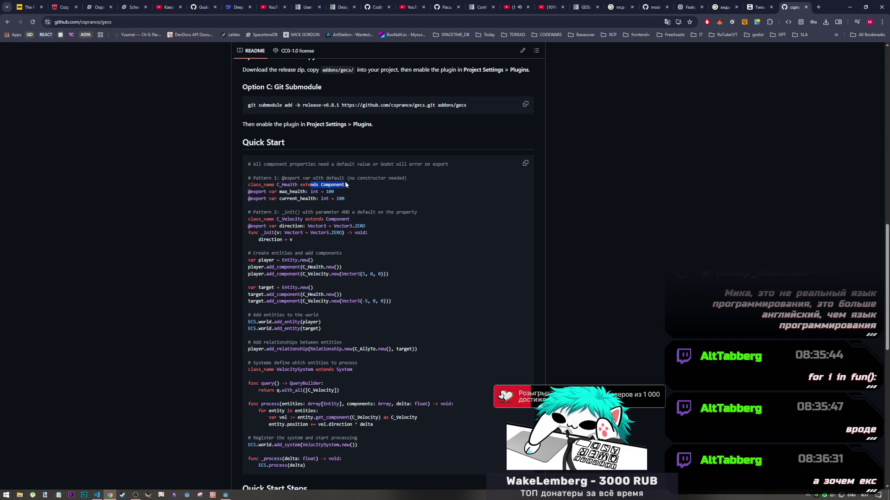
{"action": "left_click", "coordinate": [344, 186]}
{"action": "left_click_drag", "start_coordinate": [345, 185], "coordinate": [278, 185]}
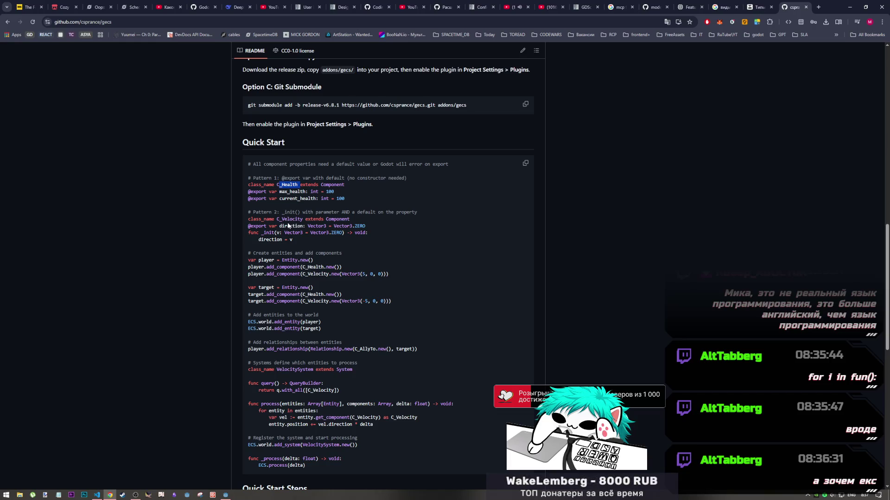
{"action": "left_click_drag", "start_coordinate": [347, 199], "coordinate": [237, 183]}
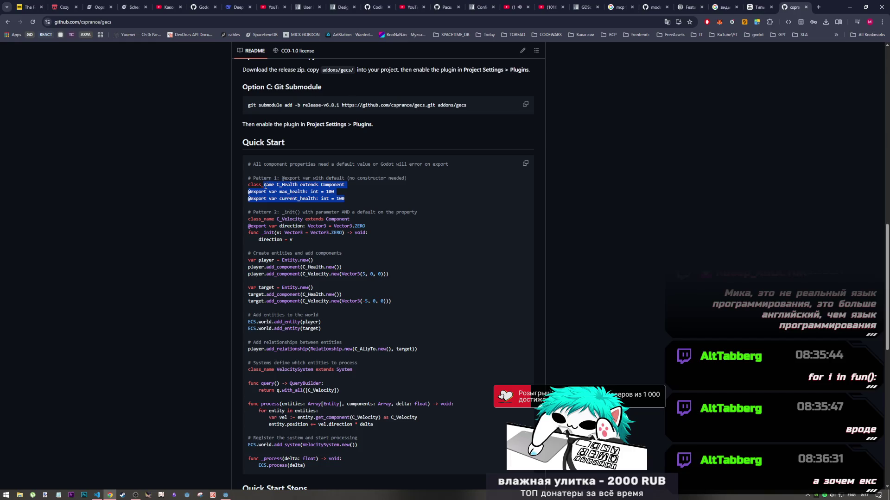
{"action": "left_click", "coordinate": [282, 187]}
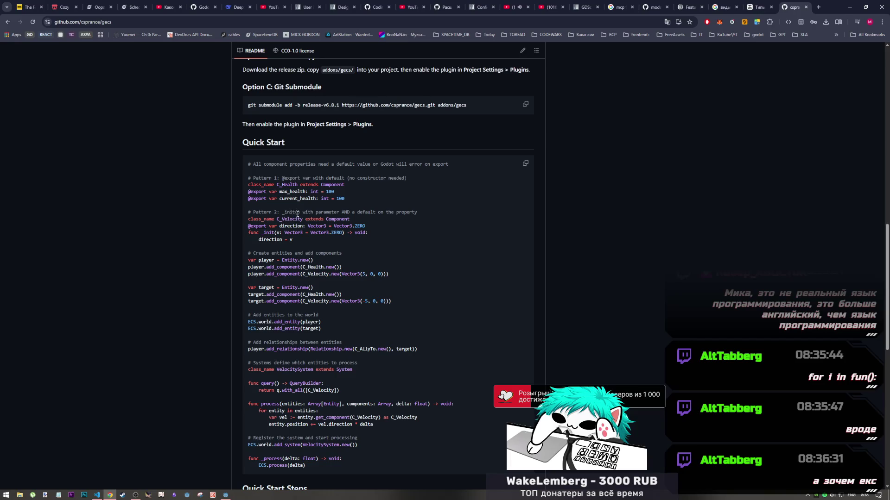
{"action": "left_click_drag", "start_coordinate": [348, 206], "coordinate": [235, 185]}
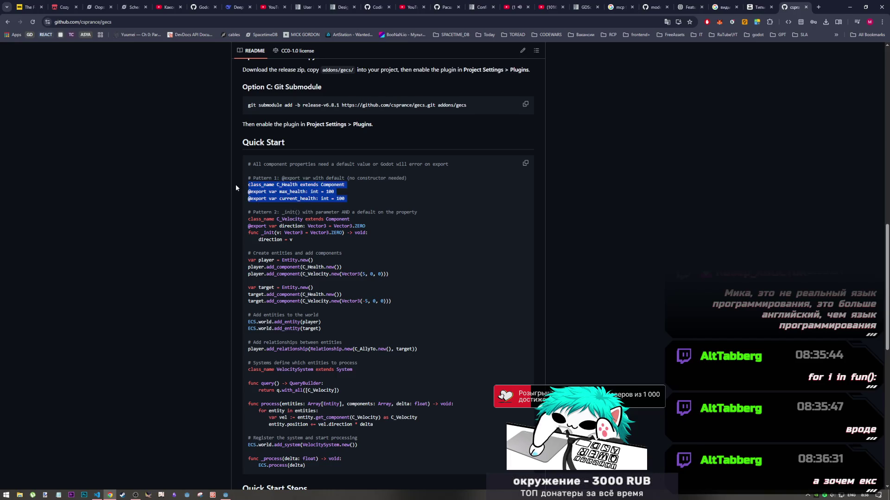
{"action": "left_click", "coordinate": [314, 195]}
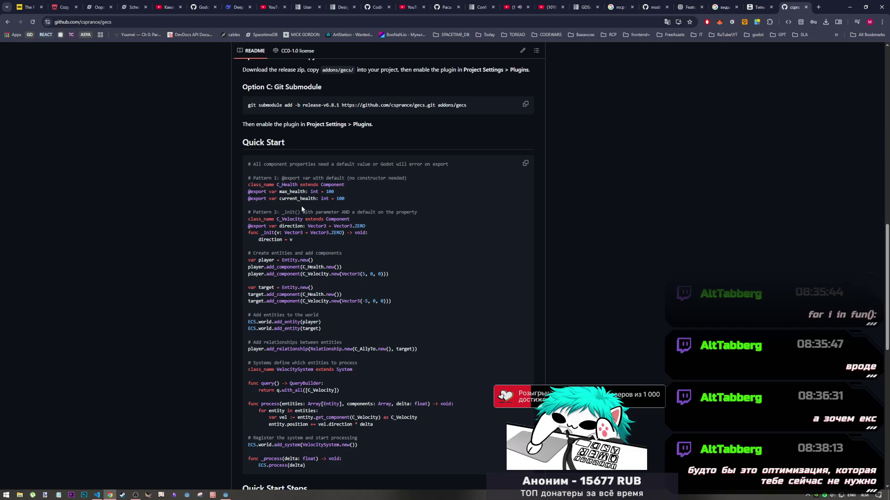
{"action": "left_click_drag", "start_coordinate": [297, 185], "coordinate": [281, 186]}
{"action": "left_click", "coordinate": [280, 185]}
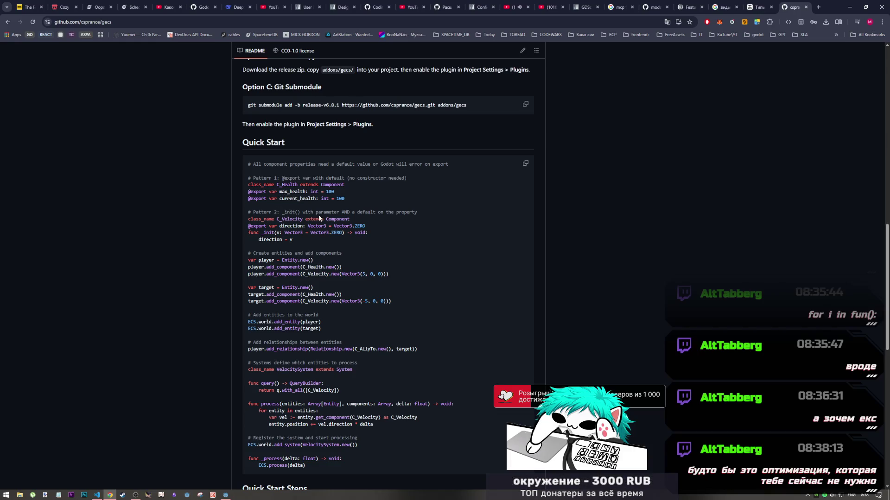
{"action": "left_click_drag", "start_coordinate": [295, 179], "coordinate": [326, 179]}
{"action": "left_click", "coordinate": [330, 187]}
{"action": "left_click_drag", "start_coordinate": [288, 219], "coordinate": [301, 239]}
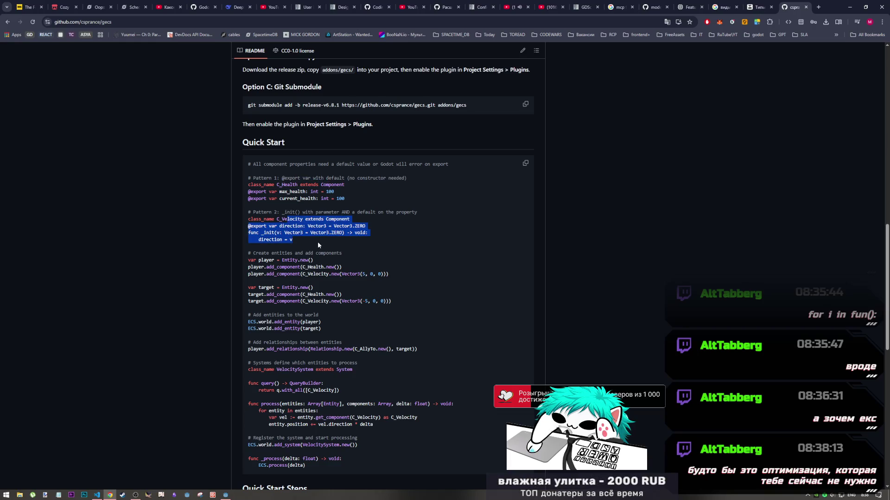
{"action": "left_click", "coordinate": [317, 242]}
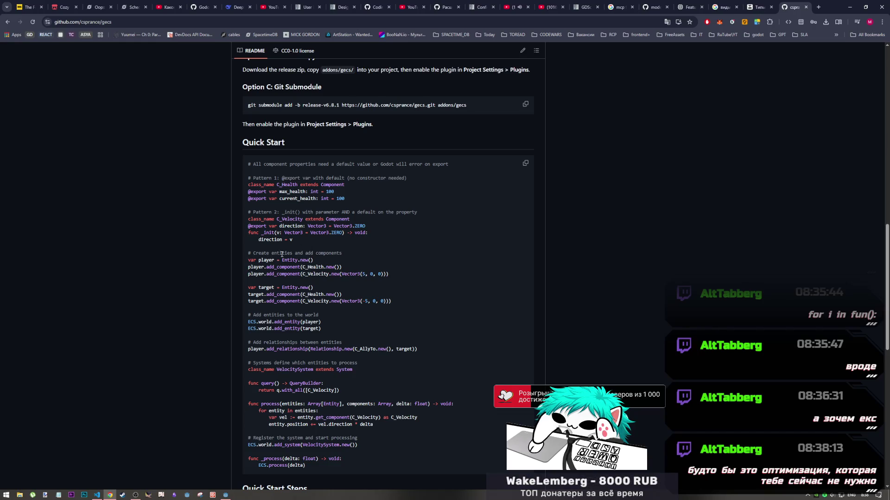
{"action": "scroll", "coordinate": [338, 241], "scroll_direction": "down", "scroll_amount": 1}
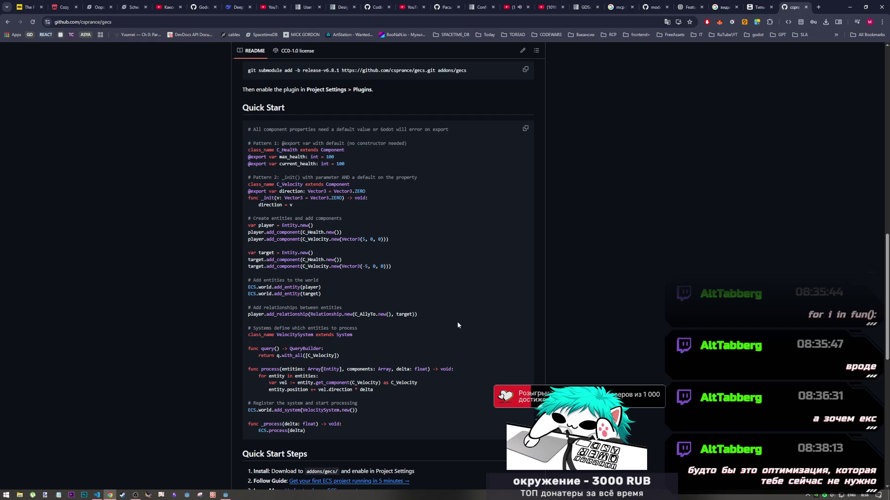
{"action": "left_click_drag", "start_coordinate": [341, 232], "coordinate": [303, 232]}
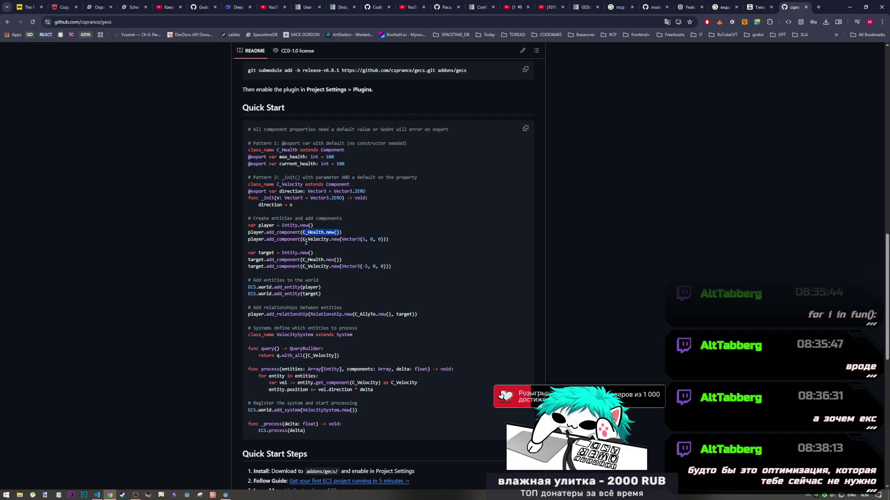
{"action": "scroll", "coordinate": [308, 238], "scroll_direction": "down", "scroll_amount": 1}
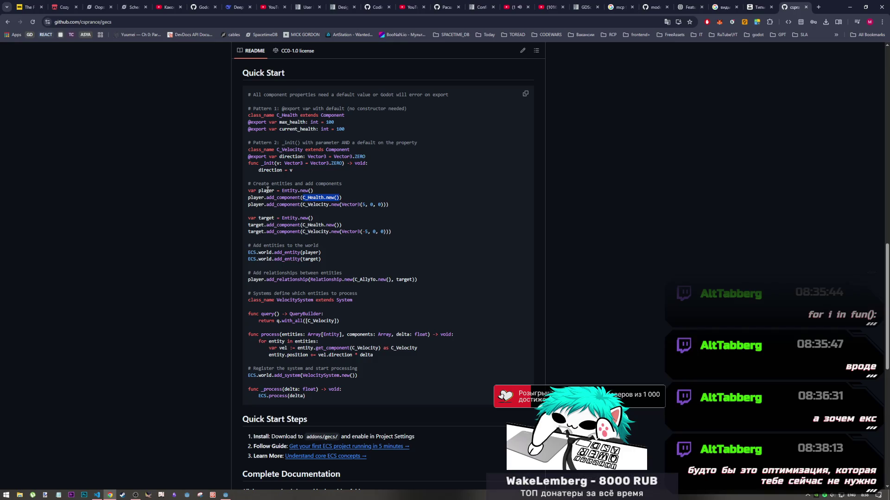
{"action": "left_click_drag", "start_coordinate": [281, 218], "coordinate": [305, 217]}
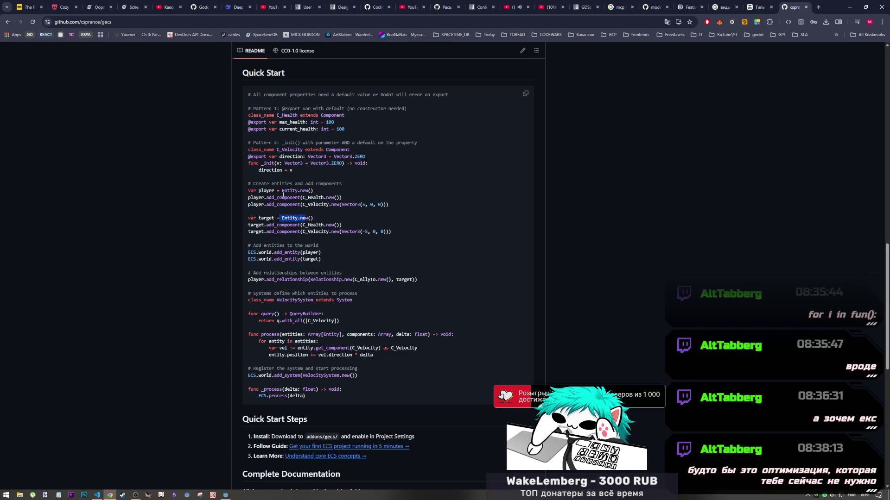
{"action": "mouse_move", "coordinate": [258, 190]}
{"action": "left_mouse_down"}
{"action": "mouse_move", "coordinate": [317, 195]}
{"action": "mouse_move", "coordinate": [283, 191]}
{"action": "left_mouse_up"}
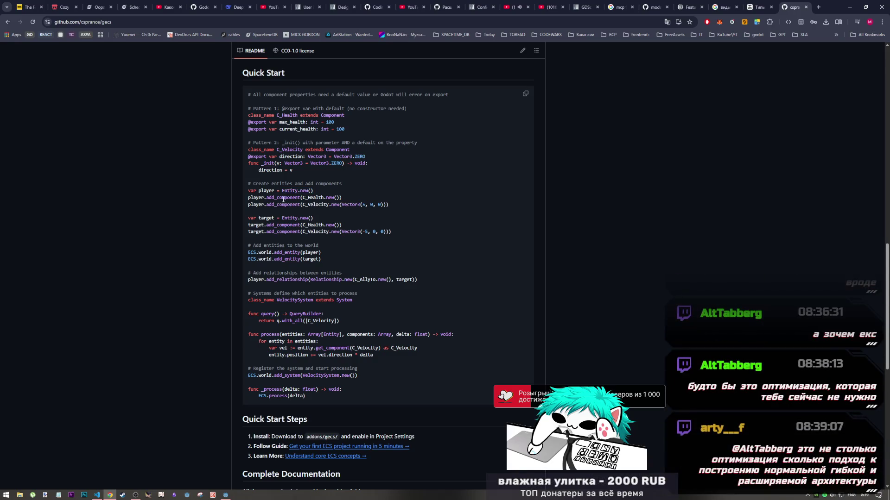
{"action": "left_click_drag", "start_coordinate": [272, 197], "coordinate": [332, 206]}
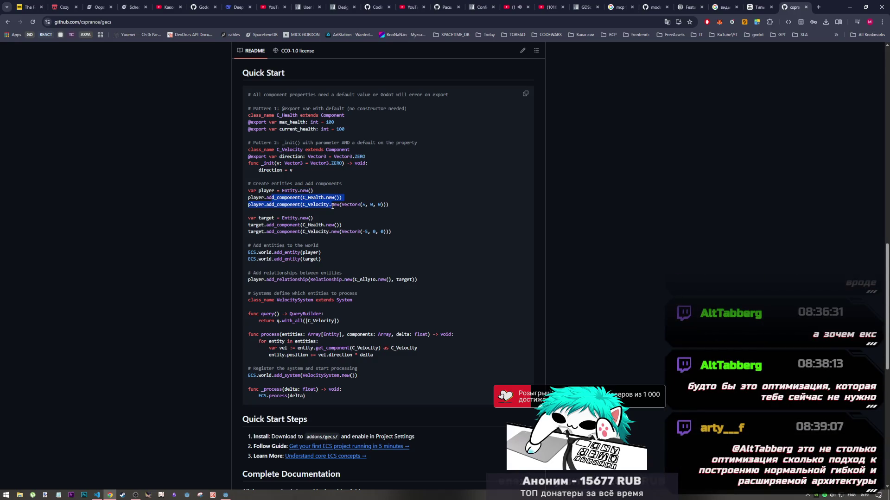
{"action": "left_click", "coordinate": [333, 206]}
{"action": "left_click_drag", "start_coordinate": [306, 205], "coordinate": [319, 204]}
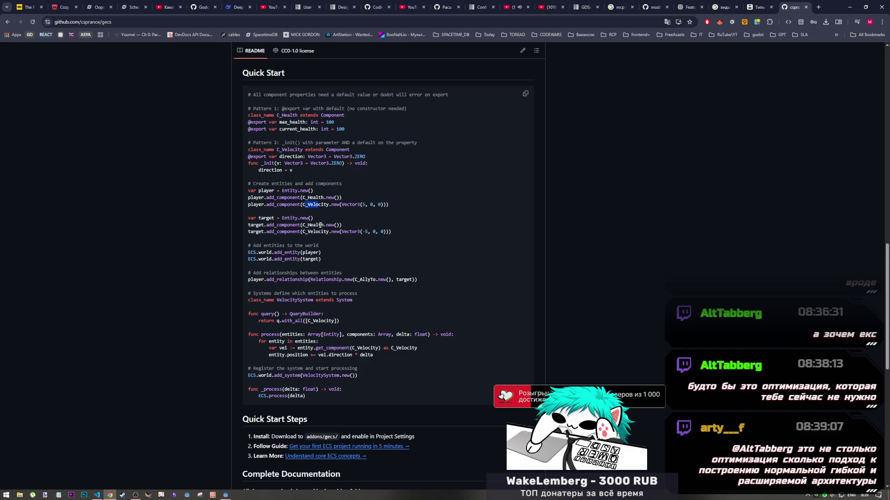
{"action": "left_click_drag", "start_coordinate": [264, 246], "coordinate": [321, 249]}
{"action": "left_click_drag", "start_coordinate": [259, 252], "coordinate": [302, 253]}
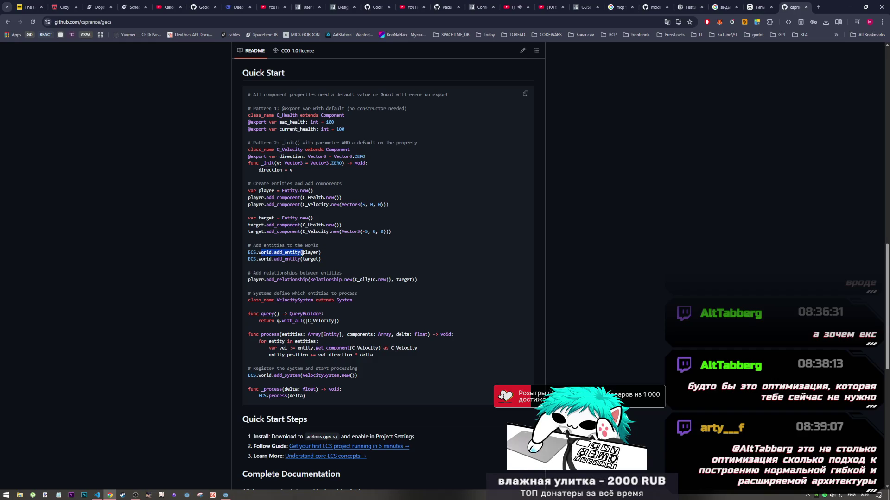
{"action": "left_click", "coordinate": [303, 253]}
{"action": "left_click_drag", "start_coordinate": [321, 253], "coordinate": [252, 251]}
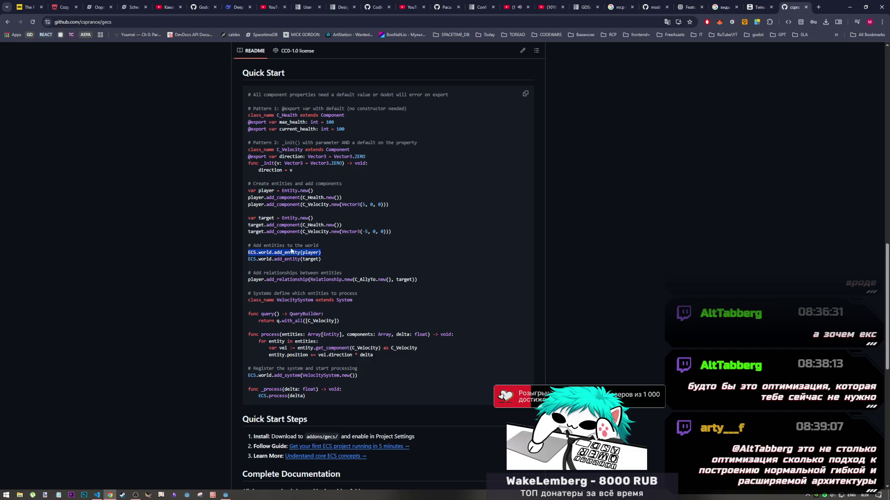
{"action": "left_click", "coordinate": [351, 252]}
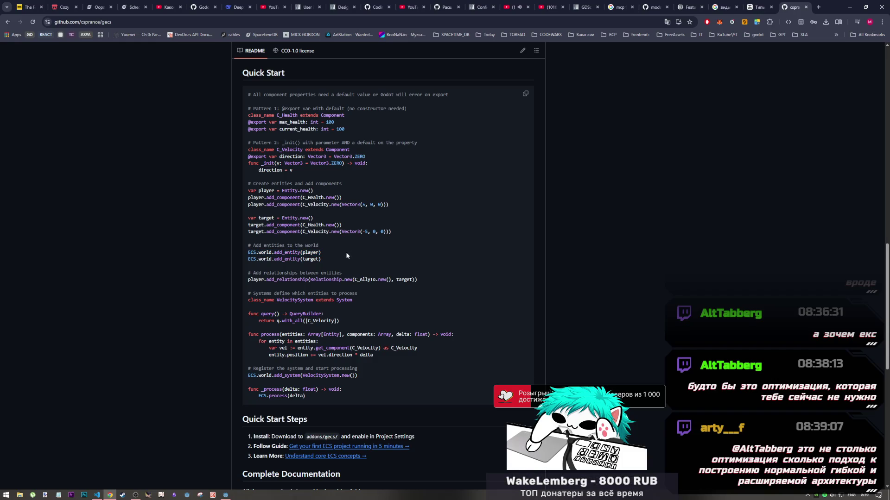
{"action": "left_click_drag", "start_coordinate": [271, 273], "coordinate": [348, 274]}
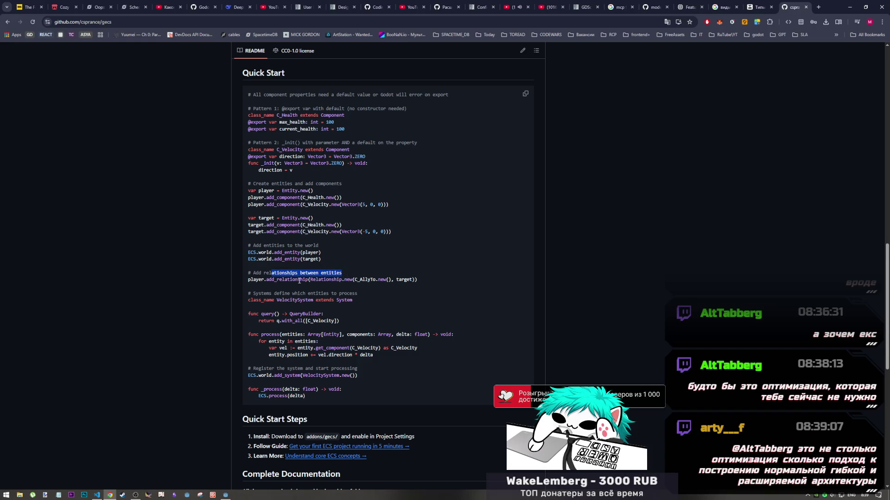
{"action": "left_click_drag", "start_coordinate": [311, 279], "coordinate": [416, 279]}
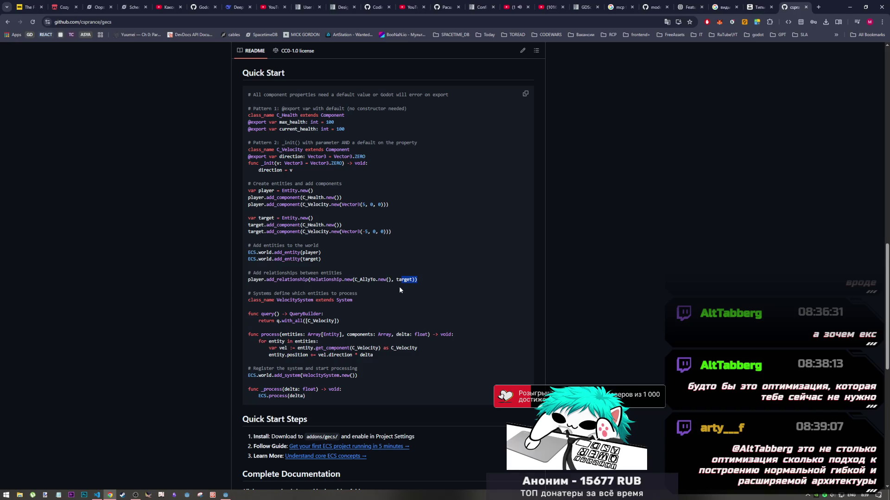
{"action": "left_click", "coordinate": [366, 279]}
{"action": "left_click_drag", "start_coordinate": [353, 281], "coordinate": [410, 281]}
{"action": "left_click", "coordinate": [413, 280]}
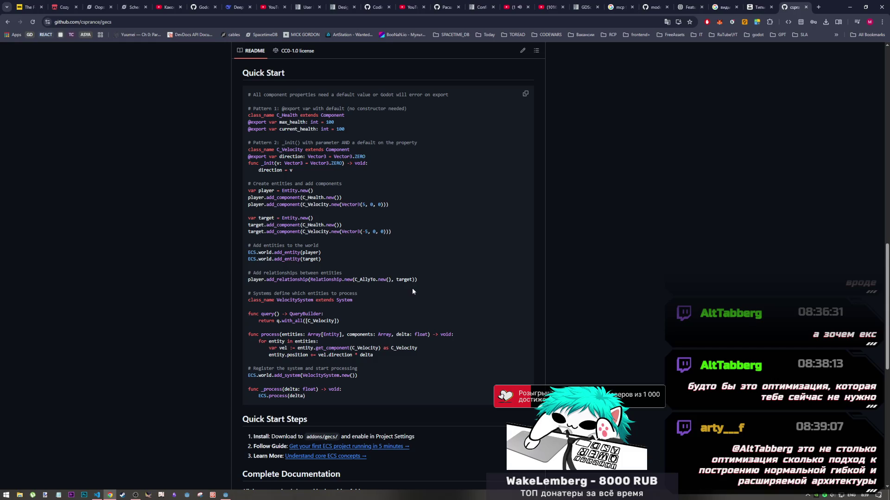
{"action": "right_click", "coordinate": [403, 283]}
{"action": "left_click", "coordinate": [367, 281]}
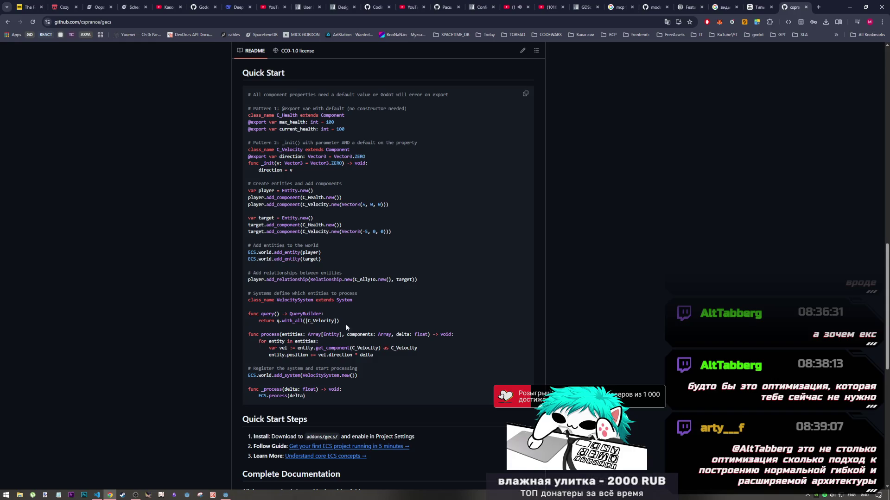
{"action": "scroll", "coordinate": [346, 326], "scroll_direction": "down", "scroll_amount": 3}
{"action": "scroll", "coordinate": [343, 326], "scroll_direction": "up", "scroll_amount": 1}
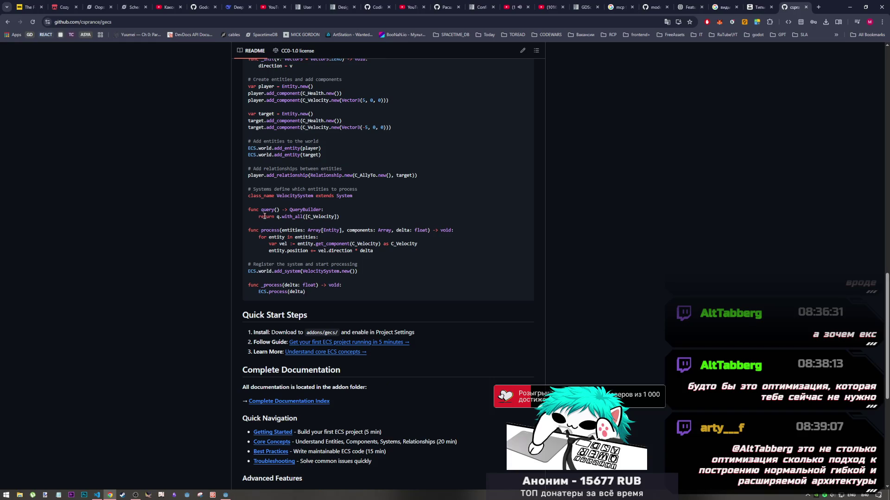
{"action": "mouse_move", "coordinate": [284, 210]}
{"action": "left_mouse_down"}
{"action": "mouse_move", "coordinate": [333, 218]}
{"action": "mouse_move", "coordinate": [248, 209]}
{"action": "mouse_move", "coordinate": [280, 211]}
{"action": "left_mouse_up"}
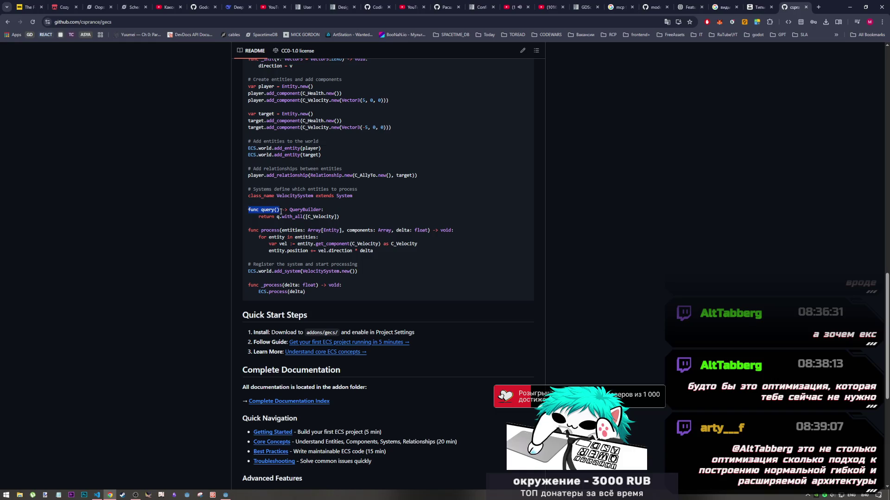
{"action": "left_click", "coordinate": [339, 218]}
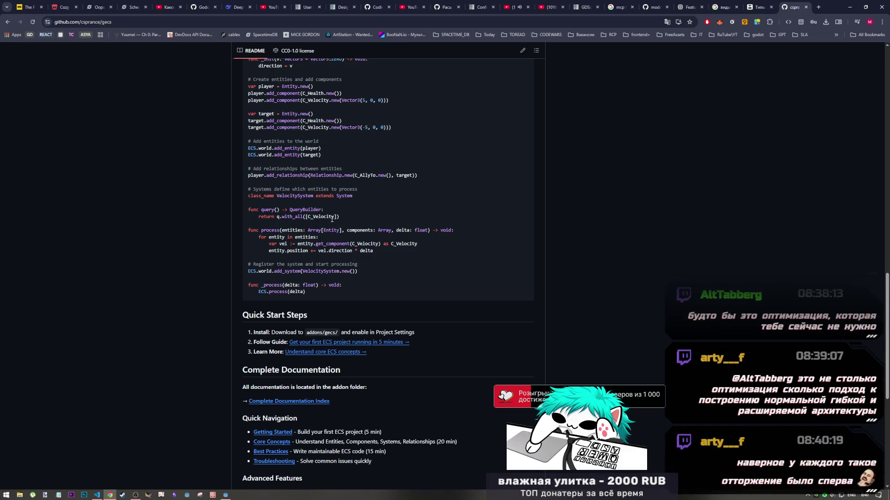
{"action": "left_click_drag", "start_coordinate": [279, 210], "coordinate": [261, 209]}
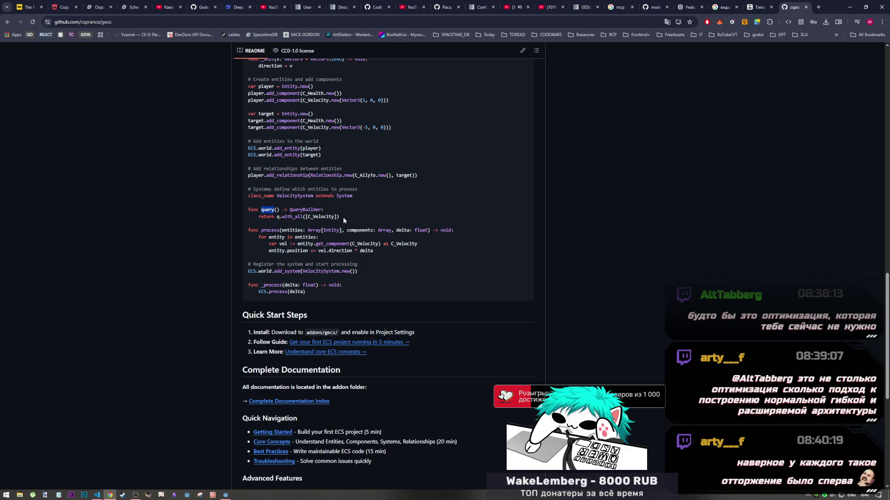
{"action": "left_click", "coordinate": [135, 495]}
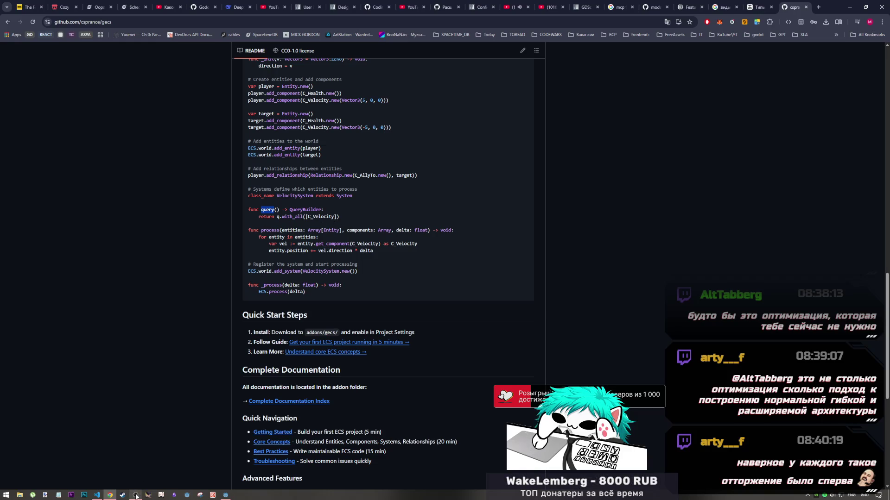
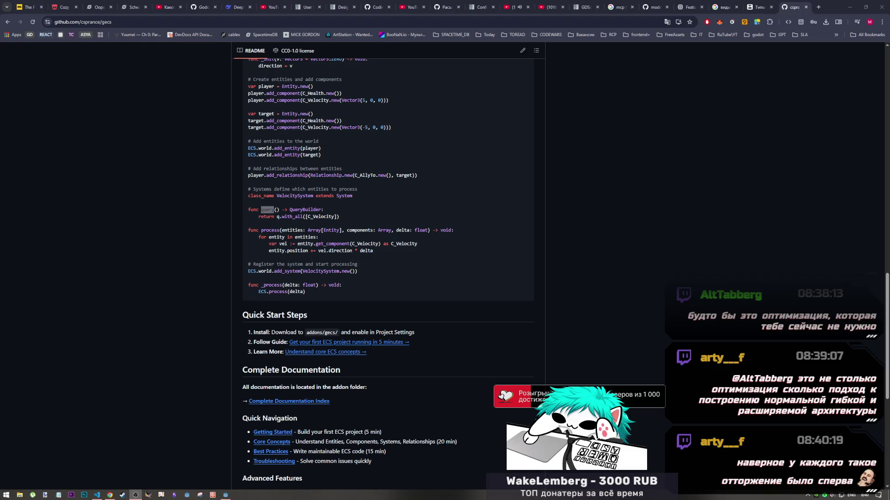
Select and read the _process function in the GECS README example code.
{"action": "left_click", "coordinate": [110, 494]}
{"action": "mouse_move", "coordinate": [309, 297]}
{"action": "left_mouse_down"}
{"action": "mouse_move", "coordinate": [247, 270]}
{"action": "mouse_move", "coordinate": [193, 179]}
{"action": "left_mouse_up"}
{"action": "left_click", "coordinate": [346, 285]}
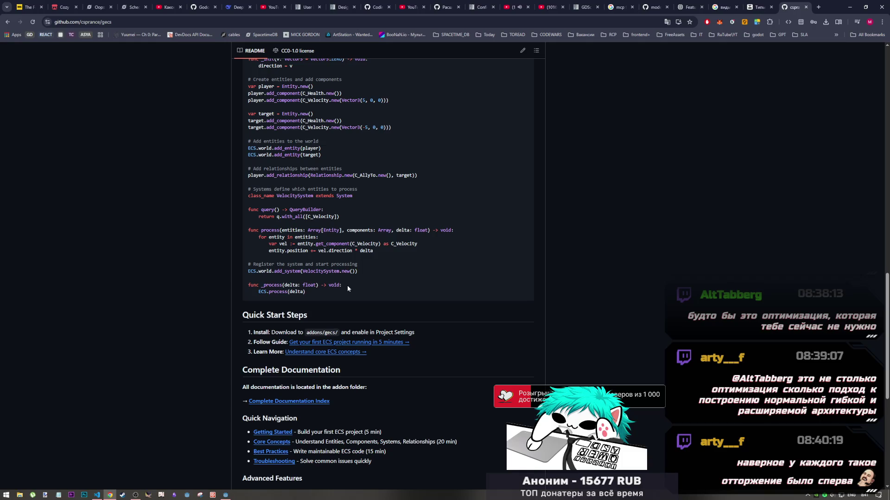
{"action": "scroll", "coordinate": [343, 285], "scroll_direction": "down", "scroll_amount": 5}
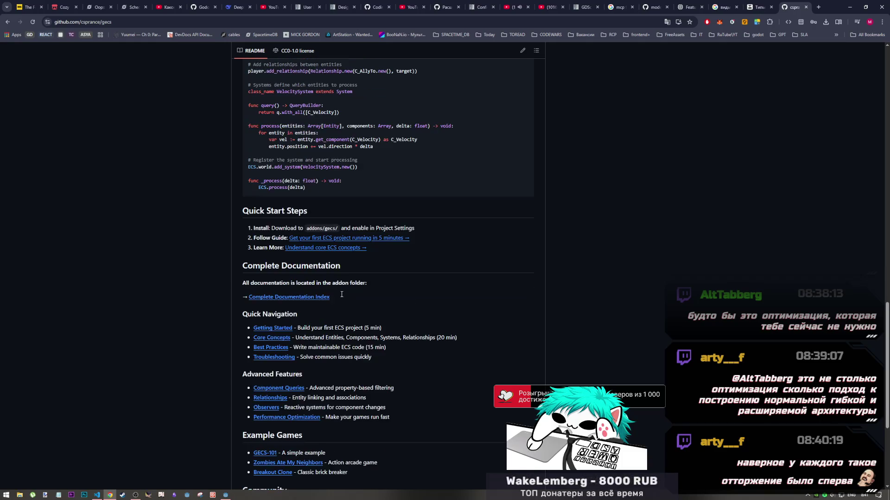
{"action": "scroll", "coordinate": [333, 380], "scroll_direction": "down", "scroll_amount": 1}
{"action": "scroll", "coordinate": [334, 374], "scroll_direction": "up", "scroll_amount": 7}
{"action": "scroll", "coordinate": [337, 366], "scroll_direction": "down", "scroll_amount": 8}
{"action": "scroll", "coordinate": [338, 362], "scroll_direction": "up", "scroll_amount": 4}
{"action": "scroll", "coordinate": [301, 384], "scroll_direction": "down", "scroll_amount": 4}
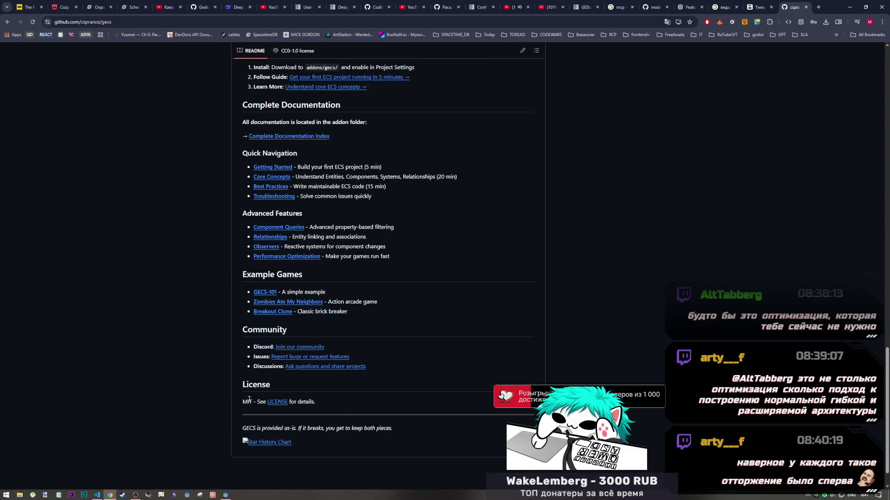
{"action": "scroll", "coordinate": [315, 411], "scroll_direction": "up", "scroll_amount": 3}
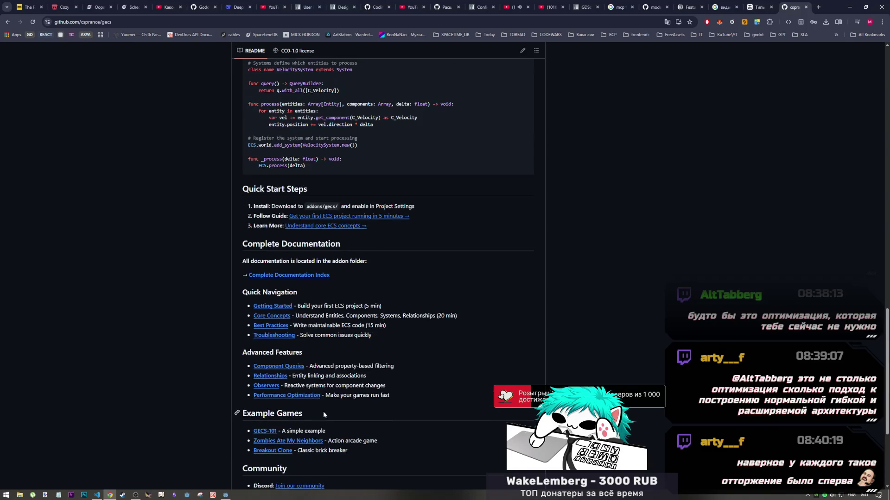
{"action": "scroll", "coordinate": [316, 344], "scroll_direction": "up", "scroll_amount": 4}
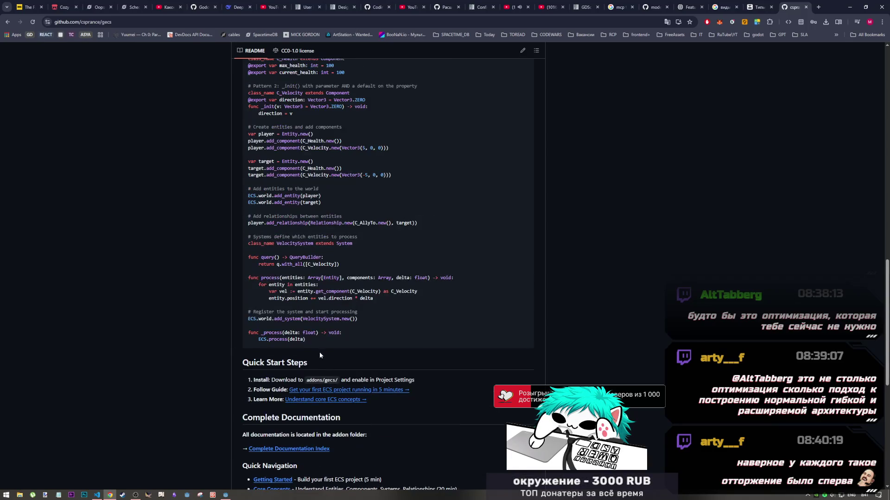
Select and review the process and _process functions in the Quick Start code block.
{"action": "mouse_move", "coordinate": [319, 353]}
{"action": "left_mouse_down"}
{"action": "mouse_move", "coordinate": [277, 320]}
{"action": "mouse_move", "coordinate": [246, 271]}
{"action": "mouse_move", "coordinate": [246, 280]}
{"action": "left_mouse_up"}
{"action": "left_click", "coordinate": [247, 280]}
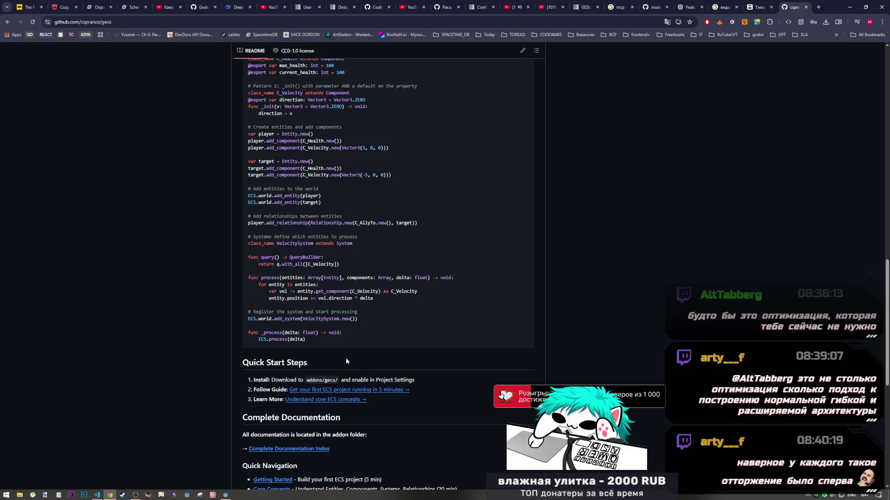
{"action": "scroll", "coordinate": [249, 260], "scroll_direction": "up", "scroll_amount": 5}
{"action": "mouse_move", "coordinate": [249, 259]}
{"action": "left_mouse_down"}
{"action": "mouse_move", "coordinate": [313, 347]}
{"action": "mouse_move", "coordinate": [312, 334]}
{"action": "mouse_move", "coordinate": [252, 326]}
{"action": "mouse_move", "coordinate": [258, 244]}
{"action": "mouse_move", "coordinate": [248, 221]}
{"action": "left_mouse_up"}
{"action": "scroll", "coordinate": [308, 336], "scroll_direction": "down", "scroll_amount": 5}
{"action": "scroll", "coordinate": [254, 278], "scroll_direction": "up", "scroll_amount": 4}
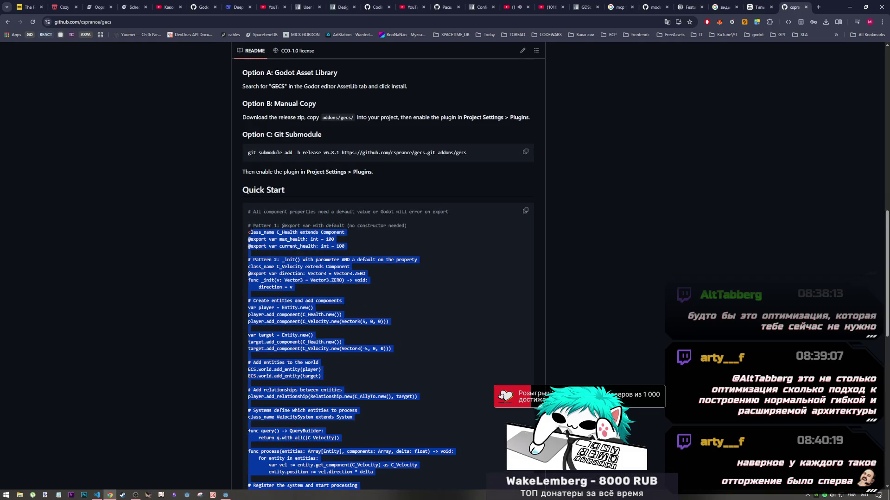
{"action": "left_click", "coordinate": [250, 222]}
{"action": "scroll", "coordinate": [251, 222], "scroll_direction": "down", "scroll_amount": 5}
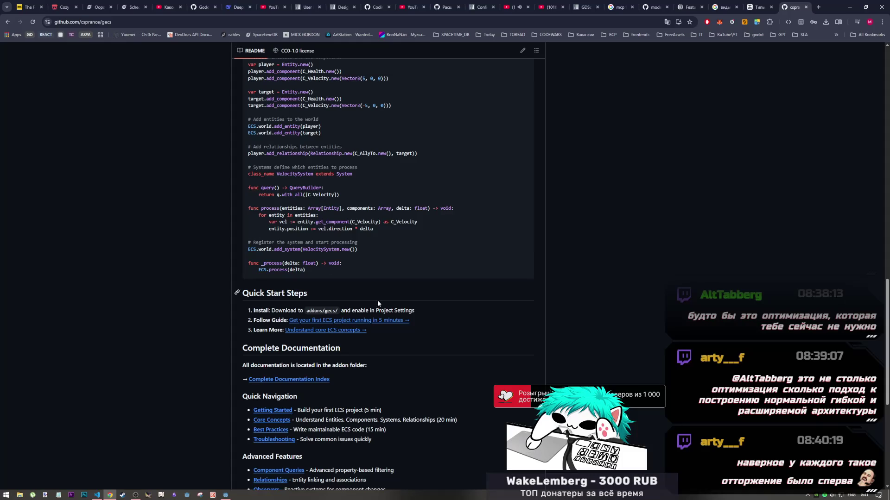
Glance at the auth script in VS Code, then bring up profiles.gd in the Godot editor.
{"action": "left_click", "coordinate": [97, 494]}
{"action": "left_click", "coordinate": [110, 495]}
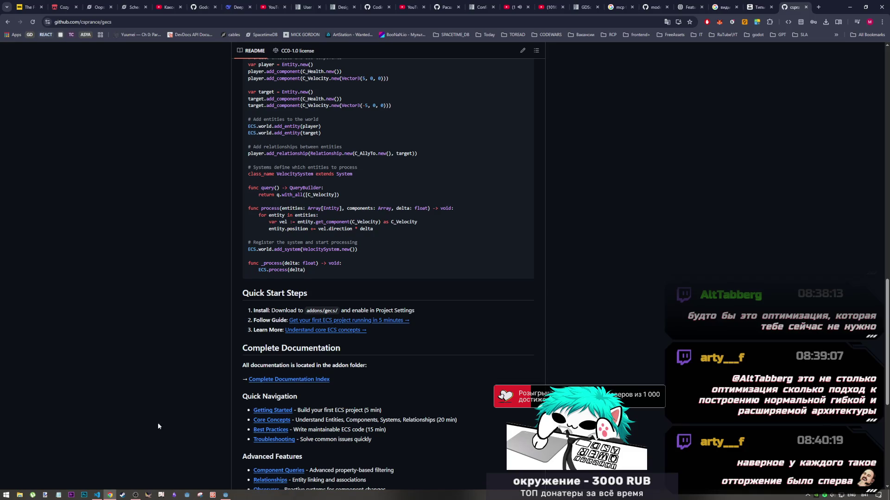
{"action": "mouse_move", "coordinate": [223, 496]}
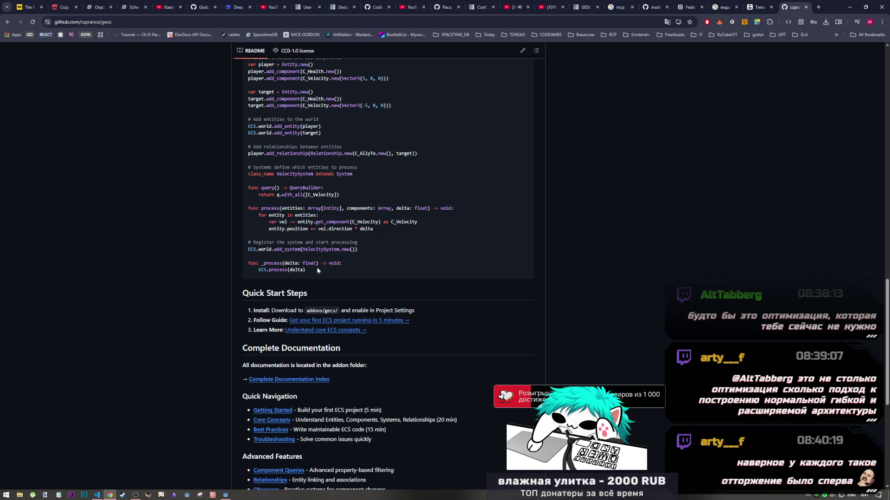
{"action": "left_click", "coordinate": [135, 494]}
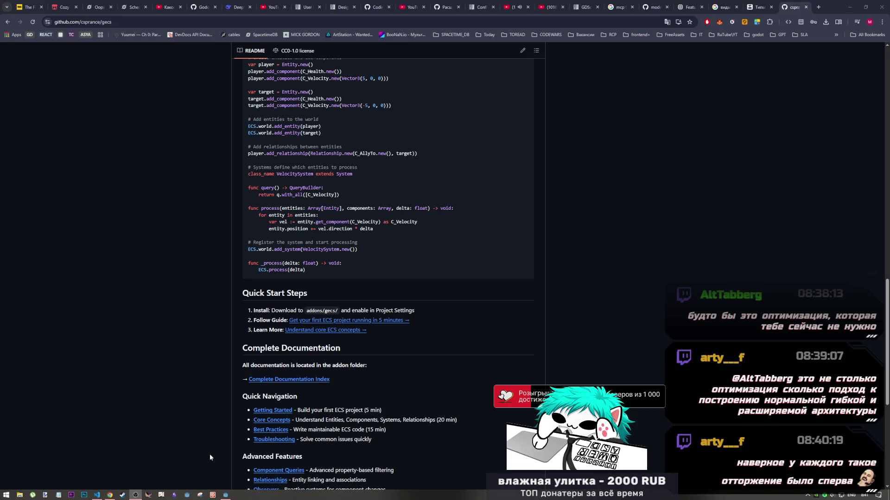
{"action": "left_click", "coordinate": [226, 494]}
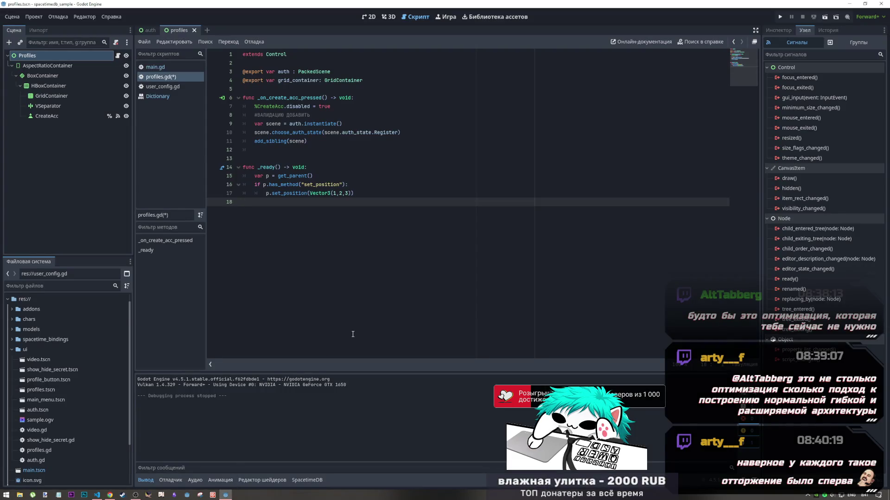
Check the has_method line and empty line 18 of profiles.gd, then go back to the GECS README.
{"action": "left_click", "coordinate": [375, 185]}
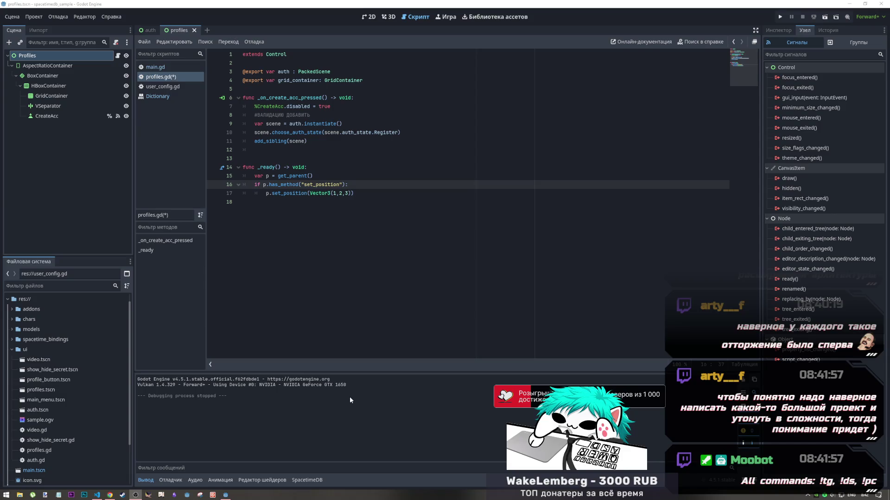
{"action": "mouse_move", "coordinate": [226, 496]}
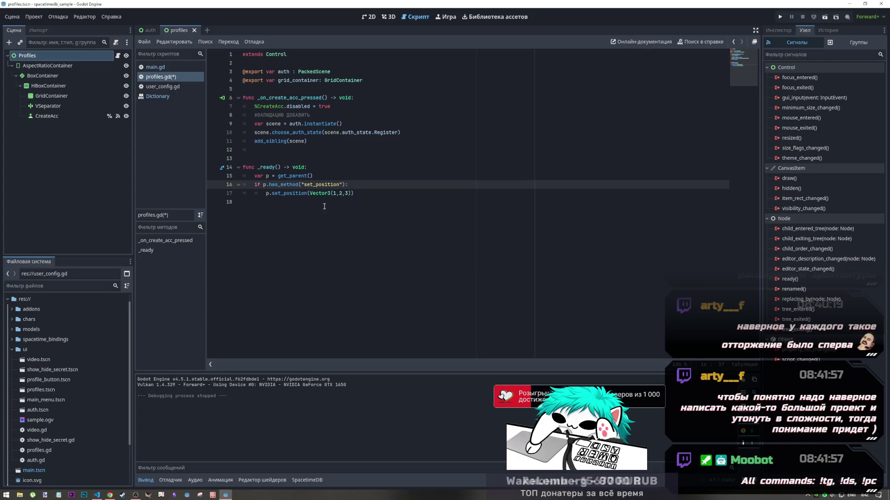
{"action": "left_click", "coordinate": [303, 208]}
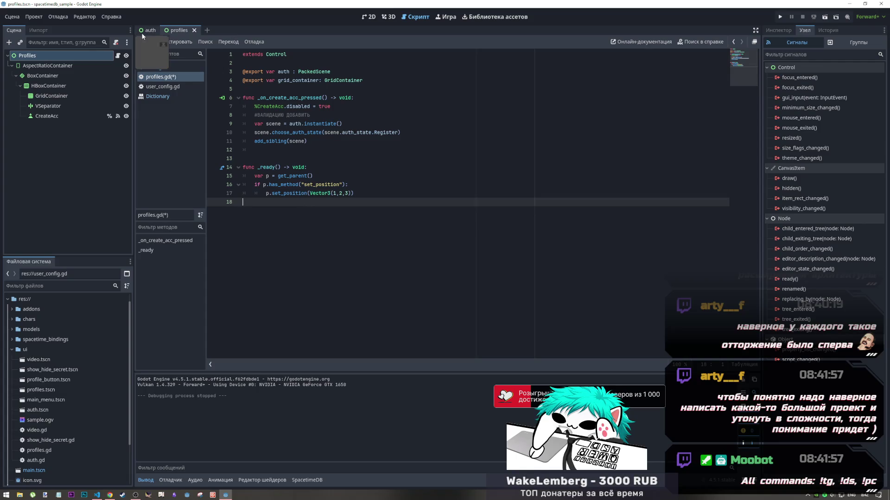
{"action": "left_click", "coordinate": [99, 495]}
{"action": "left_click", "coordinate": [109, 495]}
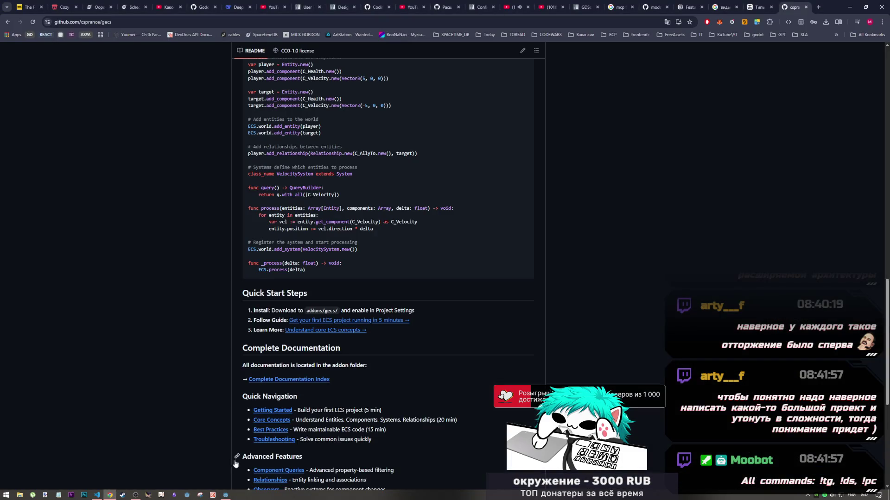
Return to the GECS README and select its first Key Features entries.
{"action": "key", "text": "alt+Tab"}
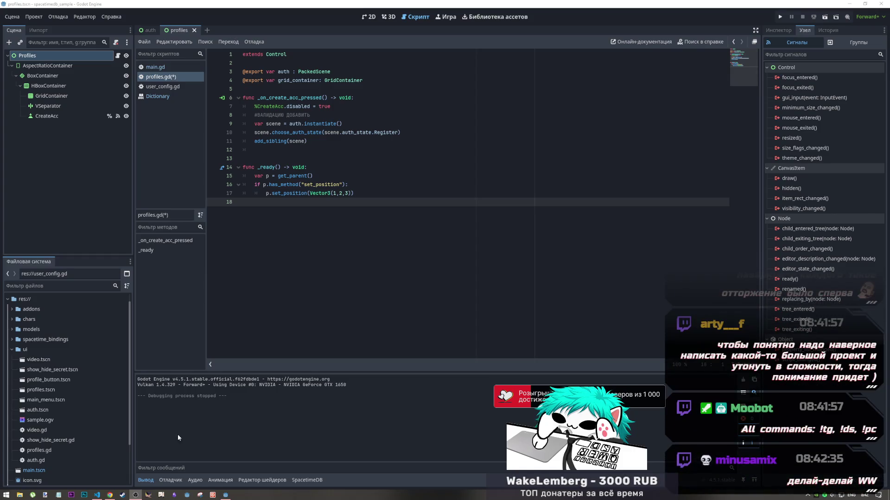
{"action": "left_click", "coordinate": [111, 494]}
{"action": "scroll", "coordinate": [462, 366], "scroll_direction": "down", "scroll_amount": 5}
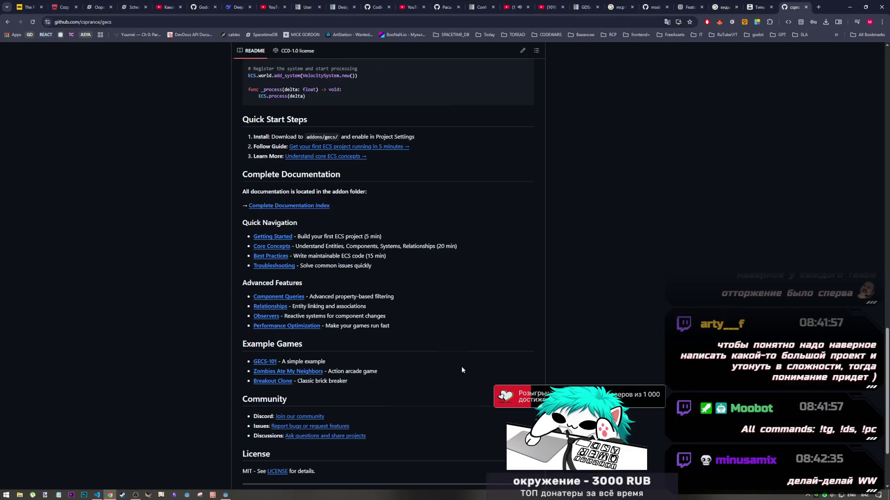
{"action": "scroll", "coordinate": [435, 365], "scroll_direction": "up", "scroll_amount": 6}
{"action": "scroll", "coordinate": [429, 364], "scroll_direction": "up", "scroll_amount": 15}
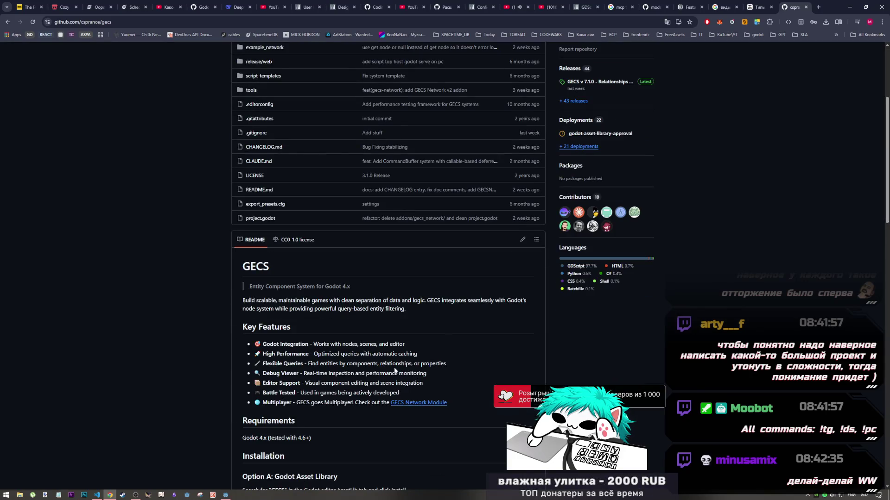
{"action": "left_click_drag", "start_coordinate": [382, 364], "coordinate": [292, 327]}
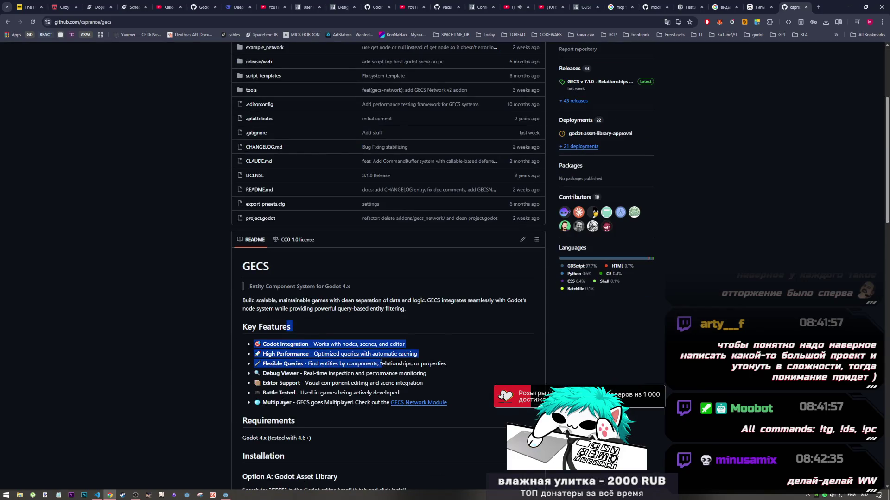
Select the repository address, then close the GECS repository tab and the neighbouring tab.
{"action": "left_click", "coordinate": [414, 23]}
{"action": "mouse_move", "coordinate": [109, 24]}
{"action": "left_mouse_down"}
{"action": "mouse_move", "coordinate": [507, 57]}
{"action": "mouse_move", "coordinate": [495, 40]}
{"action": "mouse_move", "coordinate": [510, 48]}
{"action": "left_mouse_up"}
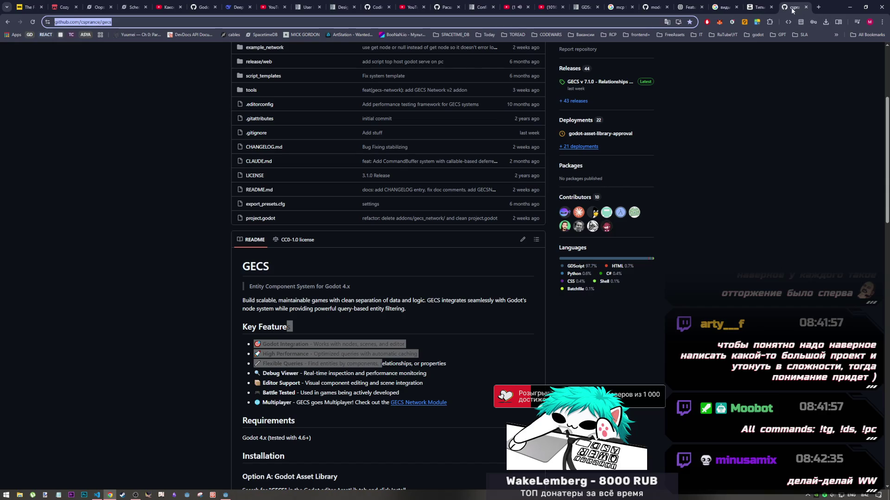
{"action": "middle_click", "coordinate": [791, 10]}
{"action": "middle_click", "coordinate": [793, 10]}
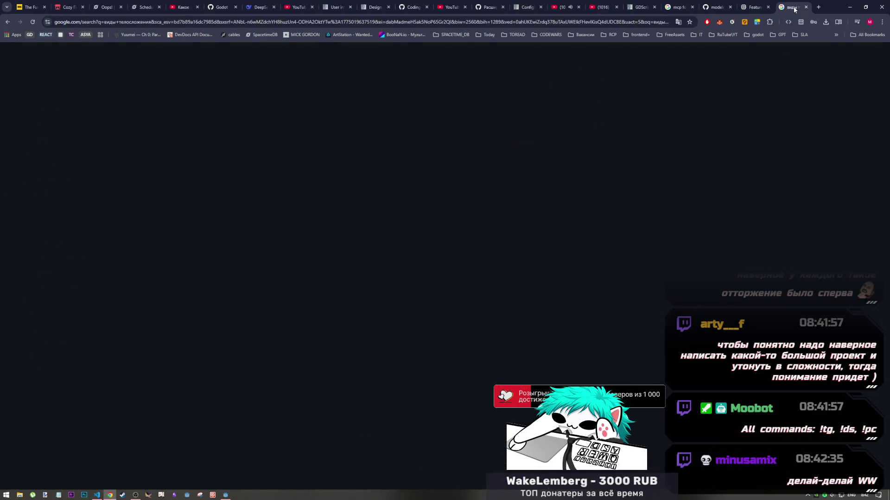
Close the Google body-types search tab and move on to spacetimedb_auth.gd in VS Code.
{"action": "middle_click", "coordinate": [794, 10]}
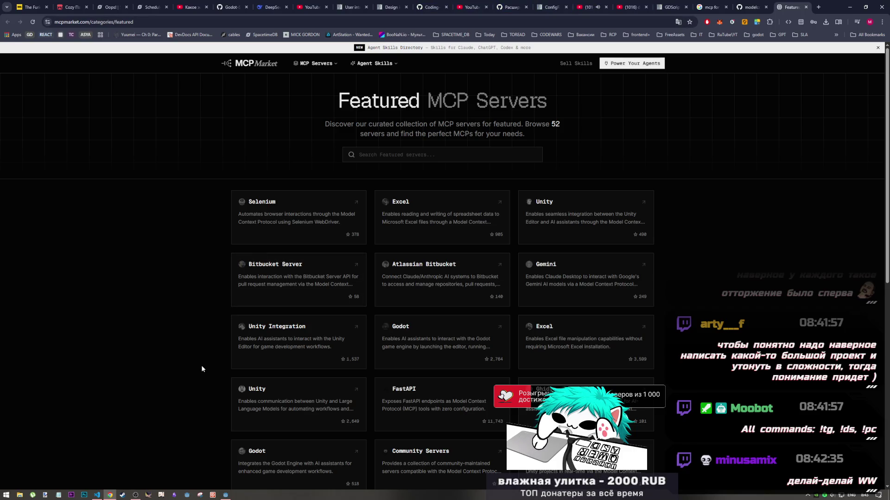
{"action": "left_click", "coordinate": [226, 495]}
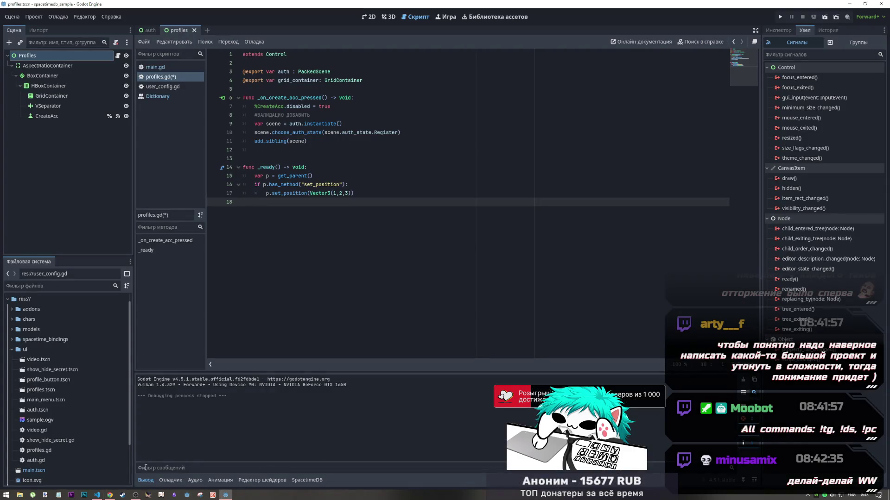
{"action": "left_click", "coordinate": [135, 495]}
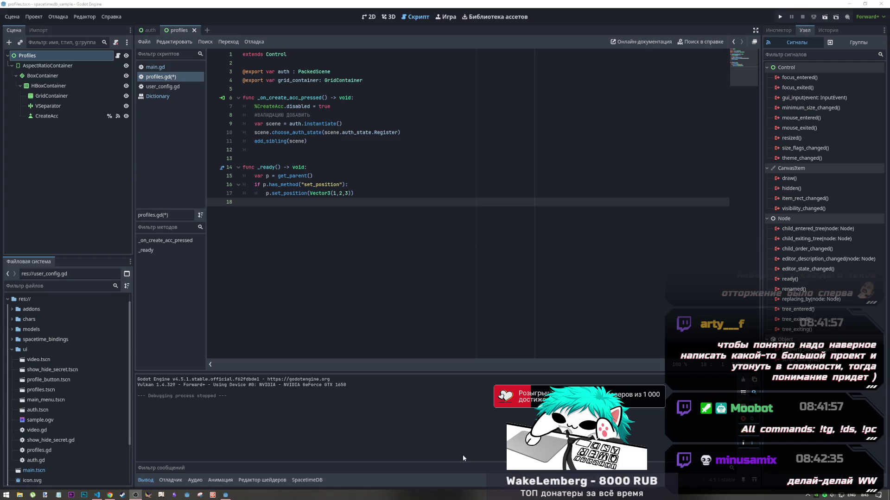
{"action": "left_click", "coordinate": [100, 496]}
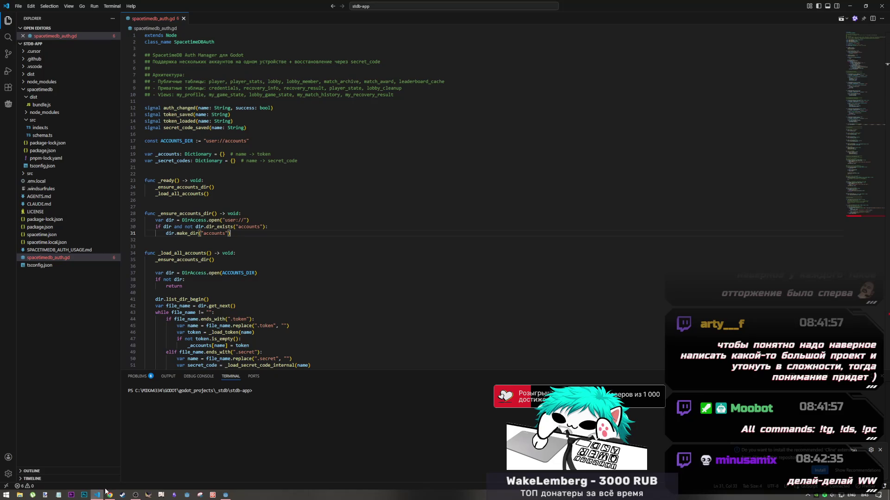
Switch between the auth script and Featured MCP Servers, then open the modelcontextprotocol/servers tab.
{"action": "left_click", "coordinate": [110, 495]}
{"action": "left_click", "coordinate": [135, 494]}
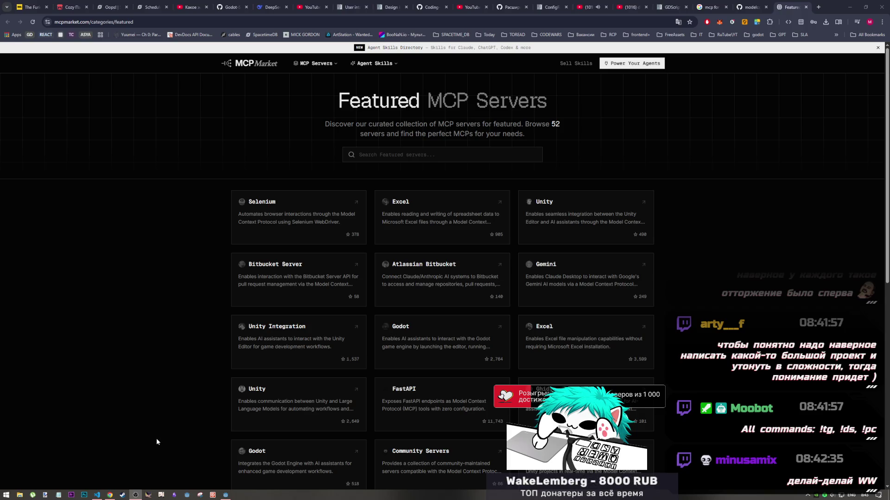
{"action": "left_click", "coordinate": [98, 495]}
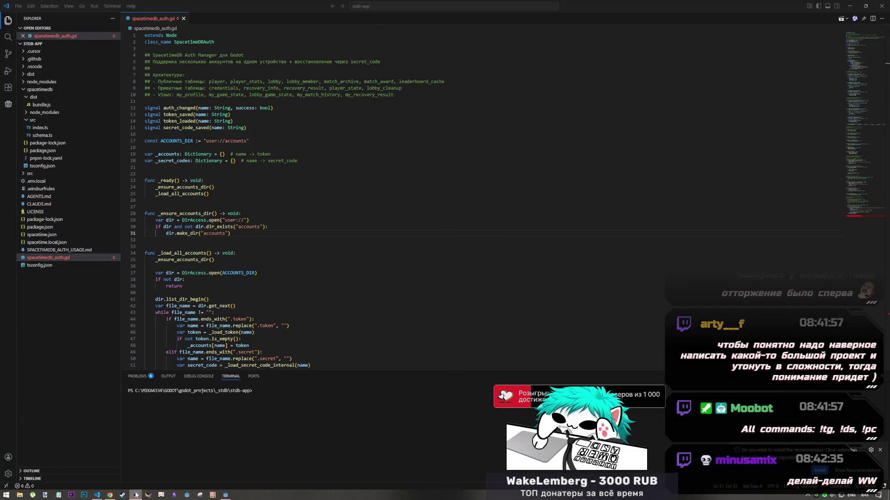
{"action": "left_click", "coordinate": [108, 496]}
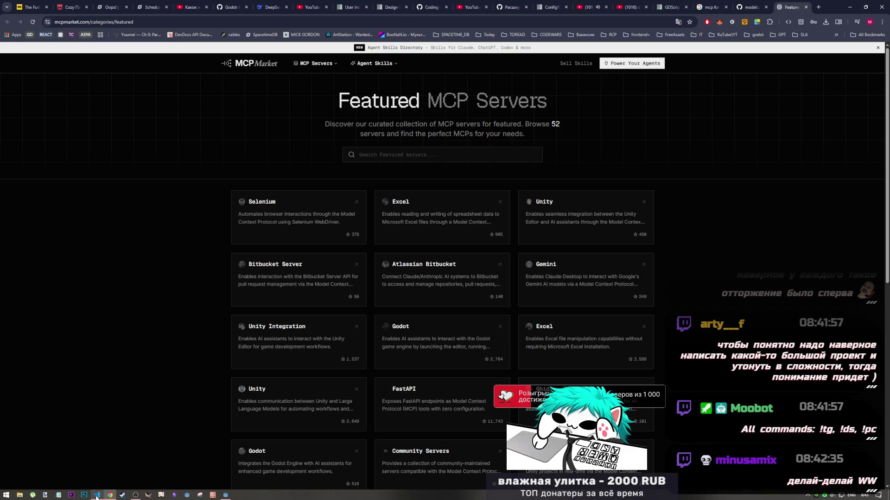
{"action": "left_click", "coordinate": [765, 5]}
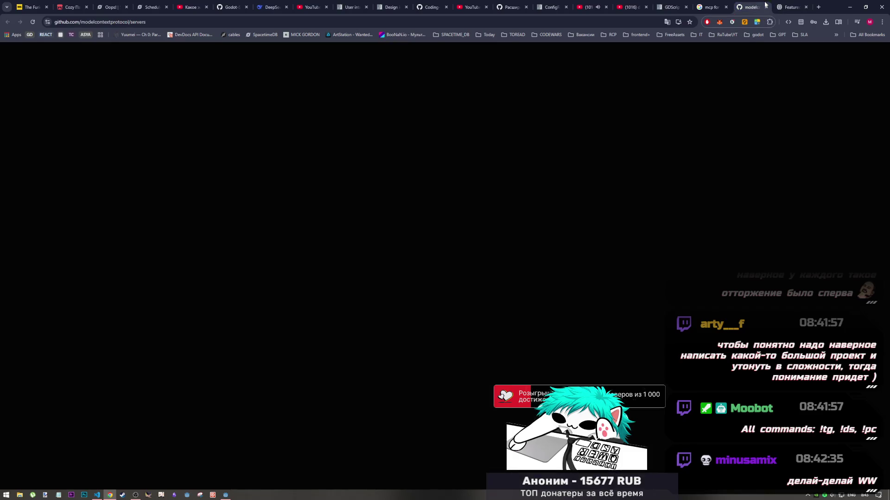
Close the 'mcp for godot qwen' search tab and inspect the Lua-style dictionary example in the GDScript docs.
{"action": "left_click", "coordinate": [716, 5]}
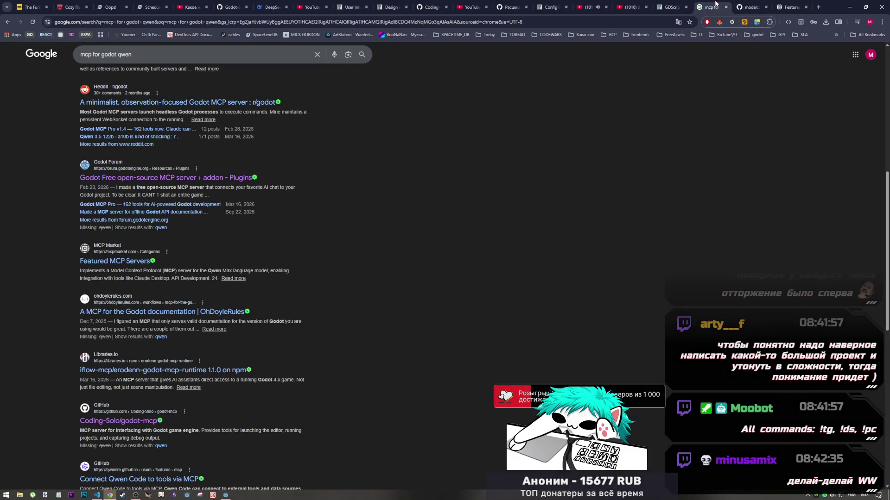
{"action": "middle_click", "coordinate": [711, 5]}
{"action": "left_click", "coordinate": [678, 6]}
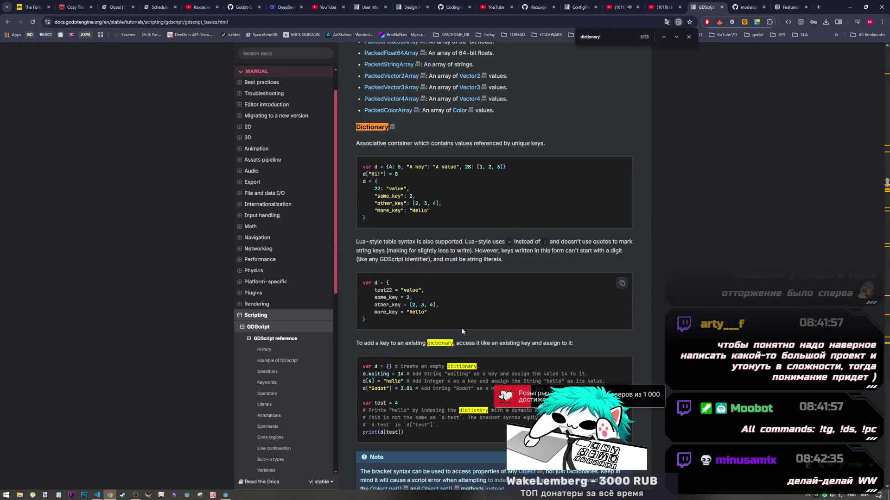
{"action": "mouse_move", "coordinate": [426, 313]}
{"action": "left_mouse_down"}
{"action": "mouse_move", "coordinate": [347, 286]}
{"action": "mouse_move", "coordinate": [426, 314]}
{"action": "left_mouse_up"}
{"action": "left_click", "coordinate": [427, 292]}
{"action": "left_click", "coordinate": [426, 313]}
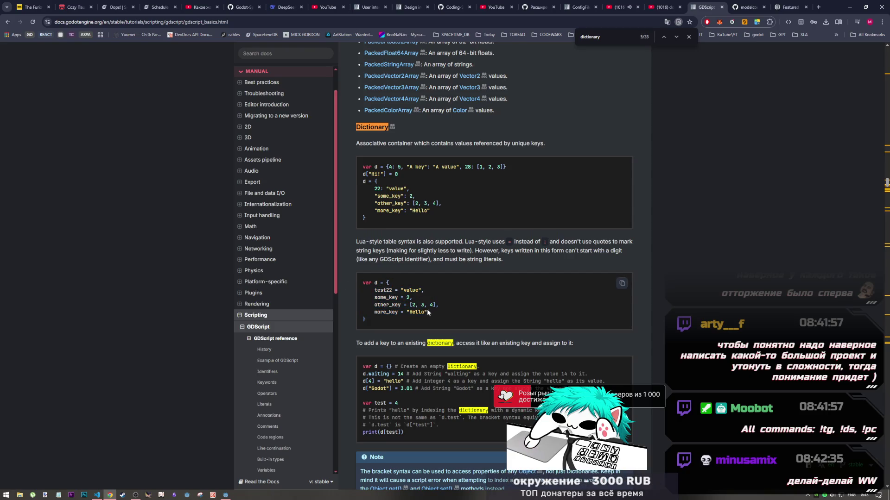
{"action": "key", "text": "alt+Tab"}
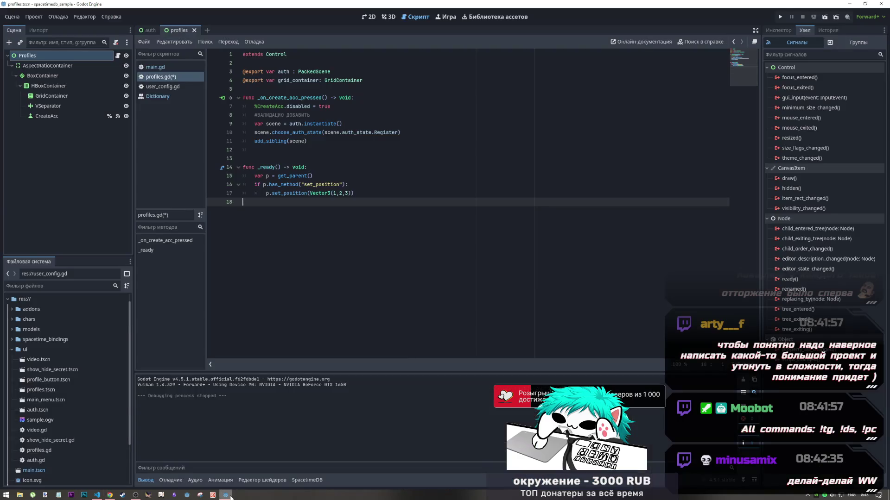
Select the _ready function in profiles.gd and glance at VS Code.
{"action": "left_click_drag", "start_coordinate": [273, 211], "coordinate": [240, 168]}
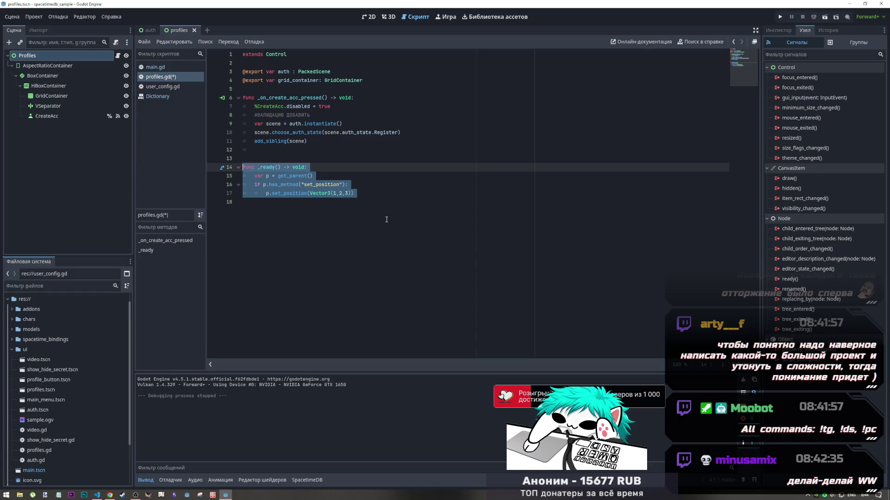
{"action": "left_click", "coordinate": [101, 497]}
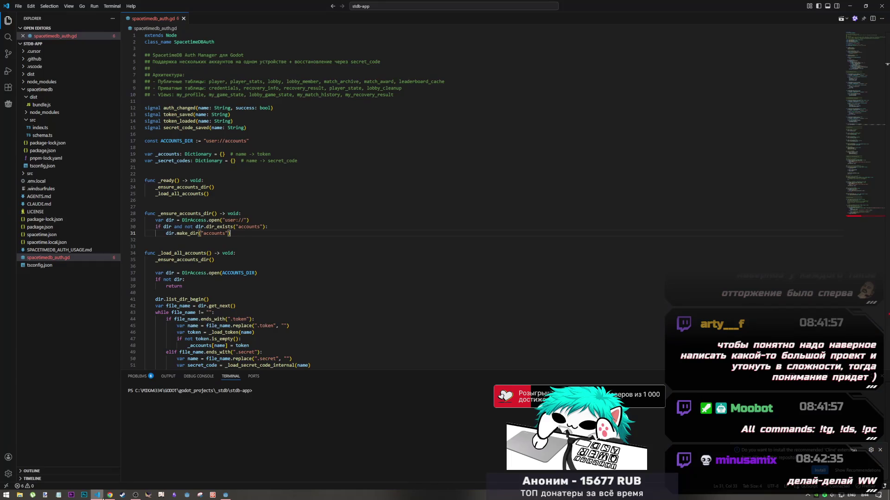
{"action": "left_click", "coordinate": [226, 494]}
Open SPACETIMEDB_AUTH_USAGE.md from the FileSystem dock and scroll to its Integration section.
{"action": "scroll", "coordinate": [51, 436], "scroll_direction": "down", "scroll_amount": 3}
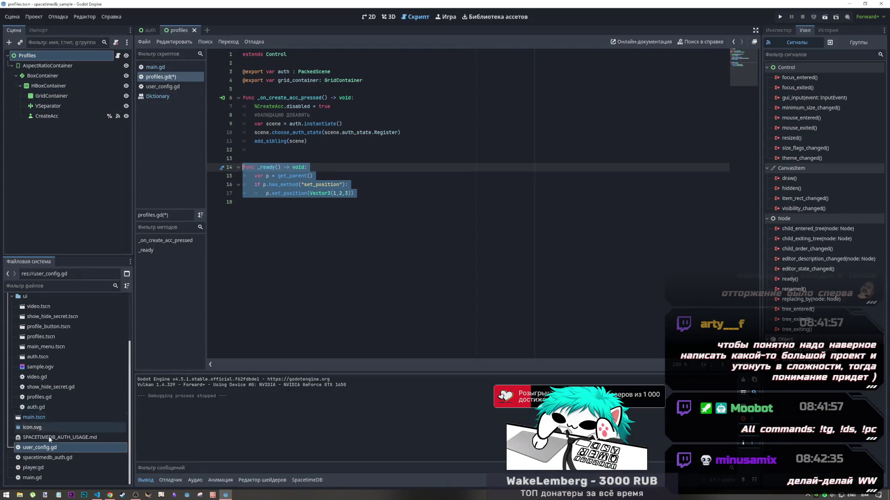
{"action": "double_click", "coordinate": [52, 437]}
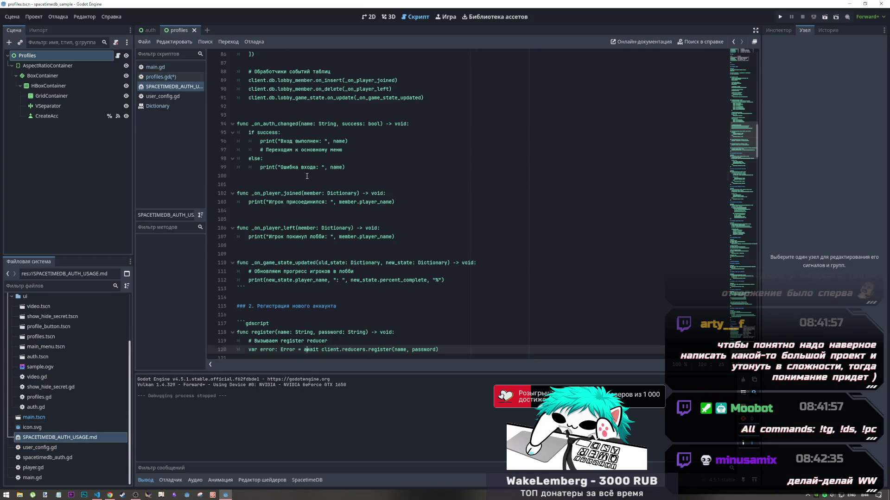
{"action": "scroll", "coordinate": [307, 176], "scroll_direction": "up", "scroll_amount": 20}
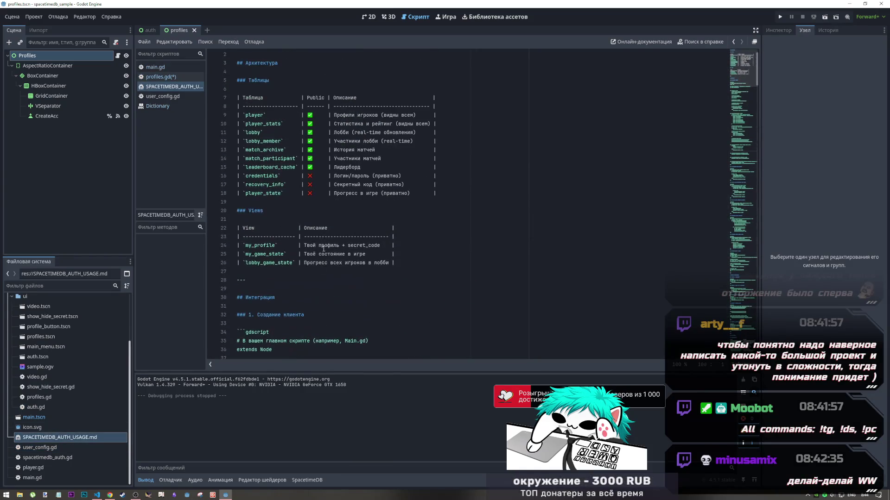
{"action": "scroll", "coordinate": [277, 221], "scroll_direction": "down", "scroll_amount": 6}
{"action": "scroll", "coordinate": [277, 221], "scroll_direction": "down", "scroll_amount": 4}
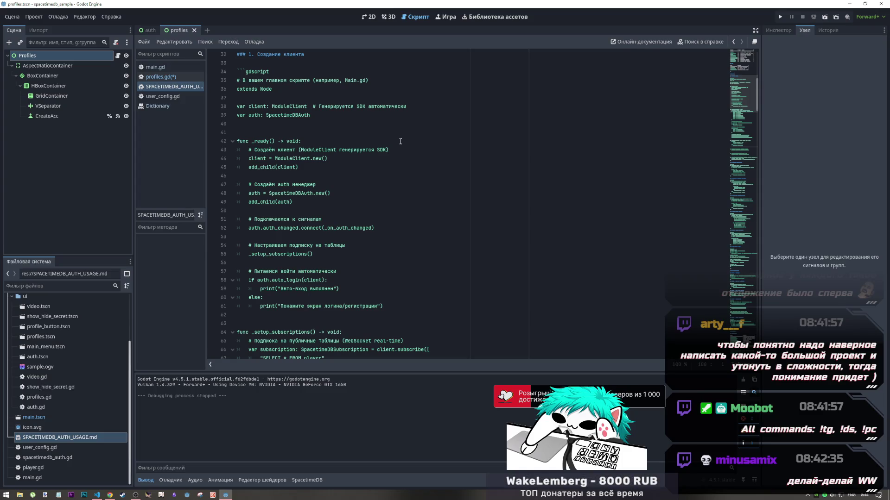
{"action": "left_click", "coordinate": [388, 17]}
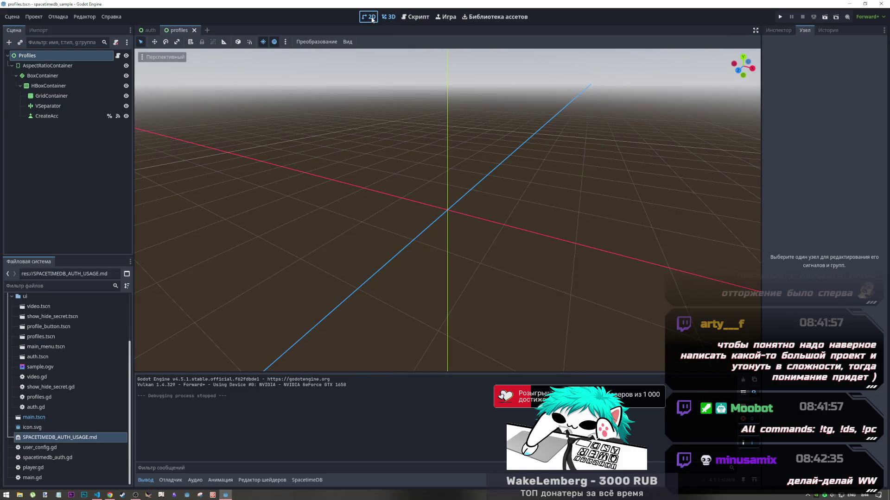
Switch to the 2D workspace and the auth scene with its nickname and password form.
{"action": "left_click", "coordinate": [369, 17]}
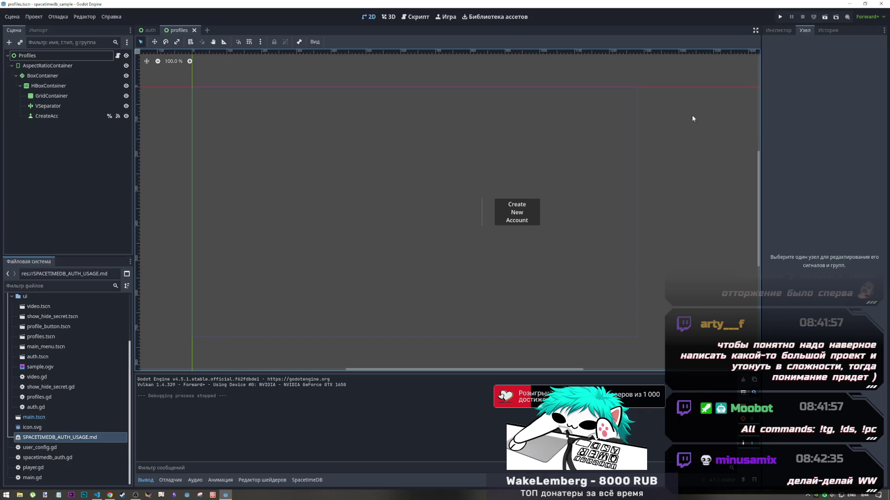
{"action": "key", "text": "ctrl+shift+Tab"}
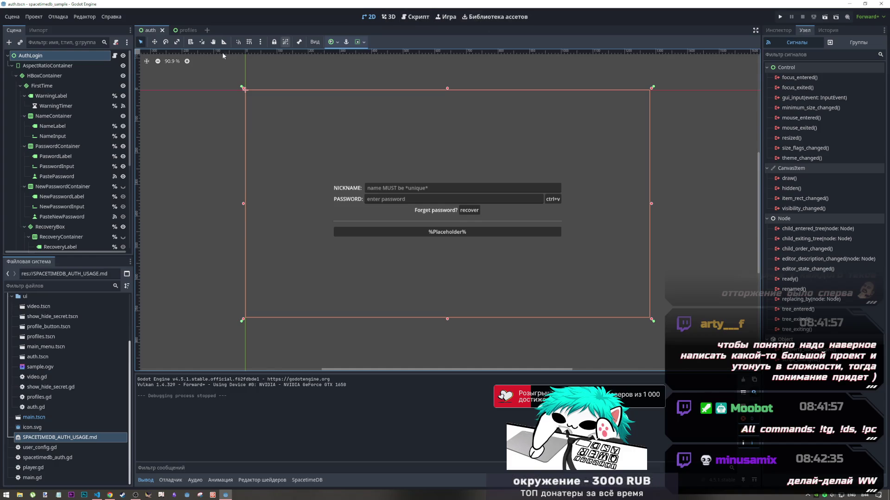
Open auth.gd from the AuthLogin node and examine the Register and Recovery branches of choose_auth_state.
{"action": "left_click", "coordinate": [114, 55]}
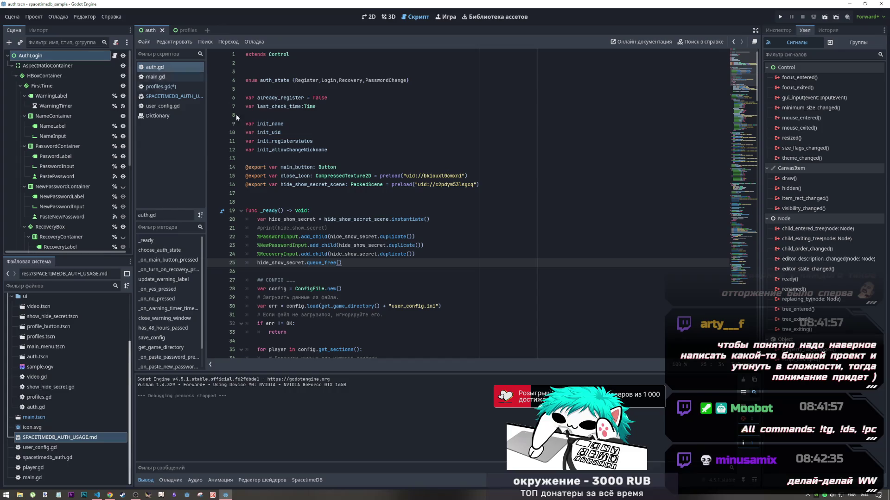
{"action": "scroll", "coordinate": [307, 286], "scroll_direction": "down", "scroll_amount": 10}
{"action": "scroll", "coordinate": [307, 286], "scroll_direction": "down", "scroll_amount": 7}
{"action": "scroll", "coordinate": [308, 286], "scroll_direction": "up", "scroll_amount": 7}
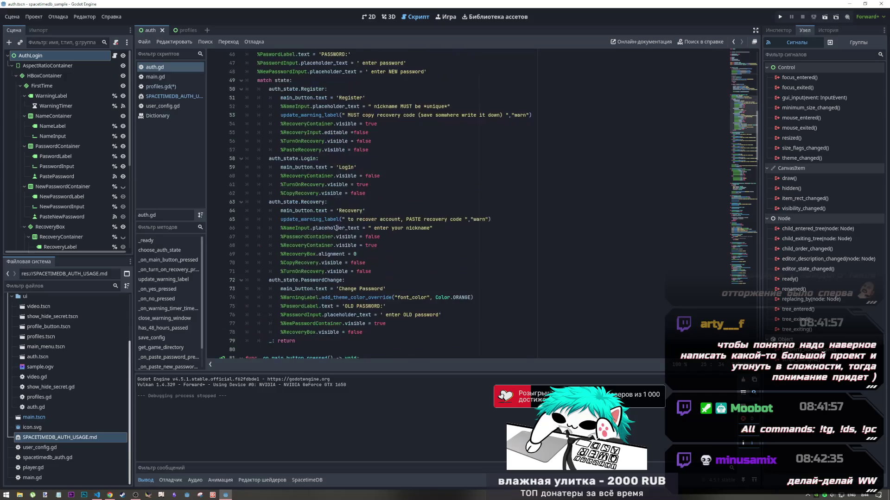
{"action": "left_click", "coordinate": [343, 167]}
{"action": "left_click", "coordinate": [355, 210]}
{"action": "left_click_drag", "start_coordinate": [337, 98], "coordinate": [349, 97]}
{"action": "left_click_drag", "start_coordinate": [377, 288], "coordinate": [357, 288]}
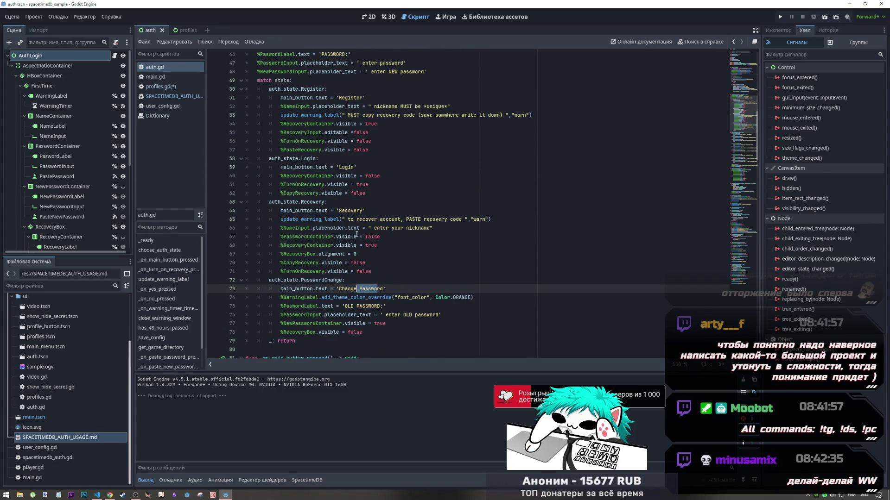
{"action": "left_click_drag", "start_coordinate": [371, 141], "coordinate": [302, 107]}
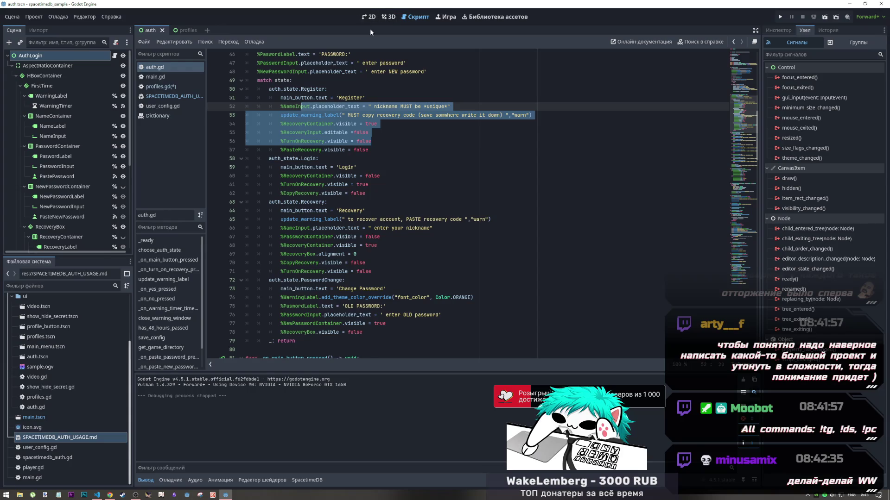
{"action": "left_click", "coordinate": [326, 89]}
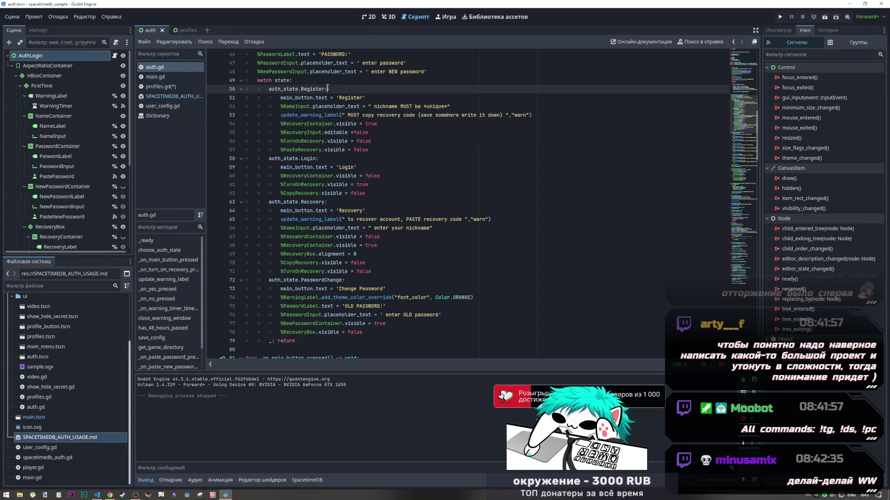
{"action": "left_click_drag", "start_coordinate": [326, 89], "coordinate": [274, 79]}
{"action": "left_click", "coordinate": [314, 89]}
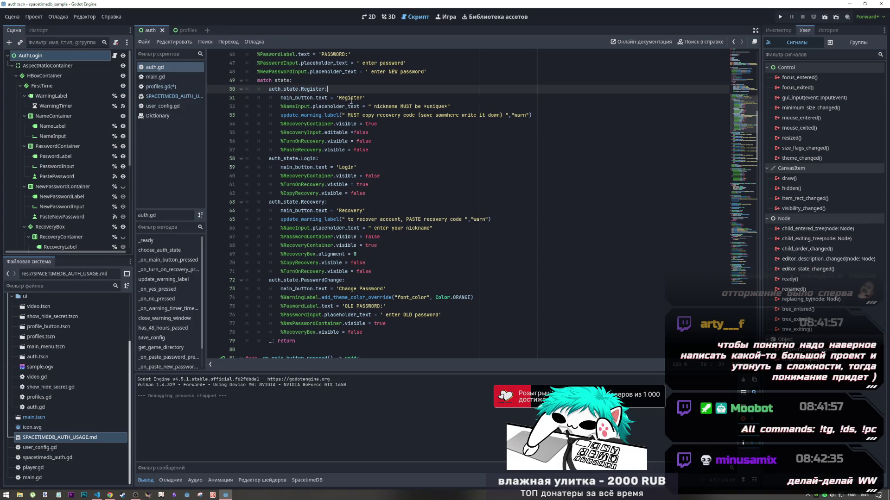
Scroll through lines 81–115 of auth.gd, then return to profiles.gd.
{"action": "left_click", "coordinate": [746, 153]}
{"action": "mouse_move", "coordinate": [746, 152]}
{"action": "left_mouse_down"}
{"action": "mouse_move", "coordinate": [742, 286]}
{"action": "mouse_move", "coordinate": [721, 82]}
{"action": "mouse_move", "coordinate": [723, 170]}
{"action": "left_mouse_up"}
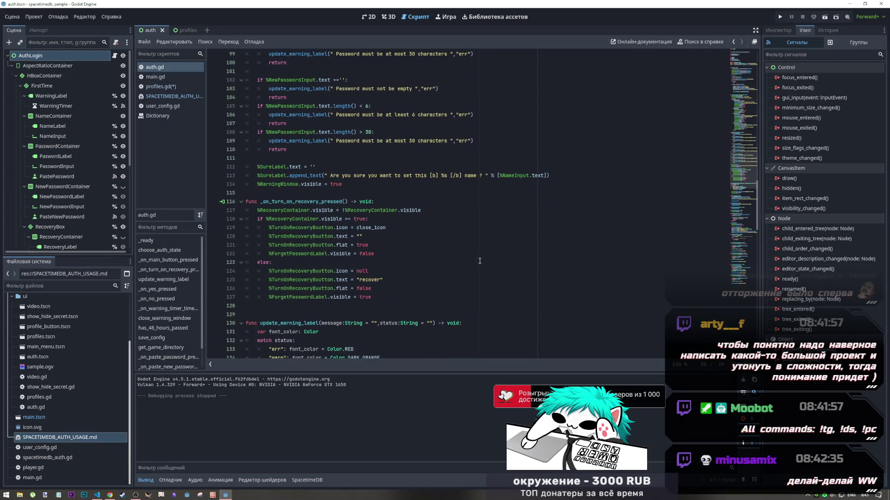
{"action": "scroll", "coordinate": [463, 262], "scroll_direction": "down", "scroll_amount": 7}
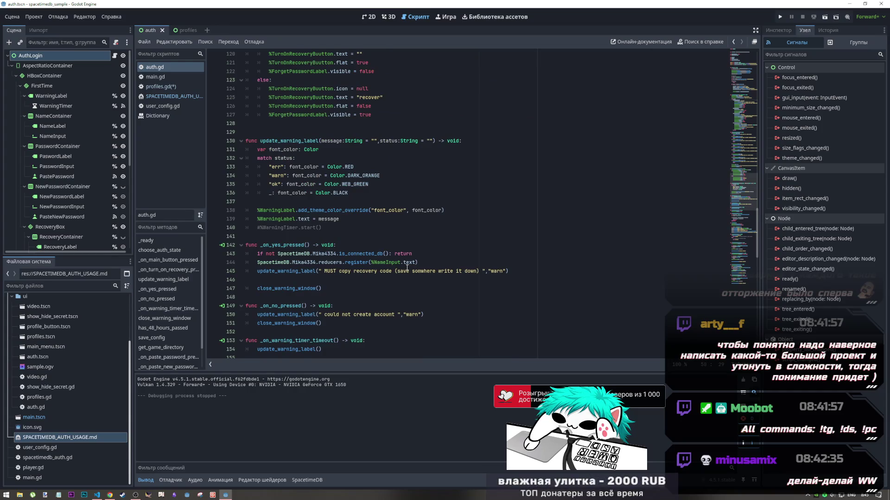
{"action": "scroll", "coordinate": [407, 268], "scroll_direction": "up", "scroll_amount": 20}
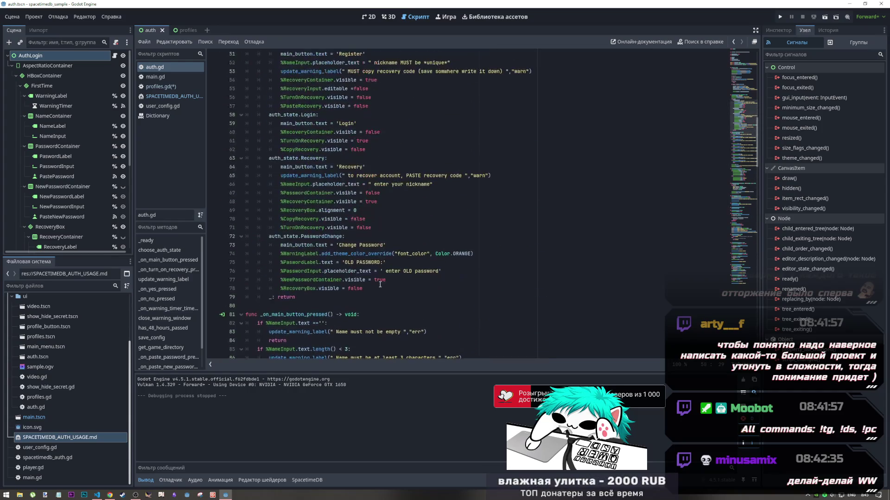
{"action": "scroll", "coordinate": [371, 260], "scroll_direction": "up", "scroll_amount": 5}
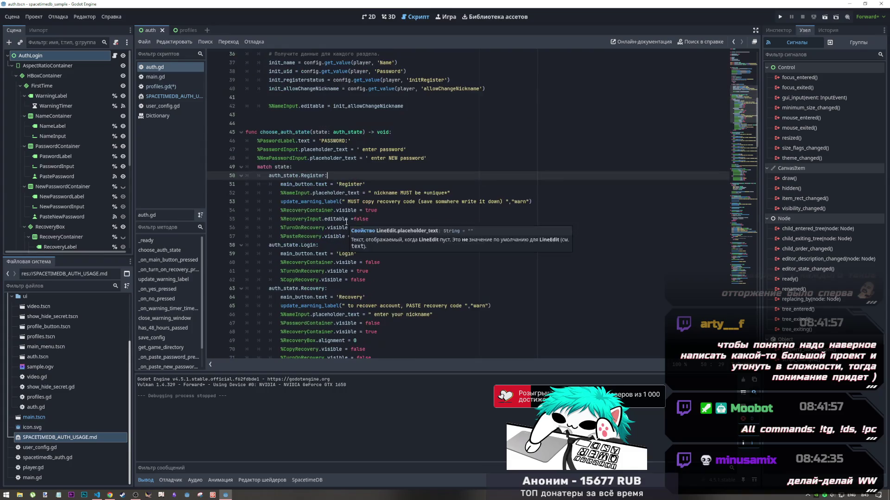
{"action": "left_click", "coordinate": [160, 86]}
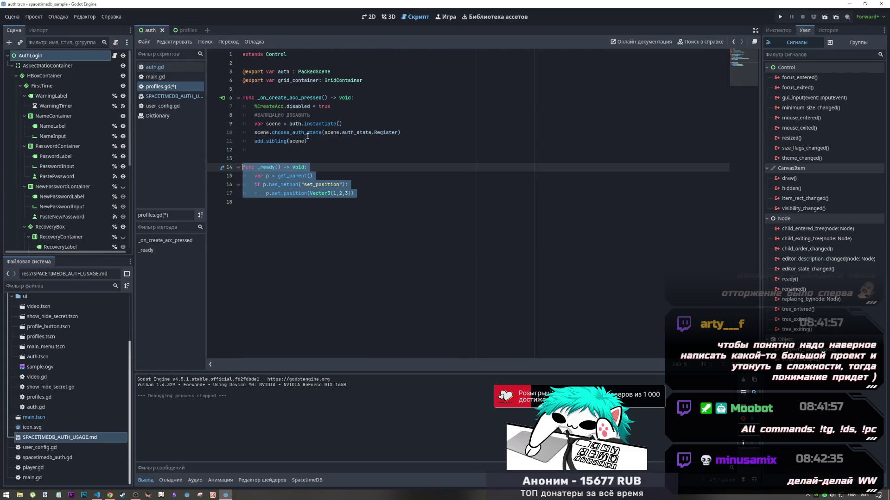
Look up profiles.gd's choose_auth_state call in auth.gd and examine its Register case on line 51.
{"action": "left_click", "coordinate": [308, 134]}
{"action": "double_click", "coordinate": [319, 132]}
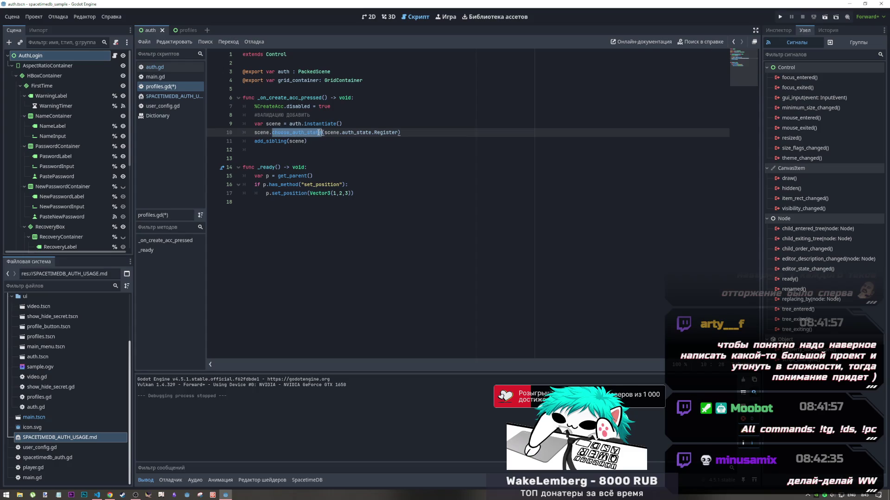
{"action": "left_click", "coordinate": [166, 67]}
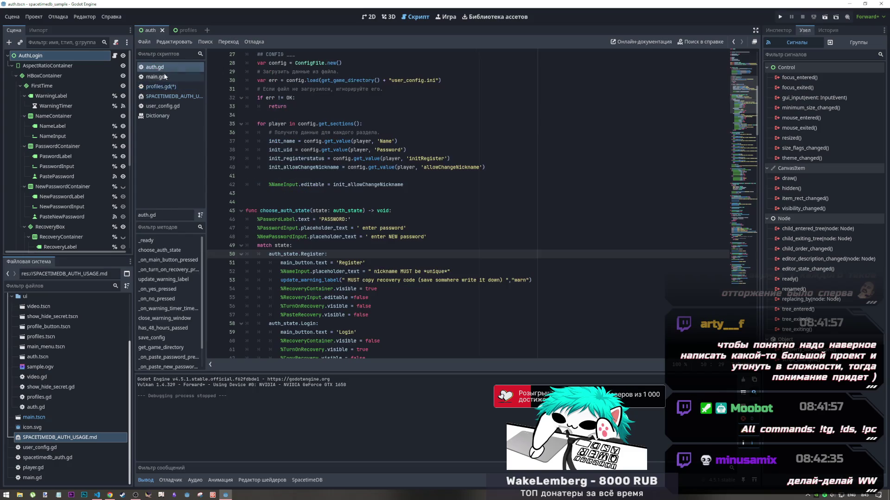
{"action": "key", "text": "ctrl+f"}
{"action": "key", "text": "ctrl+v"}
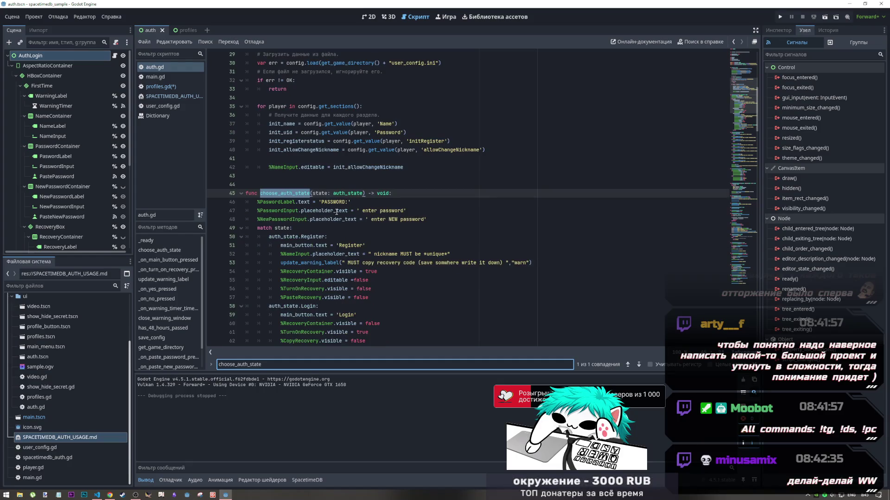
{"action": "left_click", "coordinate": [336, 212]}
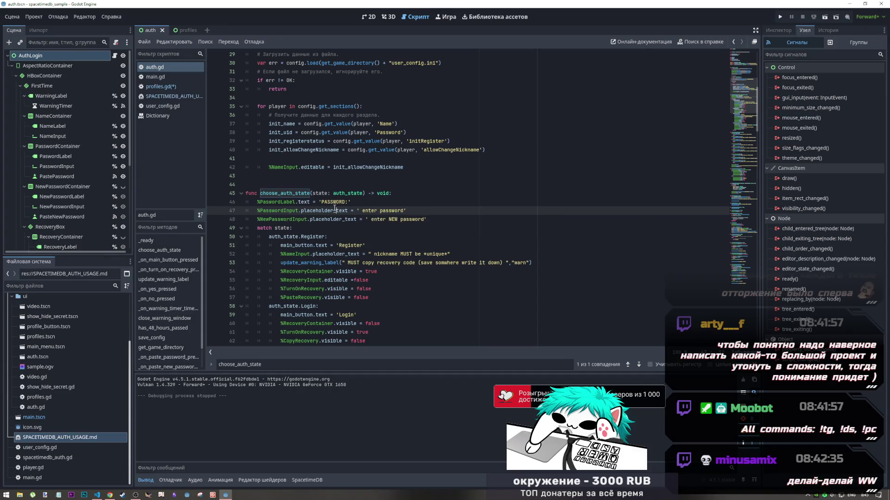
{"action": "left_click", "coordinate": [301, 188]}
{"action": "left_click", "coordinate": [348, 246]}
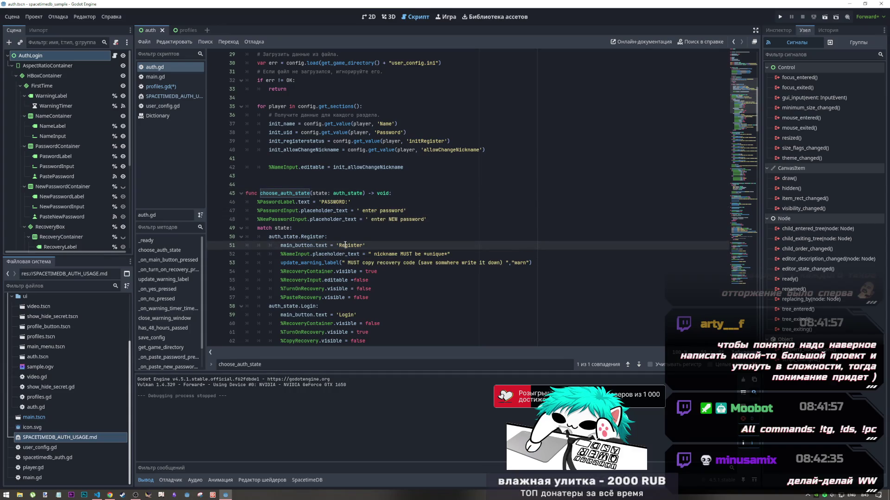
{"action": "mouse_move", "coordinate": [339, 246]}
{"action": "left_mouse_down"}
{"action": "mouse_move", "coordinate": [364, 245]}
{"action": "mouse_move", "coordinate": [348, 260]}
{"action": "mouse_move", "coordinate": [362, 298]}
{"action": "left_mouse_up"}
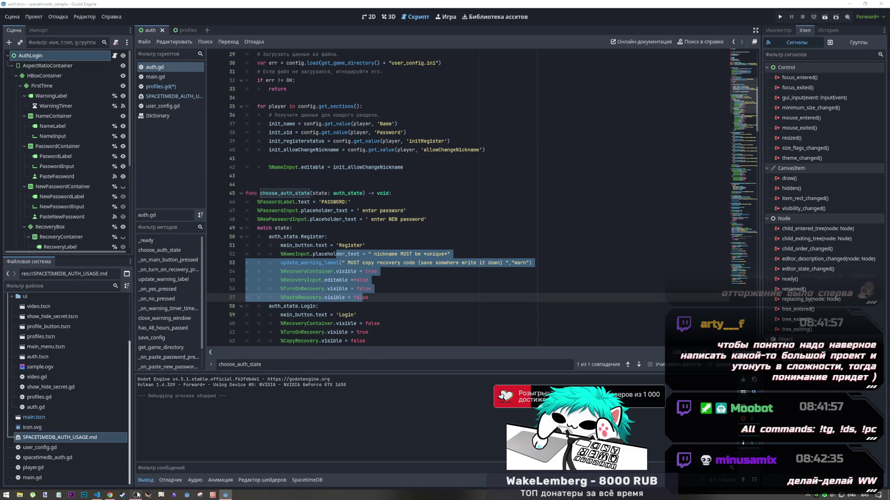
Glance at VS Code and Chrome, then reopen profiles.gd and the auth scene's 2D view.
{"action": "left_click", "coordinate": [96, 495]}
{"action": "left_click", "coordinate": [109, 495]}
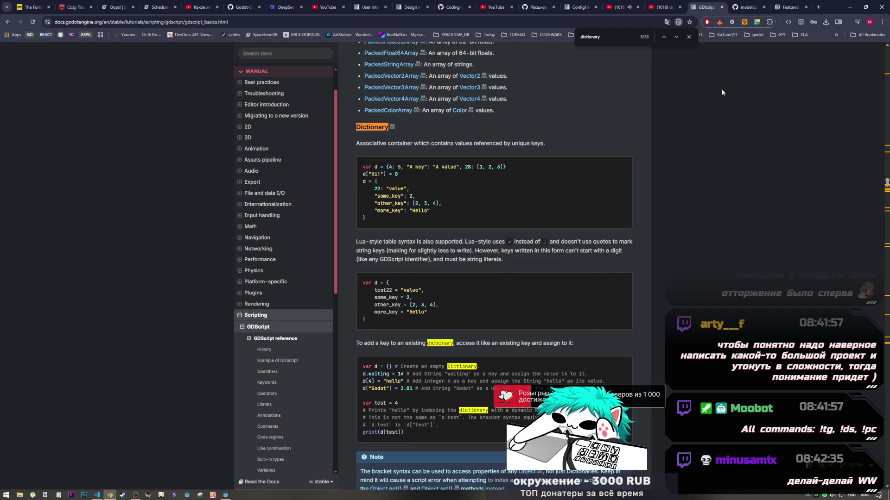
{"action": "left_click", "coordinate": [226, 495]}
{"action": "left_click", "coordinate": [297, 228]}
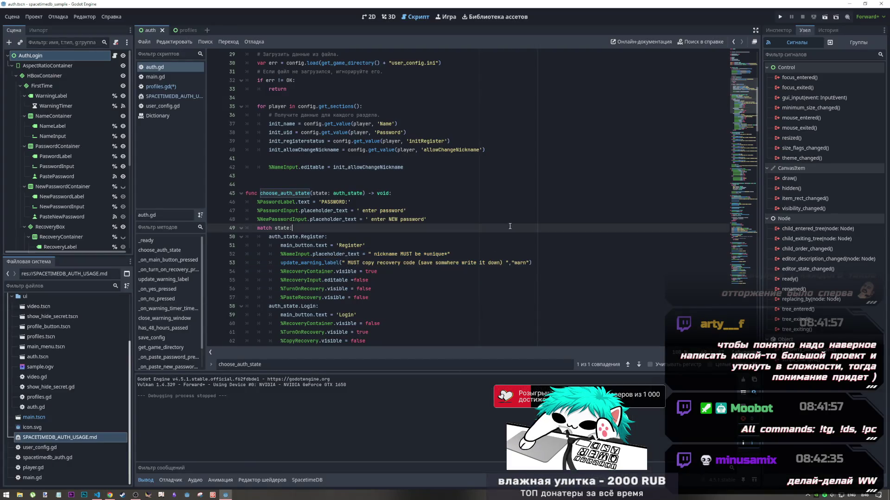
{"action": "left_click", "coordinate": [170, 87]}
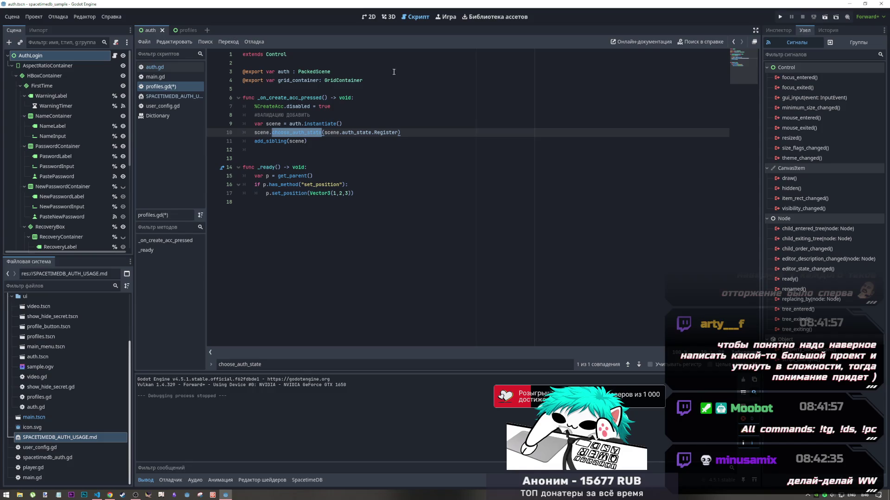
{"action": "left_click", "coordinate": [369, 16]}
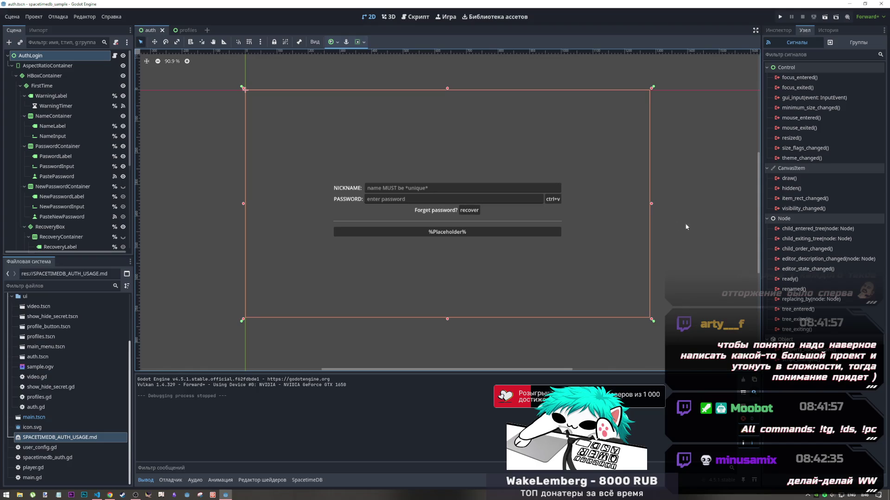
Switch to the profiles scene, select its Profiles and GridContainer nodes, and return to profiles.gd.
{"action": "key", "text": "Escape"}
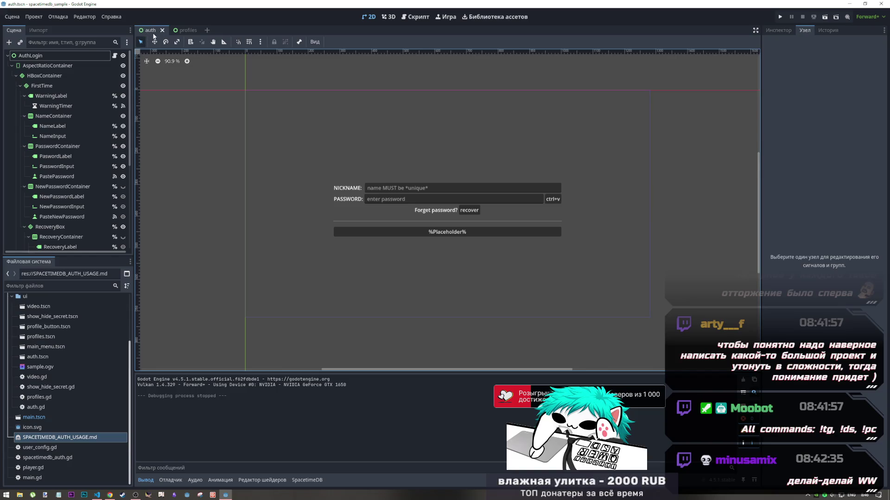
{"action": "left_click", "coordinate": [179, 31]}
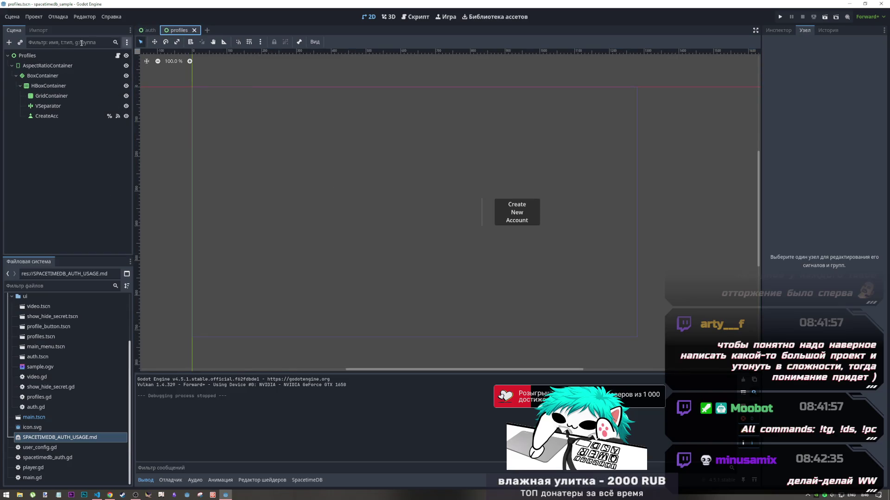
{"action": "left_click", "coordinate": [27, 56]}
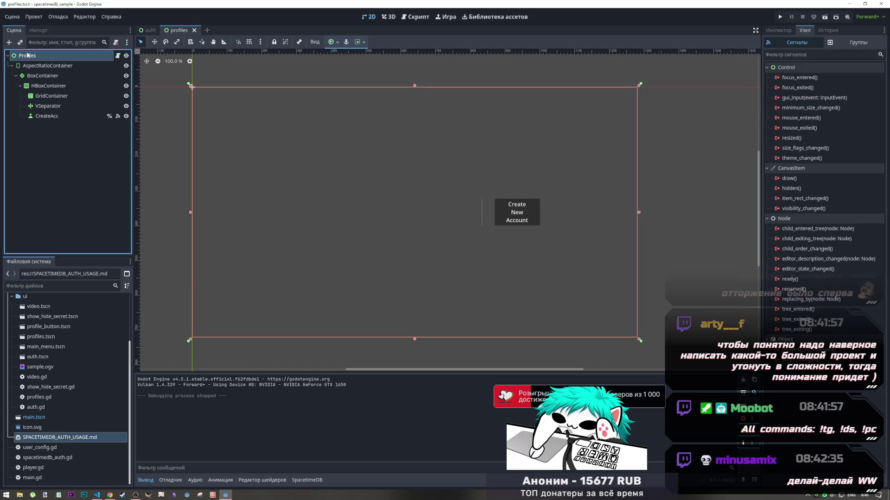
{"action": "left_click", "coordinate": [59, 96]}
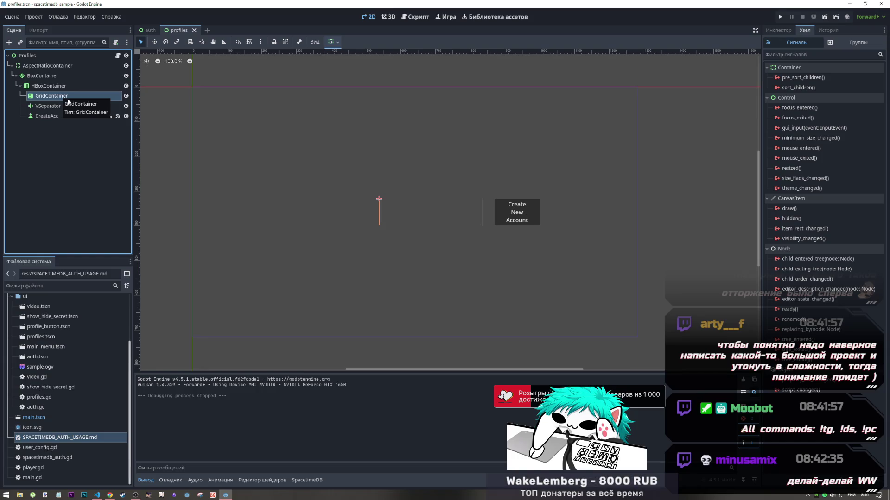
{"action": "left_click", "coordinate": [420, 18]}
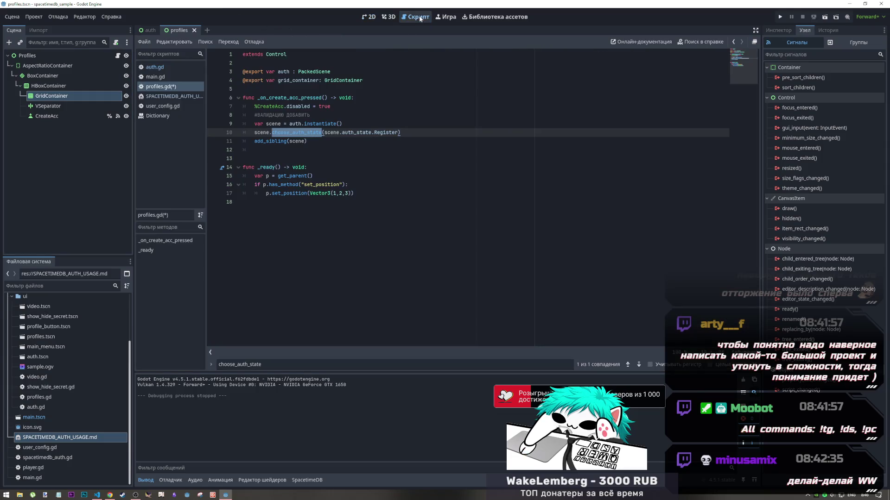
Delete the _ready function from profiles.gd and remove the leftover trailing blank line.
{"action": "mouse_move", "coordinate": [356, 193]}
{"action": "left_mouse_down"}
{"action": "mouse_move", "coordinate": [225, 158]}
{"action": "mouse_move", "coordinate": [226, 150]}
{"action": "left_mouse_up"}
{"action": "key", "text": "Delete"}
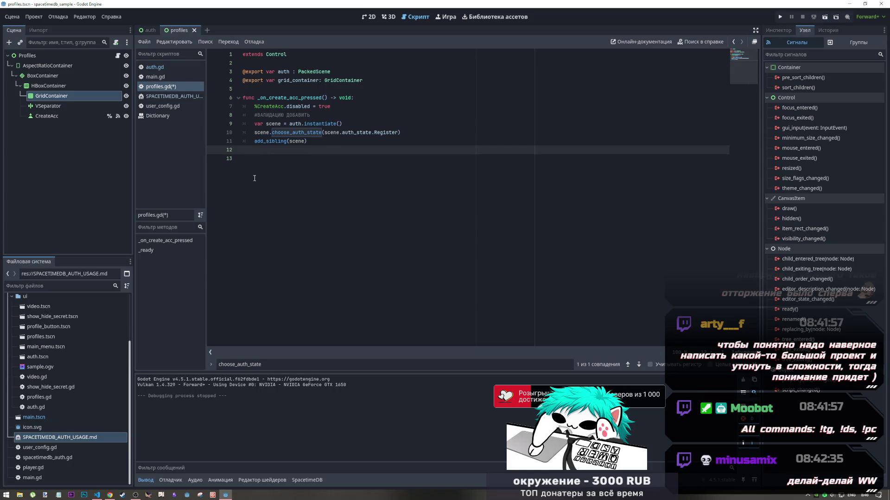
{"action": "key", "text": "BackSpace"}
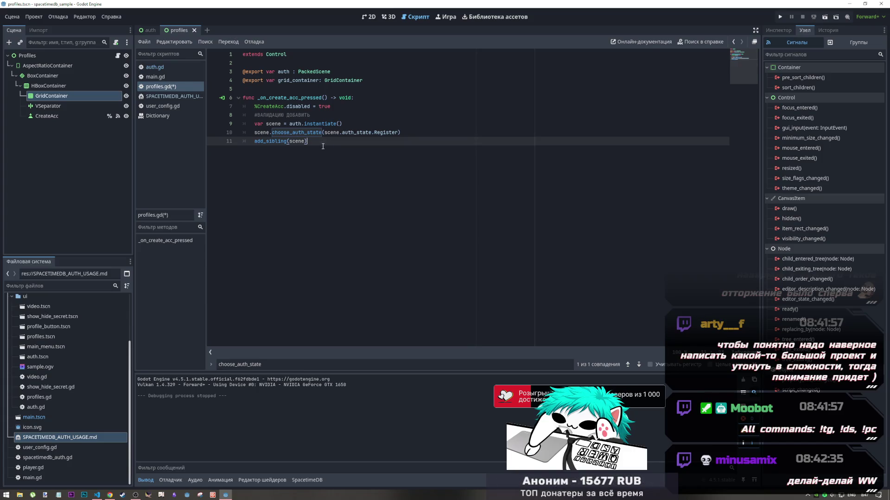
{"action": "key", "text": "Return"}
{"action": "key", "text": "Return"}
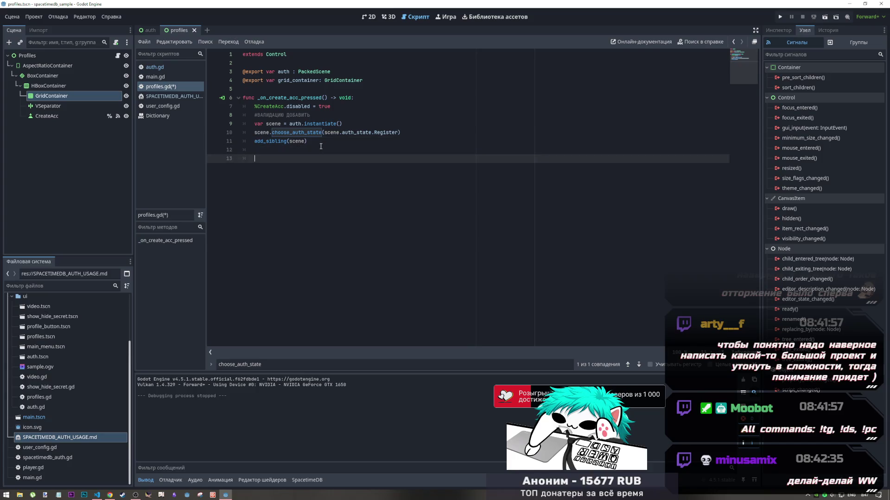
{"action": "left_click_drag", "start_coordinate": [281, 124], "coordinate": [266, 124]}
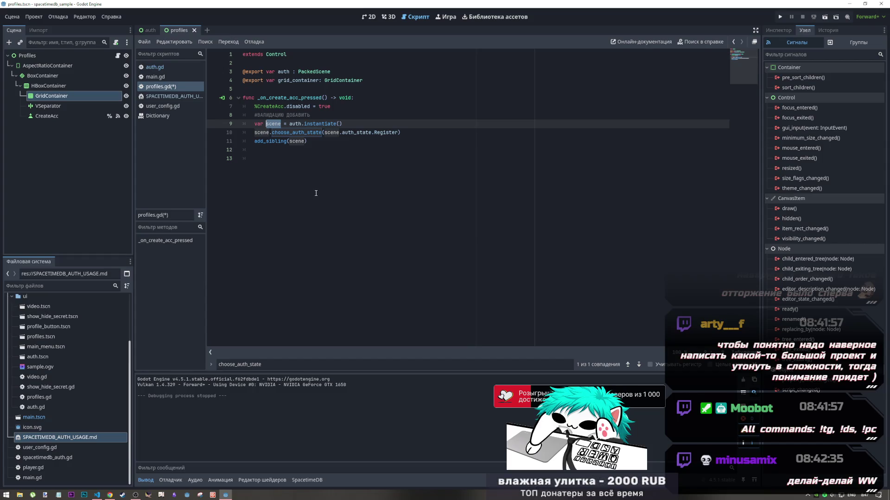
{"action": "left_click", "coordinate": [241, 158]}
{"action": "key", "text": "BackSpace"}
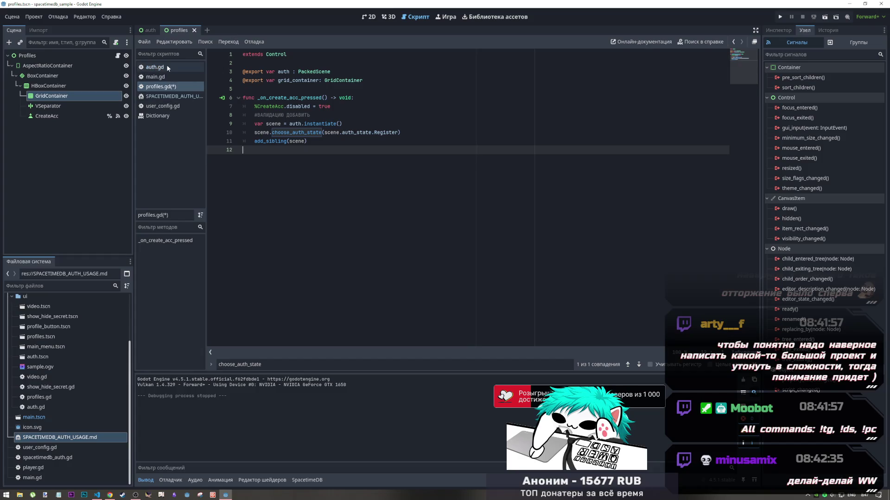
Open auth.gd and scroll through its code.
{"action": "left_click", "coordinate": [158, 66]}
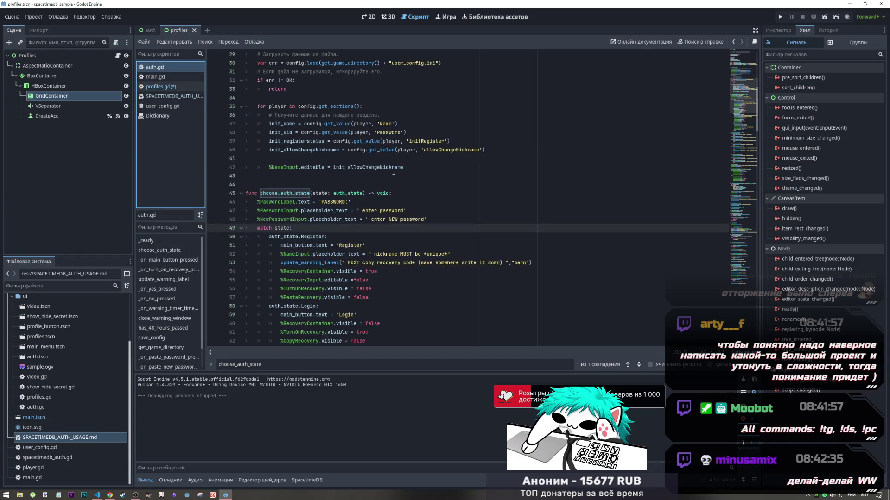
{"action": "scroll", "coordinate": [390, 171], "scroll_direction": "down", "scroll_amount": 12}
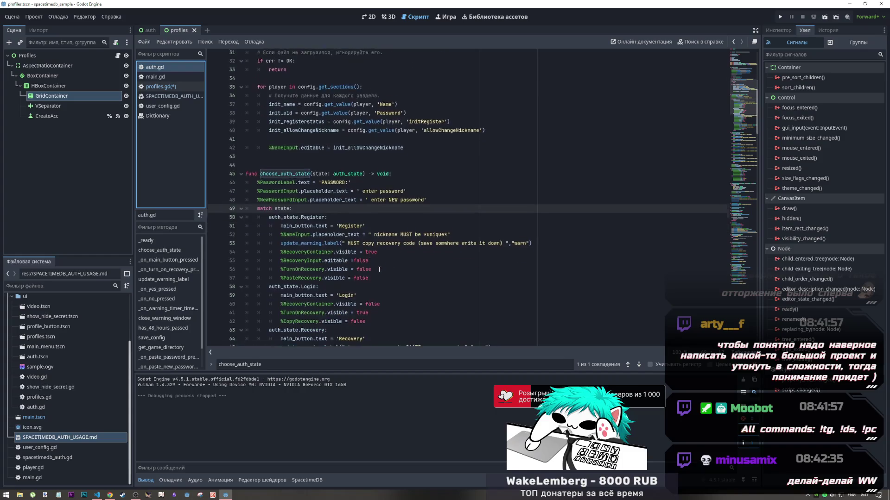
{"action": "scroll", "coordinate": [374, 267], "scroll_direction": "down", "scroll_amount": 3}
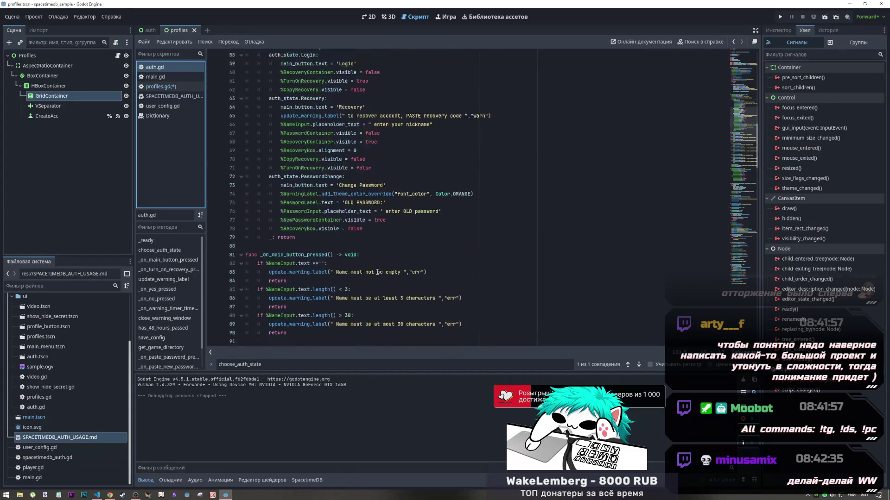
{"action": "scroll", "coordinate": [375, 269], "scroll_direction": "down", "scroll_amount": 11}
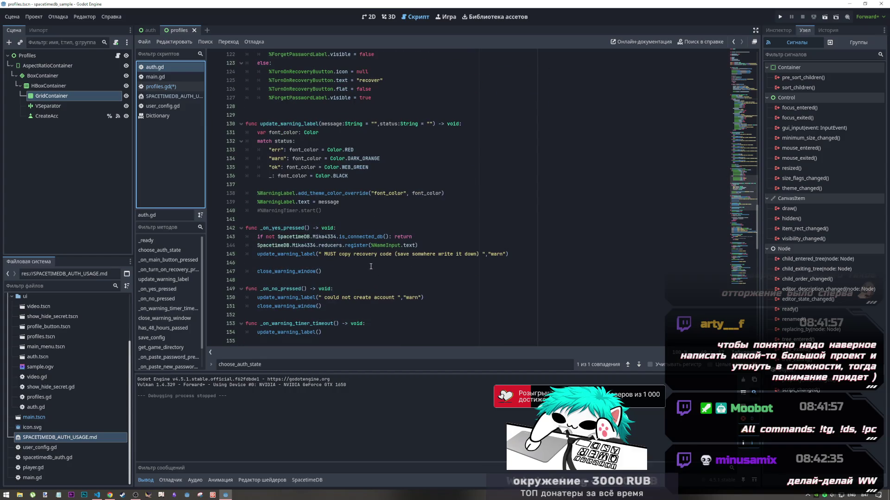
{"action": "scroll", "coordinate": [371, 265], "scroll_direction": "down", "scroll_amount": 2}
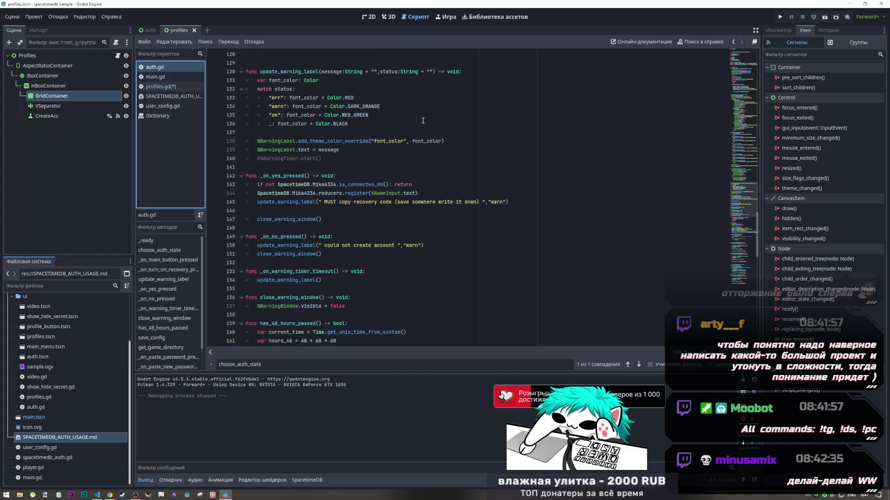
Run the project from the 2D view and open the Create New Account form.
{"action": "left_click", "coordinate": [368, 16]}
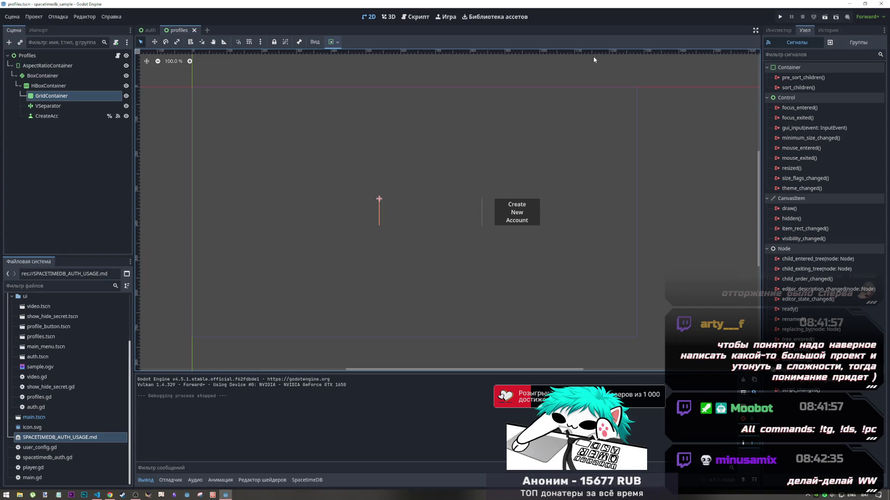
{"action": "left_click", "coordinate": [779, 17]}
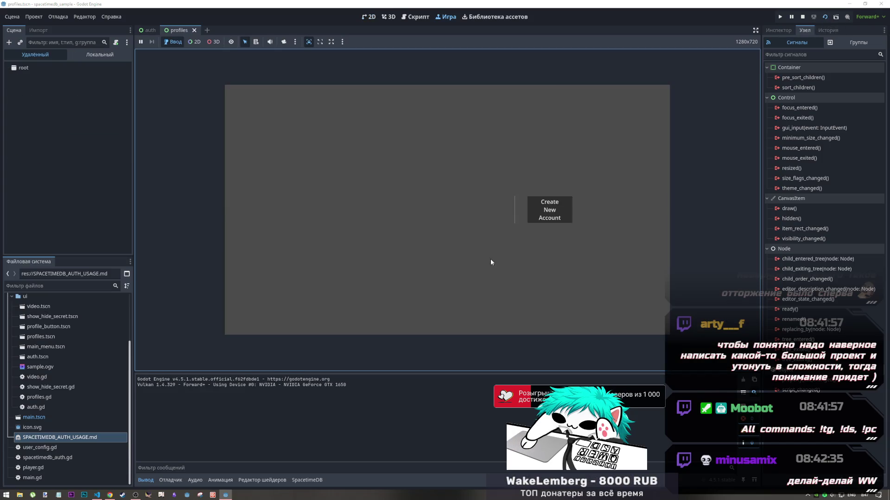
{"action": "left_click", "coordinate": [558, 206]}
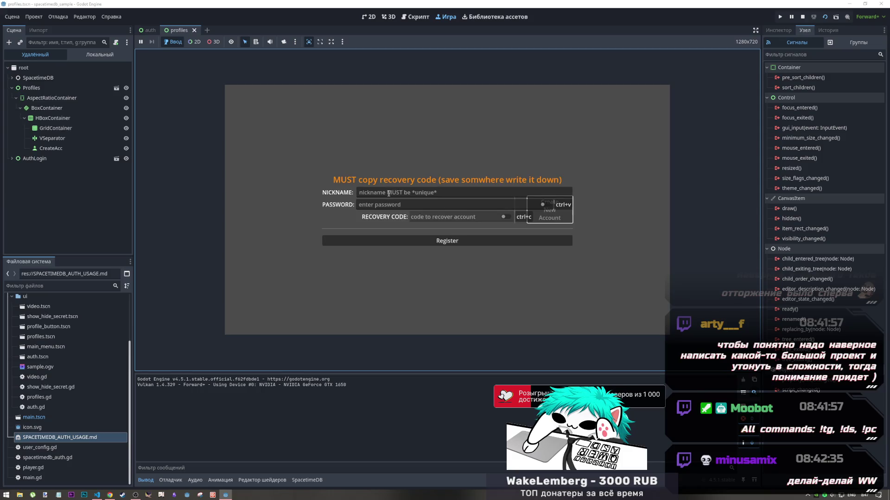
{"action": "left_click", "coordinate": [359, 192]}
{"action": "key", "text": "Tab"}
{"action": "left_click", "coordinate": [454, 217]}
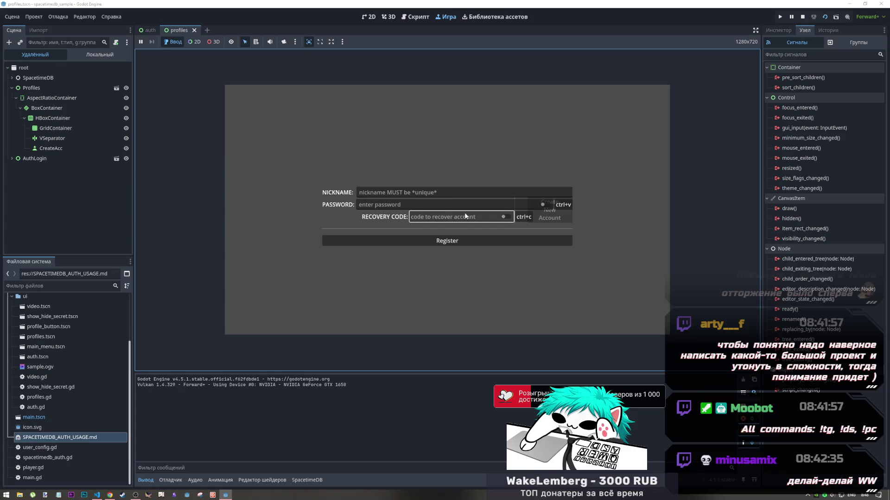
{"action": "left_click", "coordinate": [443, 194]}
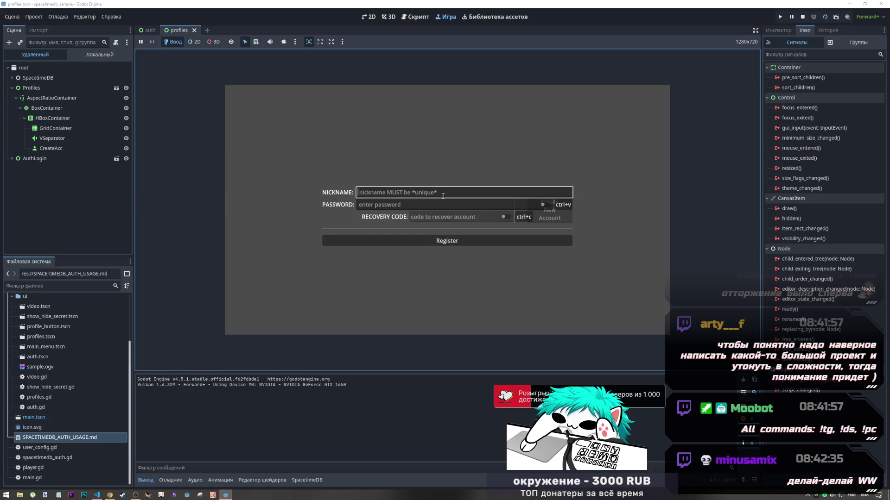
{"action": "left_click", "coordinate": [440, 209]}
{"action": "left_click", "coordinate": [444, 218]}
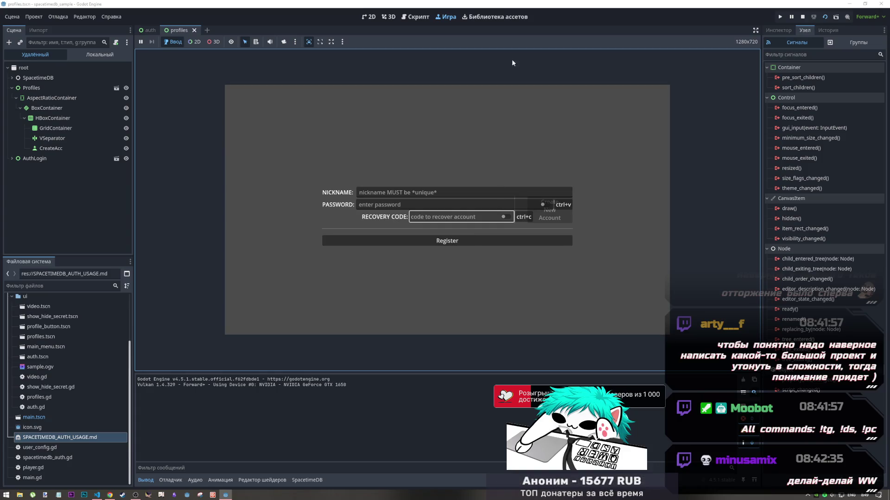
{"action": "left_click", "coordinate": [414, 17]}
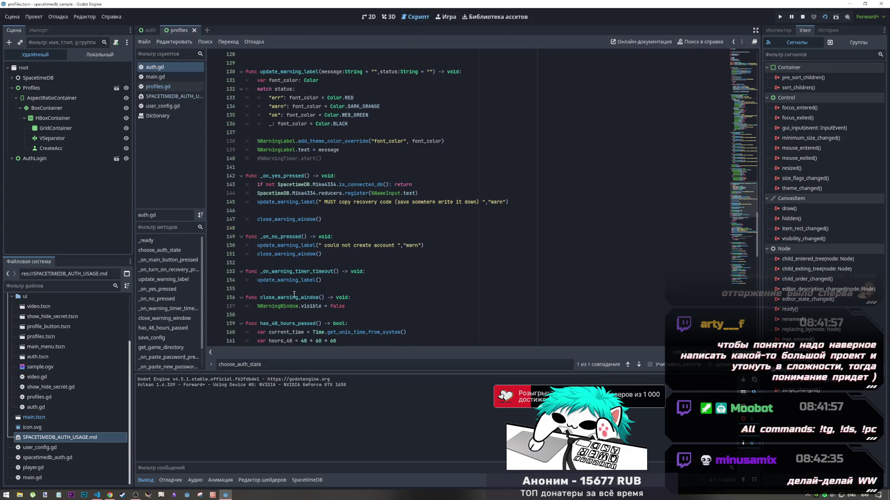
{"action": "scroll", "coordinate": [298, 293], "scroll_direction": "down", "scroll_amount": 7}
{"action": "scroll", "coordinate": [297, 293], "scroll_direction": "down", "scroll_amount": 4}
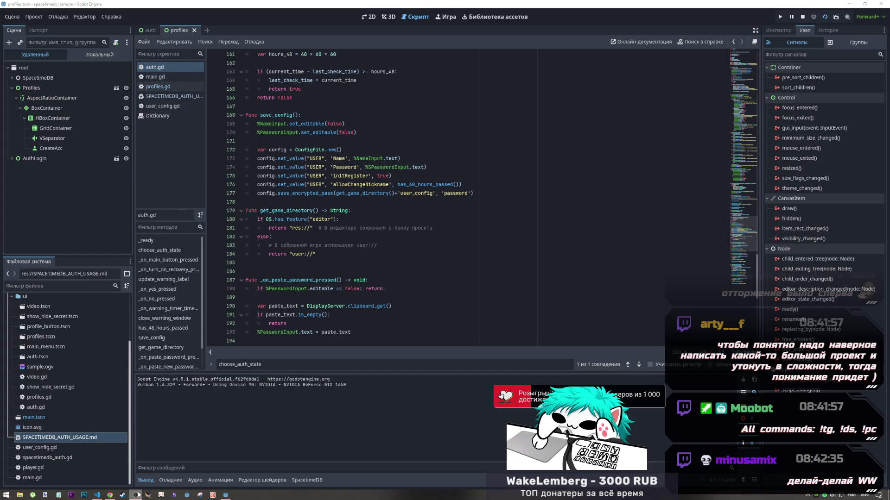
{"action": "left_click", "coordinate": [111, 496]}
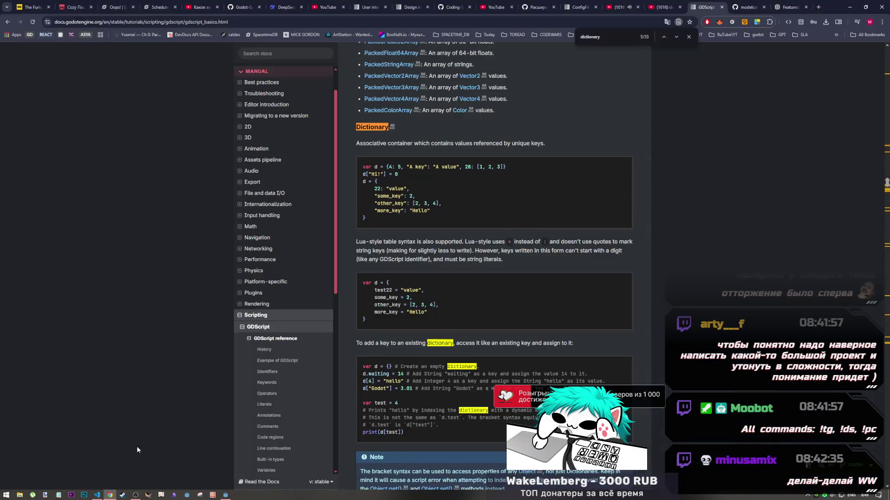
{"action": "left_click", "coordinate": [224, 495]}
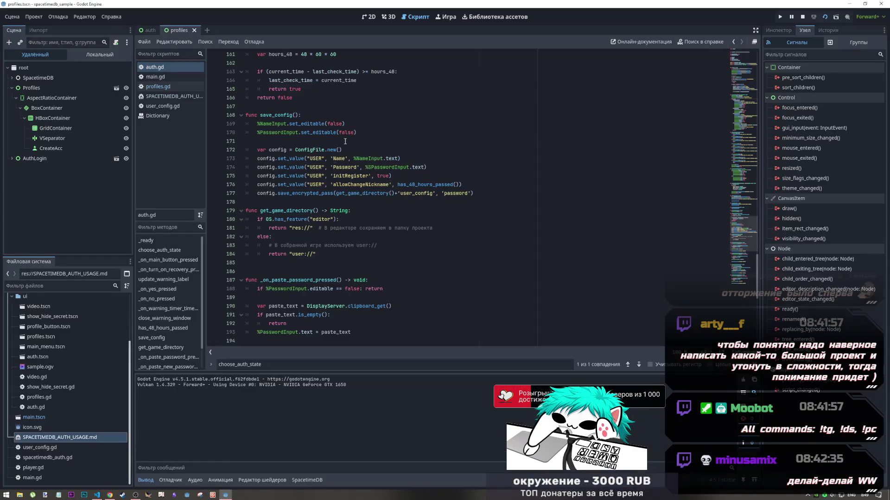
{"action": "left_click", "coordinate": [369, 17]}
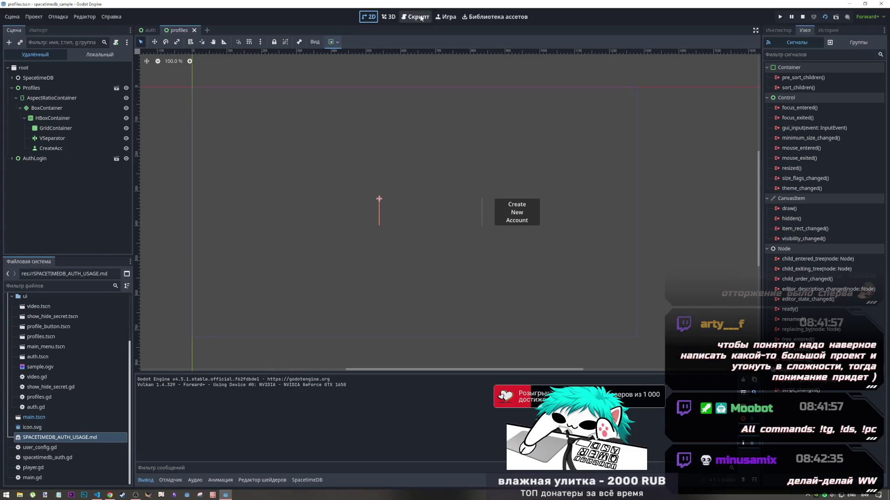
{"action": "left_click", "coordinate": [415, 17]}
{"action": "scroll", "coordinate": [360, 177], "scroll_direction": "down", "scroll_amount": 6}
{"action": "scroll", "coordinate": [325, 195], "scroll_direction": "up", "scroll_amount": 4}
{"action": "left_click", "coordinate": [296, 213]}
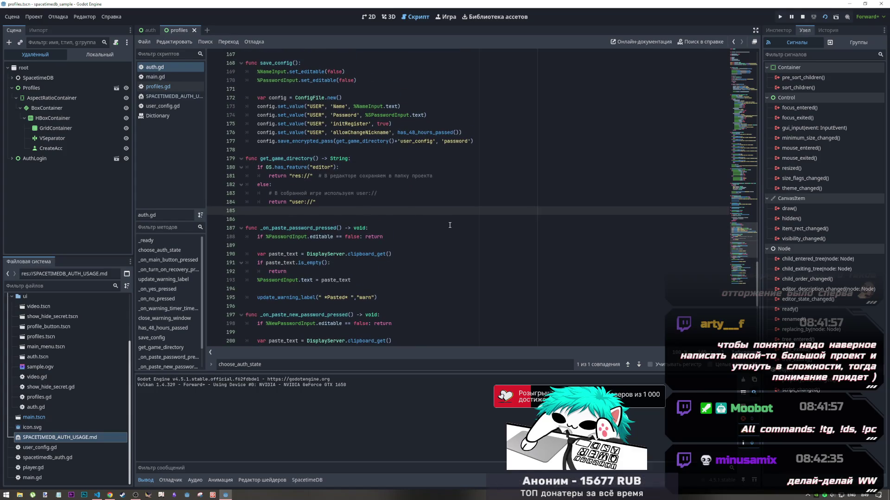
{"action": "key", "text": "BackSpace"}
{"action": "scroll", "coordinate": [447, 222], "scroll_direction": "up", "scroll_amount": 3}
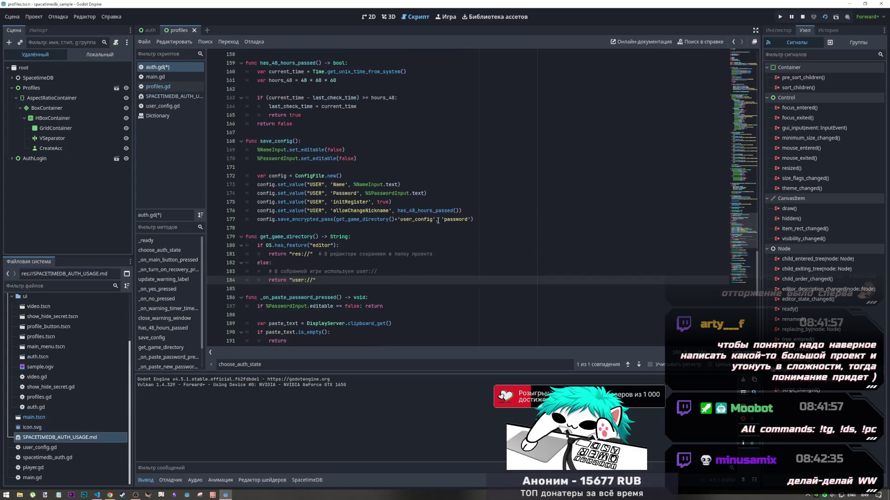
{"action": "scroll", "coordinate": [438, 215], "scroll_direction": "down", "scroll_amount": 4}
{"action": "key", "text": "ctrl+s"}
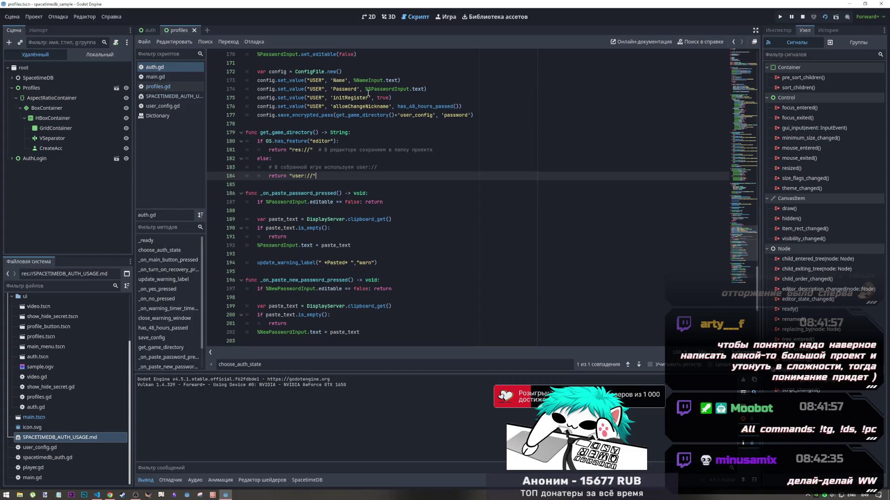
{"action": "scroll", "coordinate": [342, 145], "scroll_direction": "up", "scroll_amount": 2}
{"action": "left_click_drag", "start_coordinate": [330, 132], "coordinate": [377, 147]}
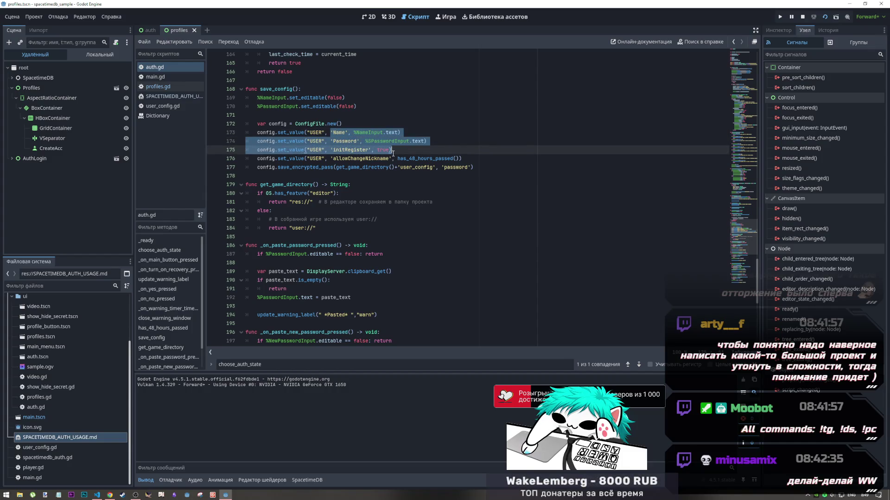
{"action": "left_click", "coordinate": [392, 150]}
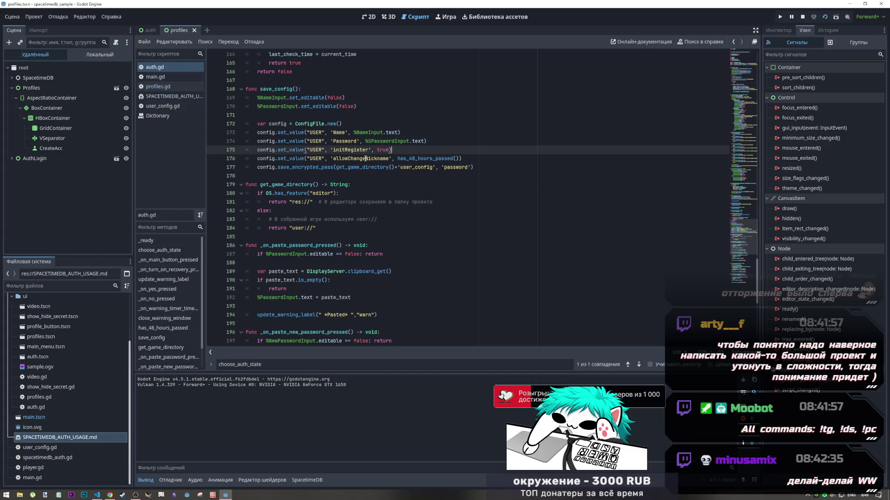
{"action": "scroll", "coordinate": [365, 159], "scroll_direction": "down", "scroll_amount": 3}
{"action": "scroll", "coordinate": [363, 158], "scroll_direction": "down", "scroll_amount": 7}
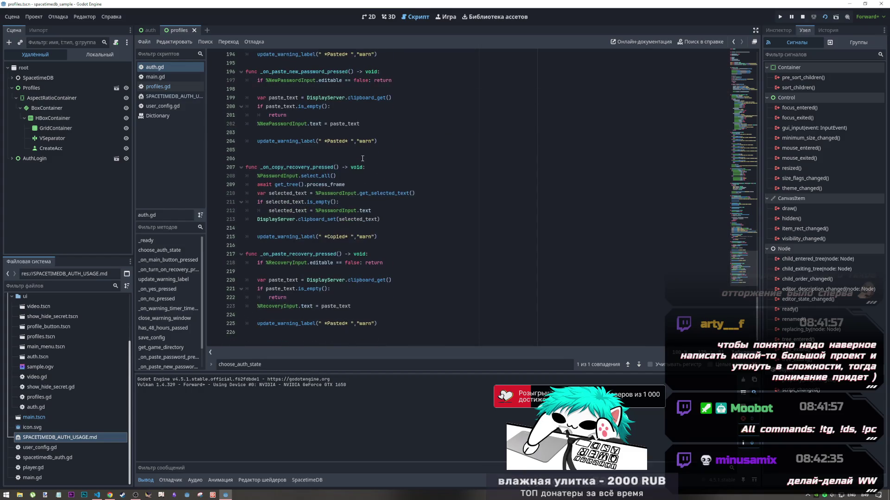
{"action": "scroll", "coordinate": [362, 158], "scroll_direction": "up", "scroll_amount": 17}
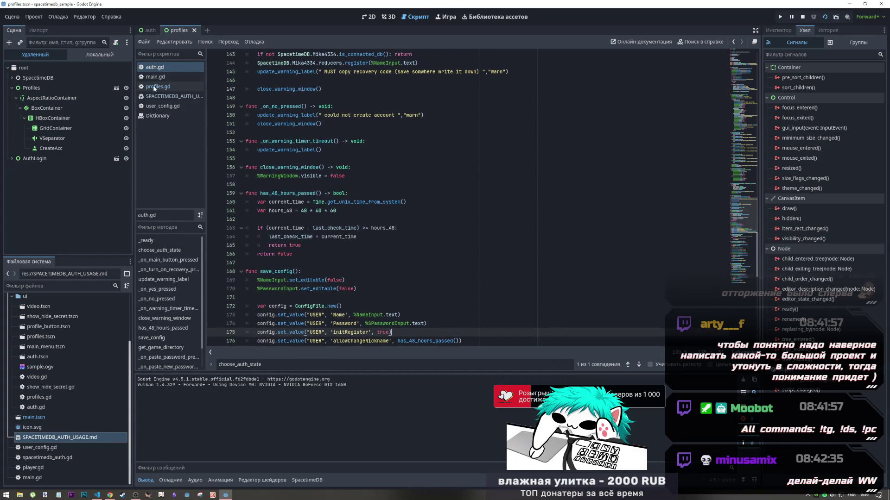
{"action": "left_click", "coordinate": [188, 97]}
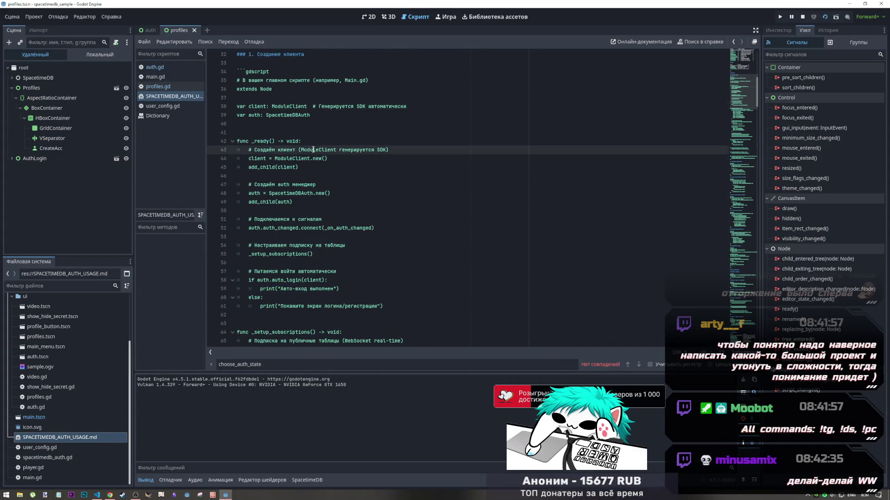
{"action": "scroll", "coordinate": [313, 149], "scroll_direction": "down", "scroll_amount": 3}
{"action": "left_click", "coordinate": [292, 98]}
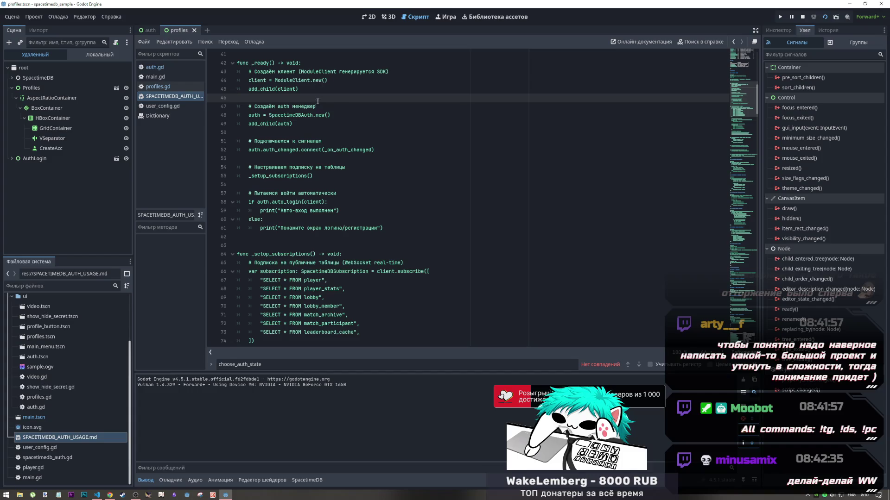
{"action": "scroll", "coordinate": [313, 134], "scroll_direction": "down", "scroll_amount": 1}
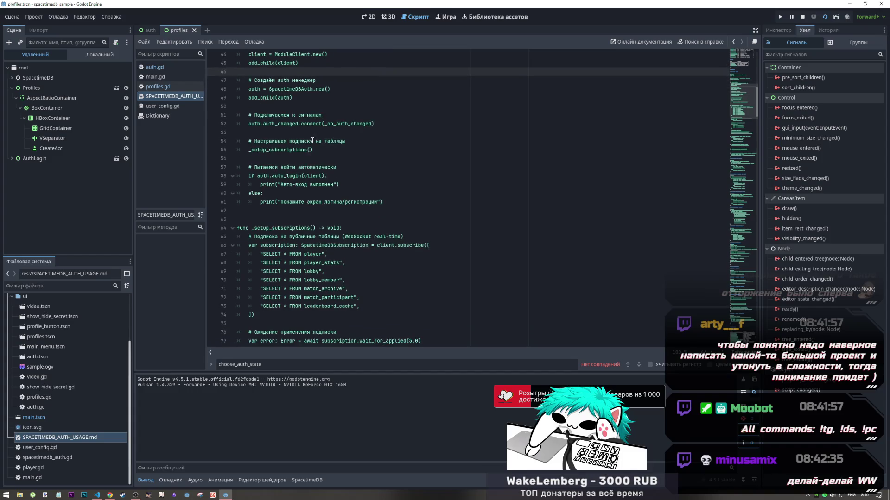
{"action": "scroll", "coordinate": [314, 124], "scroll_direction": "down", "scroll_amount": 2}
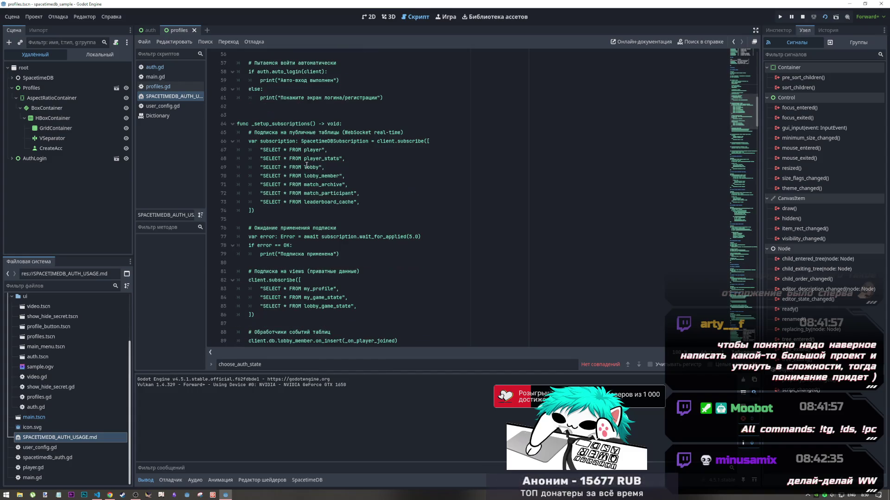
{"action": "scroll", "coordinate": [325, 160], "scroll_direction": "down", "scroll_amount": 1}
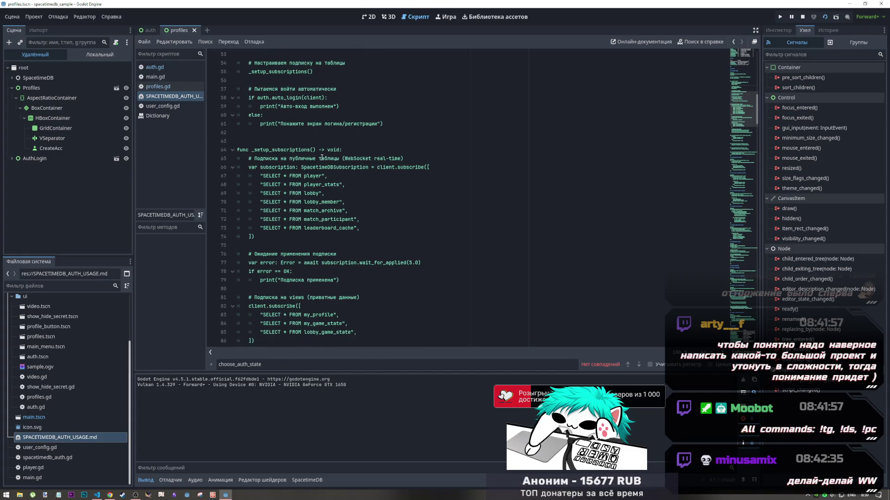
{"action": "scroll", "coordinate": [338, 153], "scroll_direction": "down", "scroll_amount": 2}
{"action": "left_click", "coordinate": [302, 115]}
{"action": "left_click", "coordinate": [331, 185], "text": "shift"}
{"action": "left_click", "coordinate": [332, 185]}
{"action": "scroll", "coordinate": [335, 185], "scroll_direction": "down", "scroll_amount": 2}
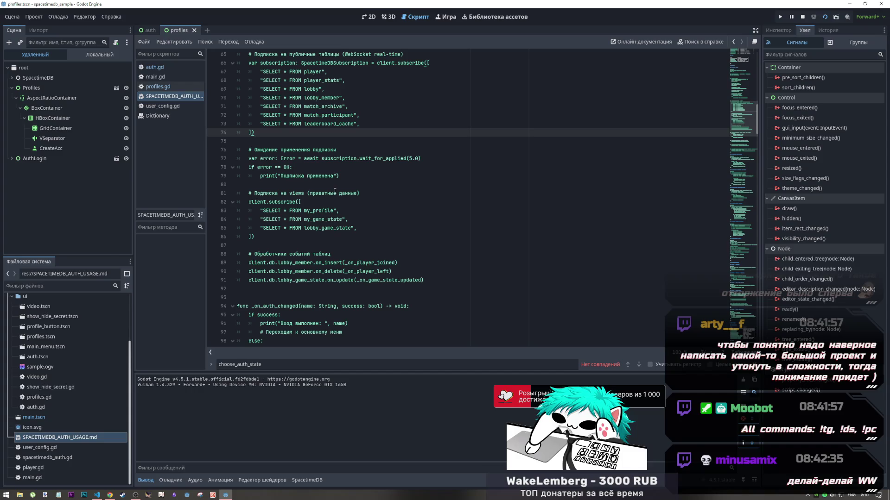
{"action": "scroll", "coordinate": [334, 190], "scroll_direction": "down", "scroll_amount": 1}
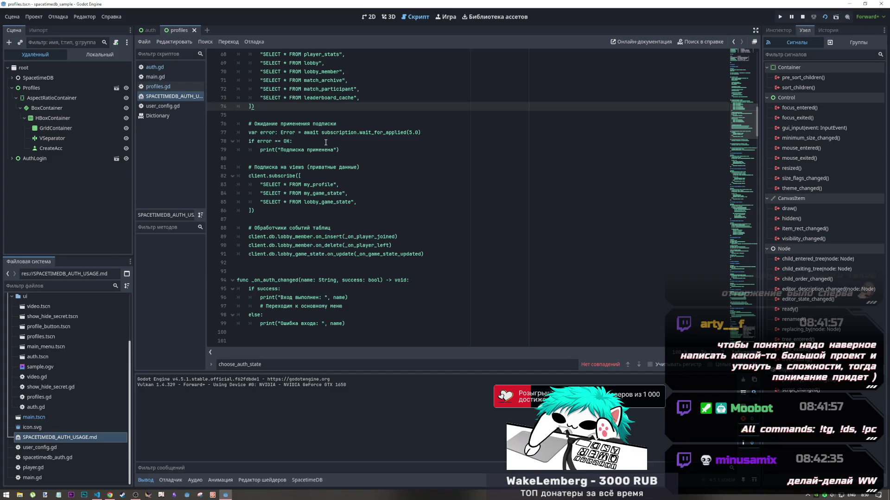
{"action": "scroll", "coordinate": [322, 146], "scroll_direction": "down", "scroll_amount": 3}
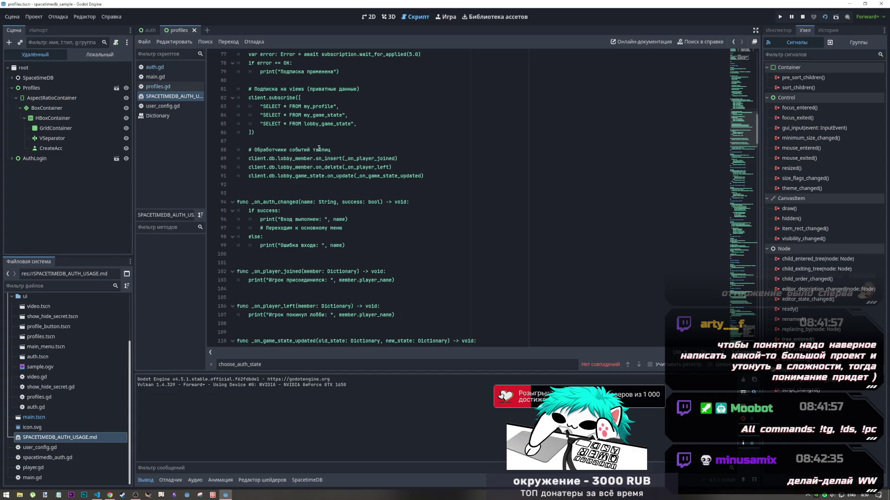
{"action": "scroll", "coordinate": [318, 149], "scroll_direction": "down", "scroll_amount": 1}
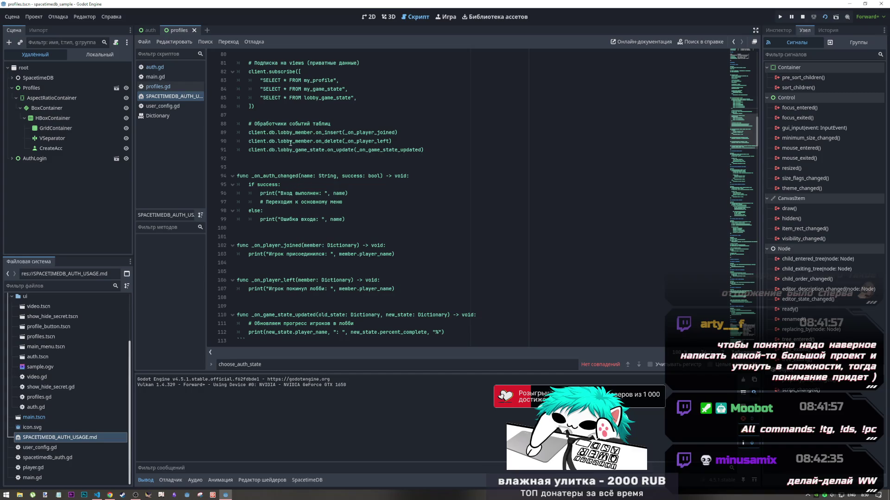
{"action": "left_click_drag", "start_coordinate": [252, 133], "coordinate": [319, 133]}
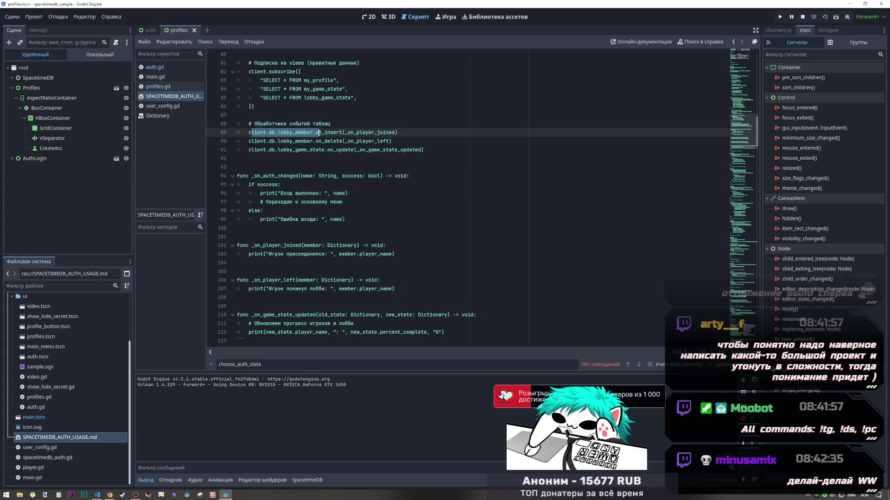
{"action": "left_click", "coordinate": [328, 142]}
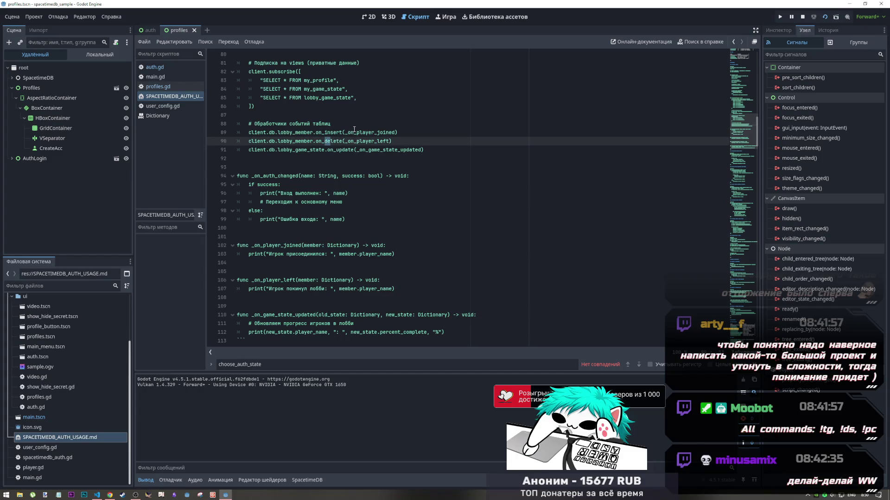
{"action": "mouse_move", "coordinate": [349, 133]}
{"action": "left_mouse_down"}
{"action": "mouse_move", "coordinate": [380, 133]}
{"action": "mouse_move", "coordinate": [357, 142]}
{"action": "mouse_move", "coordinate": [386, 141]}
{"action": "mouse_move", "coordinate": [366, 151]}
{"action": "mouse_move", "coordinate": [404, 152]}
{"action": "left_mouse_up"}
{"action": "scroll", "coordinate": [404, 151], "scroll_direction": "down", "scroll_amount": 5}
{"action": "scroll", "coordinate": [404, 151], "scroll_direction": "down", "scroll_amount": 2}
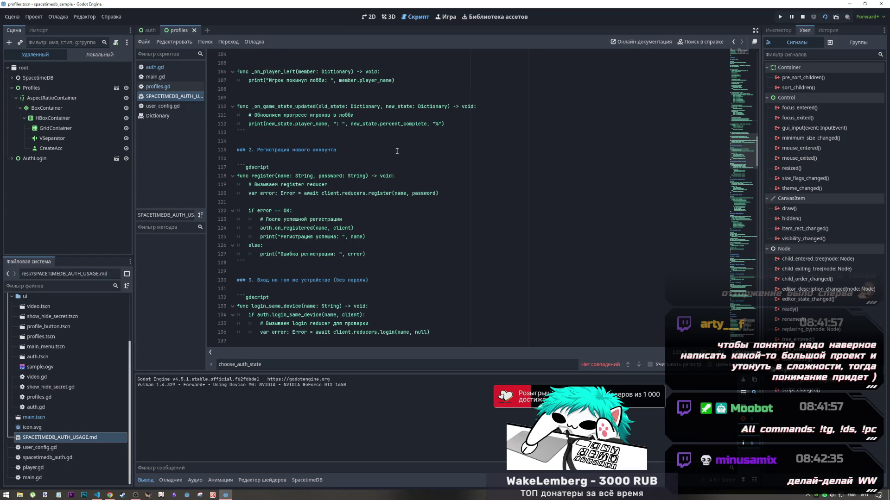
{"action": "scroll", "coordinate": [398, 148], "scroll_direction": "down", "scroll_amount": 2}
{"action": "scroll", "coordinate": [367, 176], "scroll_direction": "up", "scroll_amount": 1}
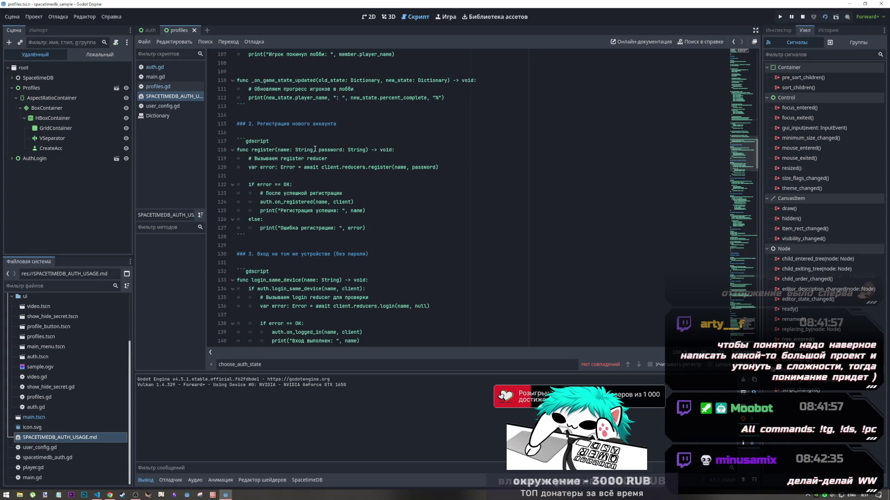
{"action": "mouse_move", "coordinate": [243, 150]}
{"action": "left_mouse_down"}
{"action": "mouse_move", "coordinate": [364, 174]}
{"action": "mouse_move", "coordinate": [371, 212]}
{"action": "mouse_move", "coordinate": [403, 228]}
{"action": "left_mouse_up"}
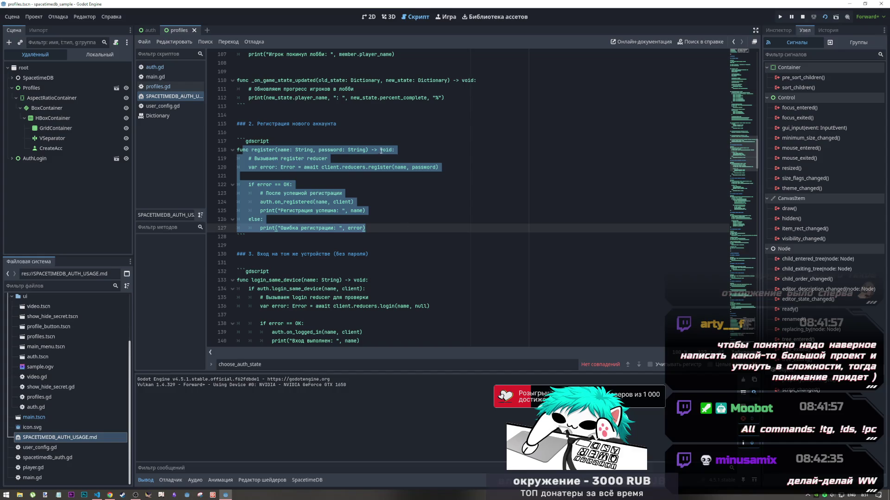
{"action": "left_click", "coordinate": [180, 76]}
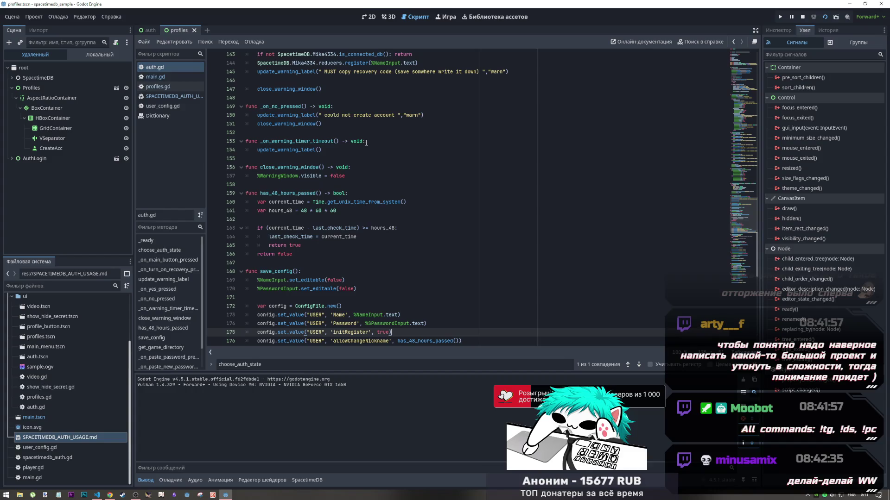
Check main.gd's _ready signal connections, then return to auth.gd's save_config function.
{"action": "left_click", "coordinate": [155, 77]}
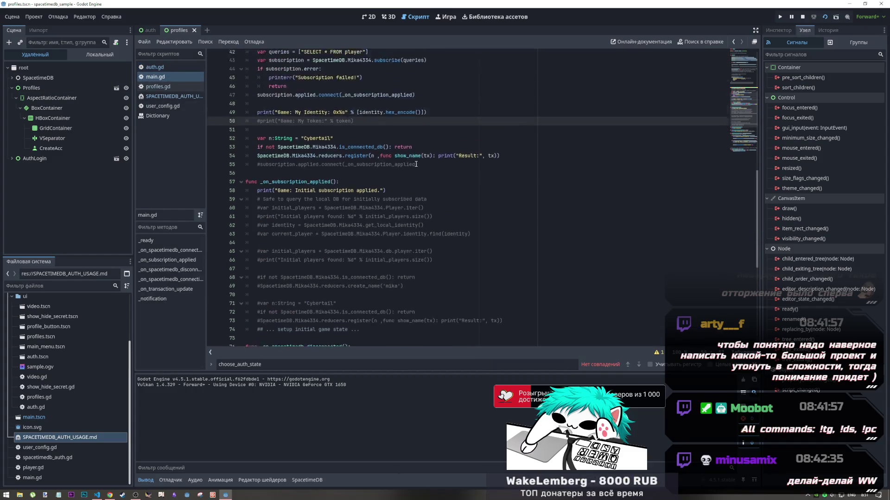
{"action": "scroll", "coordinate": [413, 164], "scroll_direction": "up", "scroll_amount": 8}
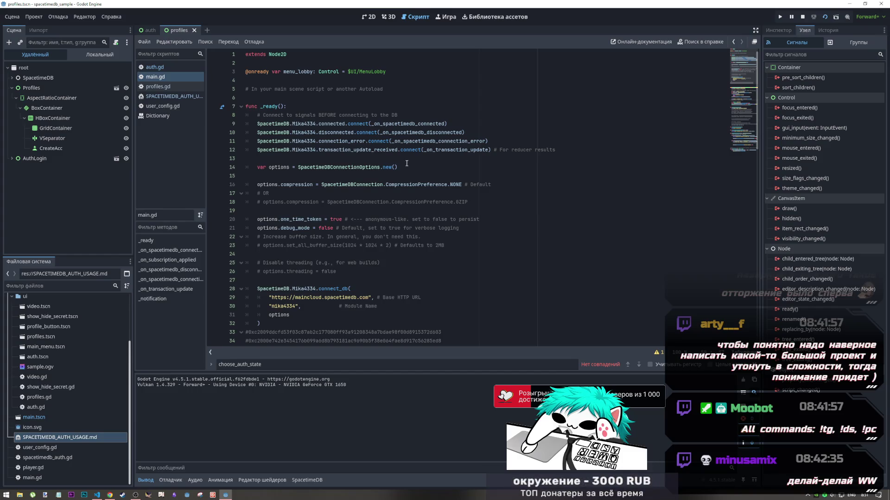
{"action": "left_click", "coordinate": [155, 67]}
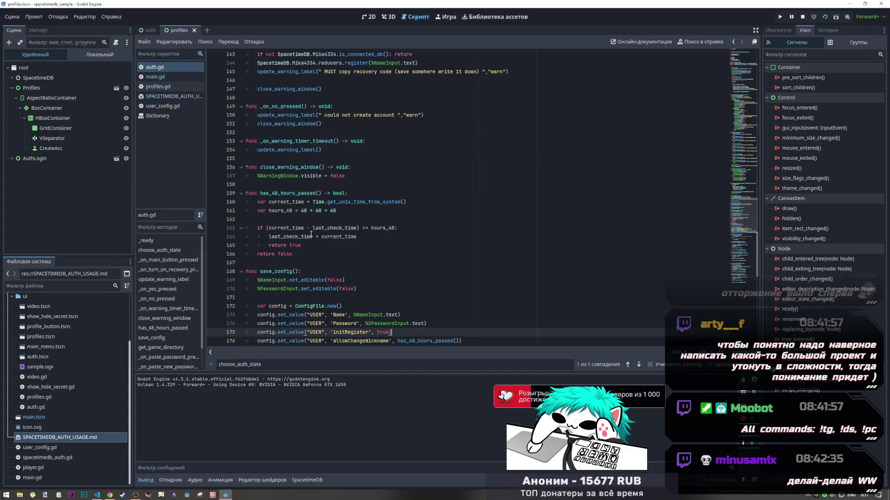
{"action": "left_click", "coordinate": [305, 272]}
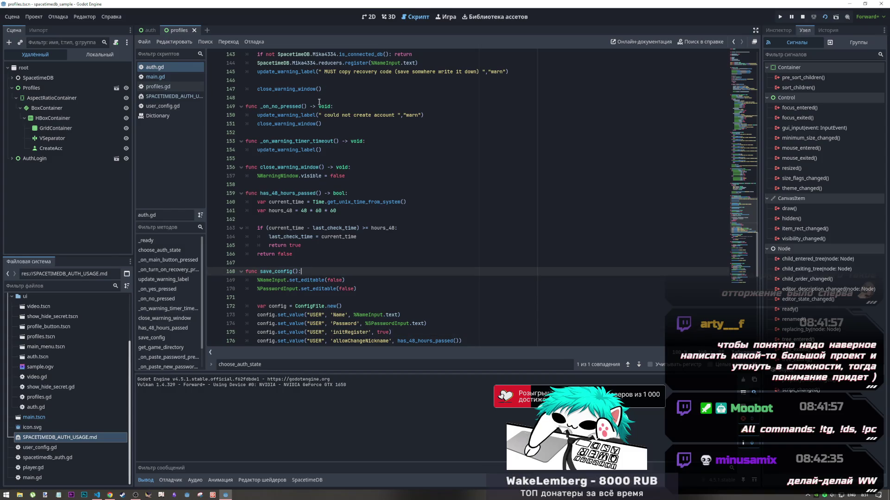
{"action": "scroll", "coordinate": [422, 174], "scroll_direction": "down", "scroll_amount": 3}
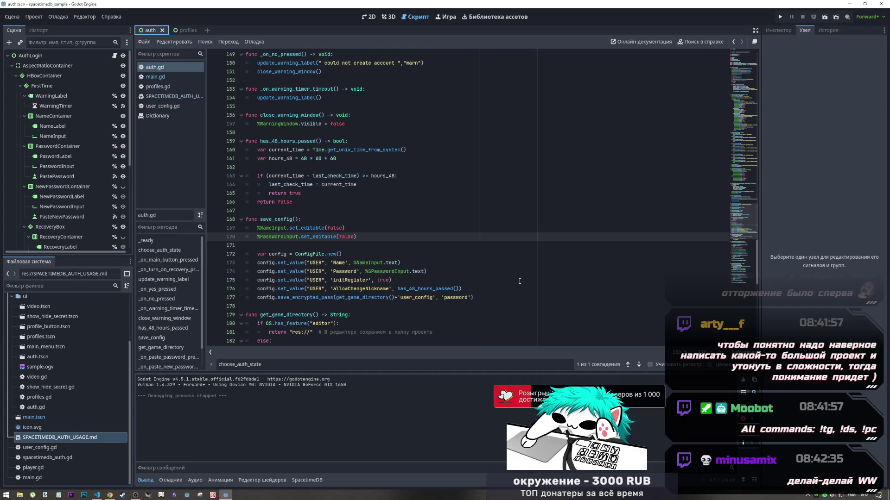
Glance at profiles.gd, then scroll through auth.gd's handlers.
{"action": "scroll", "coordinate": [256, 181], "scroll_direction": "down", "scroll_amount": 9}
{"action": "left_click", "coordinate": [179, 84]}
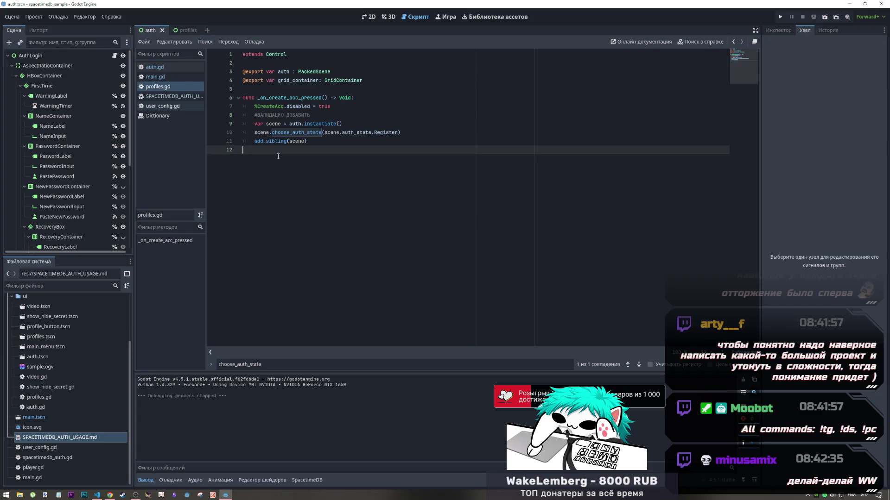
{"action": "left_click", "coordinate": [171, 68]}
{"action": "scroll", "coordinate": [313, 208], "scroll_direction": "down", "scroll_amount": 10}
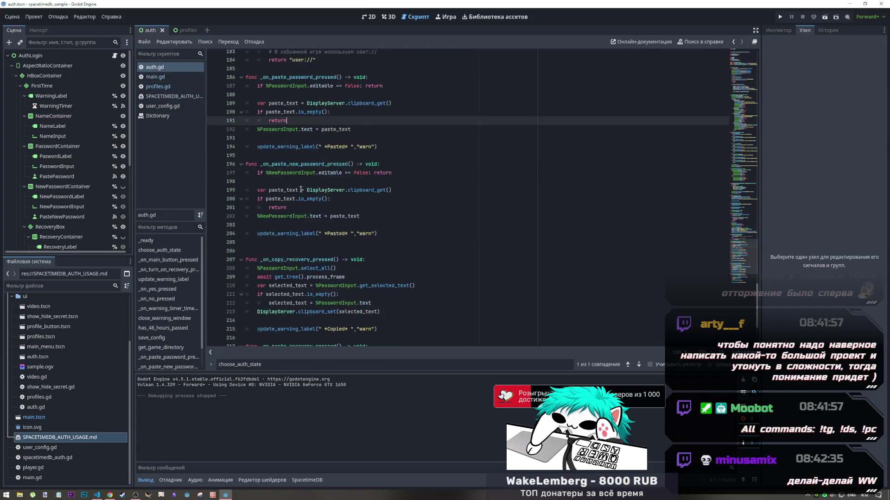
{"action": "scroll", "coordinate": [314, 208], "scroll_direction": "down", "scroll_amount": 8}
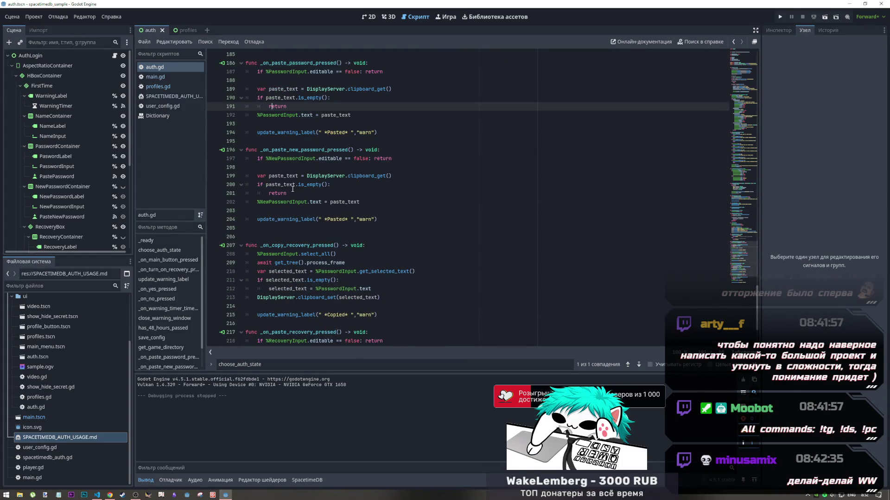
{"action": "scroll", "coordinate": [295, 193], "scroll_direction": "down", "scroll_amount": 4}
{"action": "scroll", "coordinate": [297, 190], "scroll_direction": "up", "scroll_amount": 12}
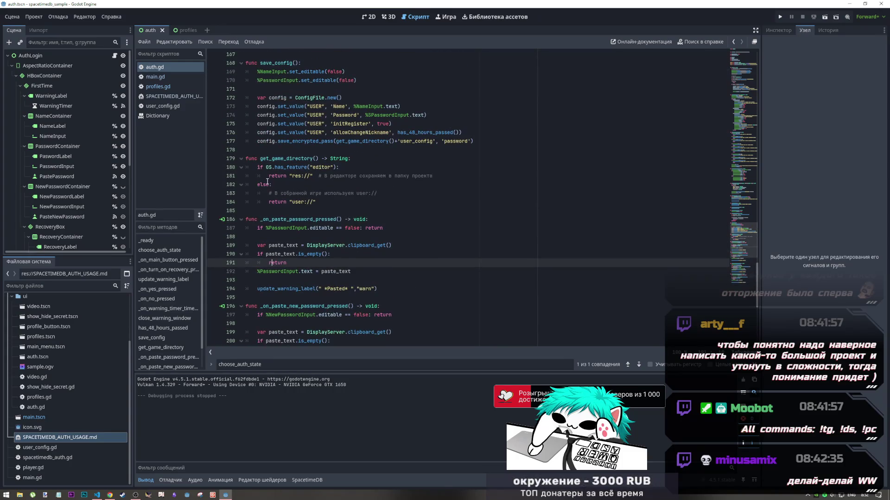
{"action": "scroll", "coordinate": [302, 176], "scroll_direction": "up", "scroll_amount": 5}
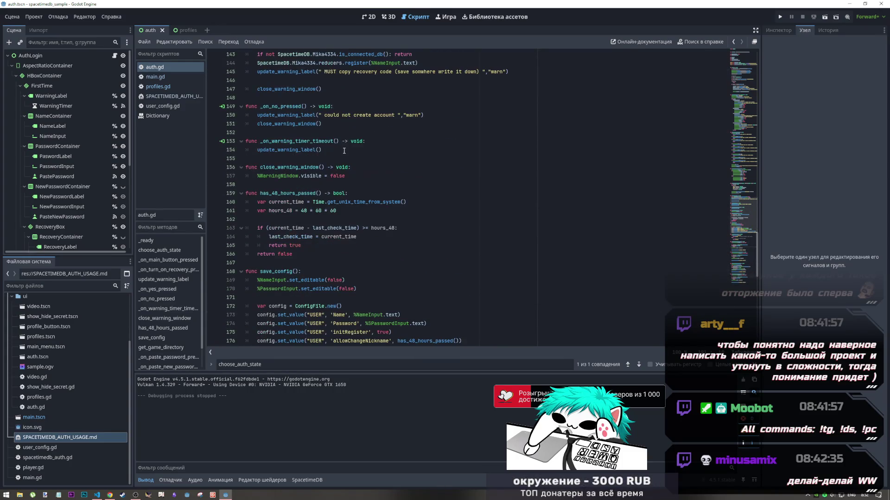
Inspect the _on_no_pressed and _on_yes_pressed handlers and the register reducer call.
{"action": "left_click", "coordinate": [290, 183]}
{"action": "left_click", "coordinate": [296, 168]}
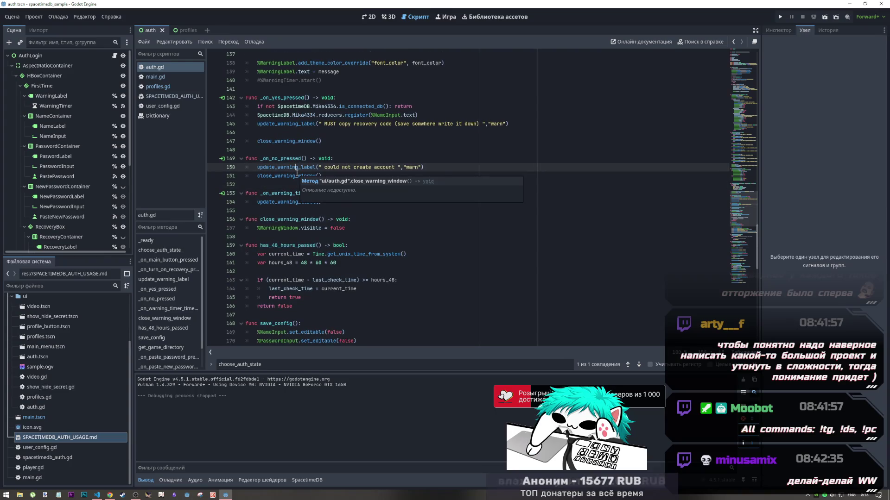
{"action": "left_click", "coordinate": [299, 134]}
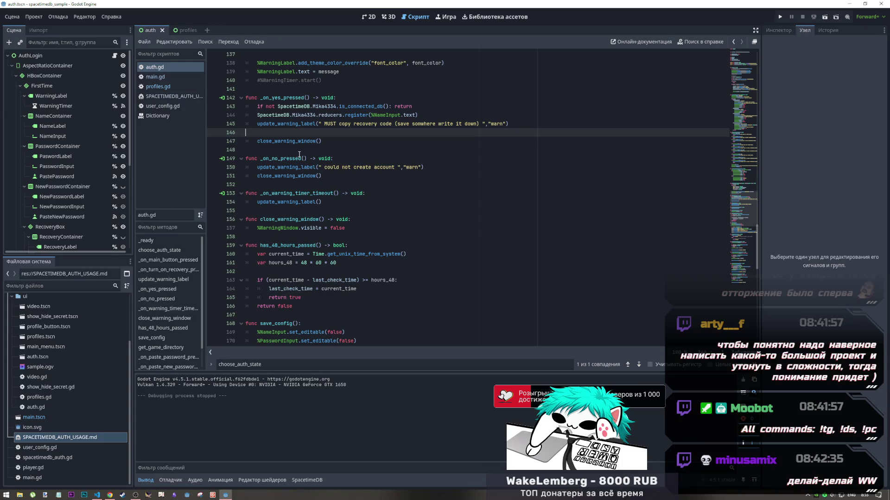
{"action": "mouse_move", "coordinate": [329, 115]}
{"action": "left_mouse_down"}
{"action": "mouse_move", "coordinate": [429, 113]}
{"action": "mouse_move", "coordinate": [258, 106]}
{"action": "left_mouse_up"}
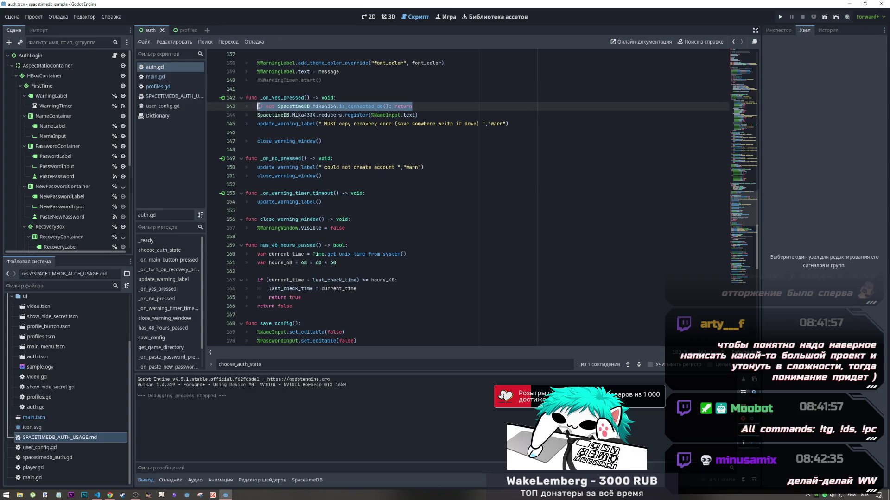
{"action": "left_click", "coordinate": [296, 106]}
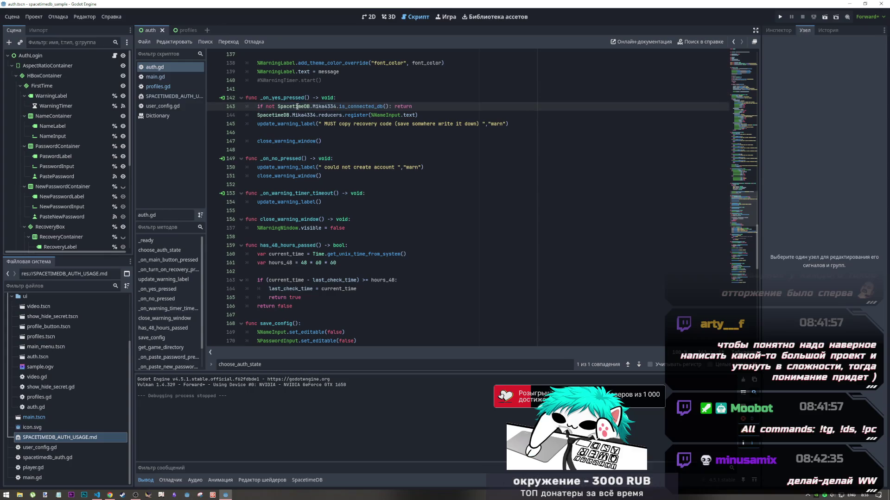
Peek at the spacetime_autoload.gd definition, close it, and open main.gd.
{"action": "left_click", "coordinate": [297, 106], "text": "ctrl"}
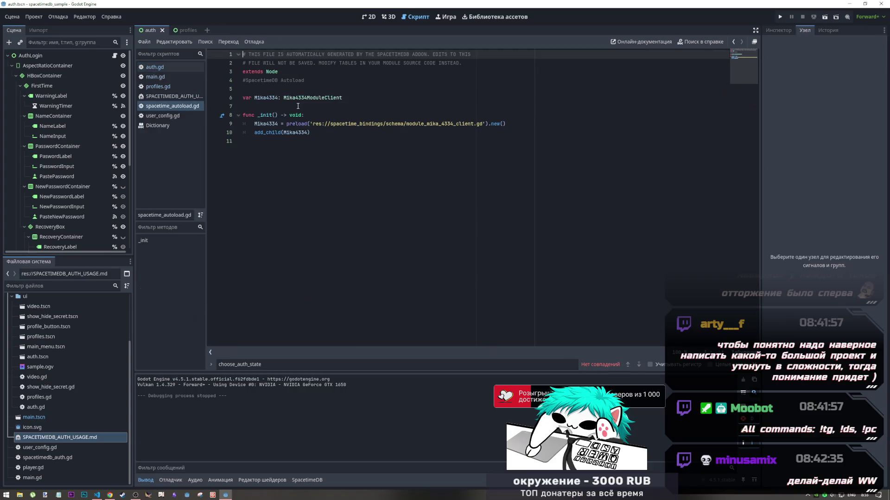
{"action": "middle_click", "coordinate": [183, 107]}
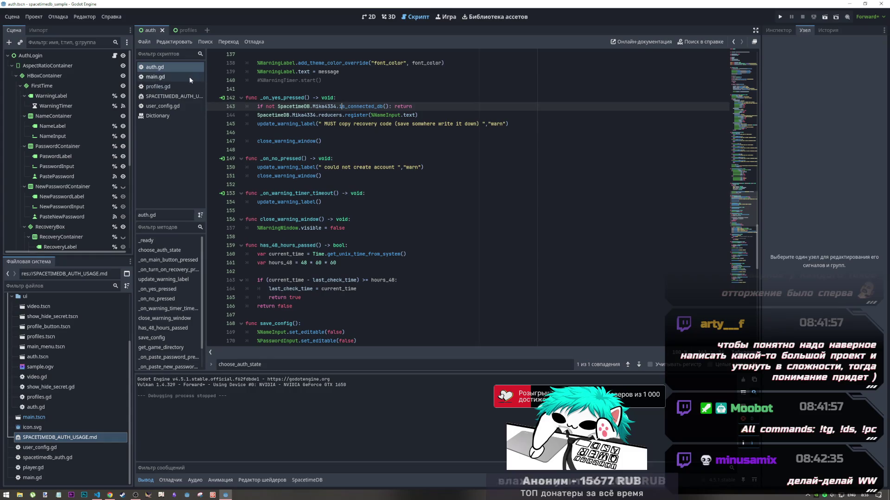
{"action": "left_click", "coordinate": [162, 78]}
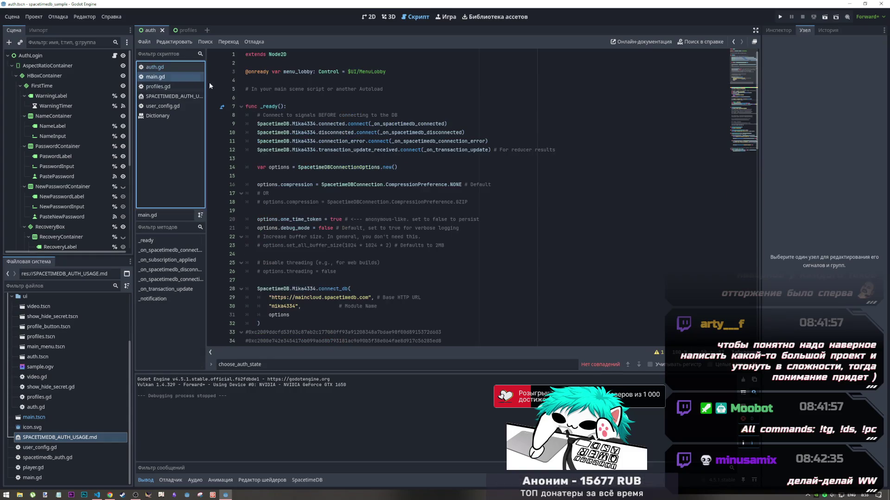
Review the connected signal line in main.gd, then switch to spacetimedb_auth.gd in VS Code.
{"action": "left_click", "coordinate": [310, 124]}
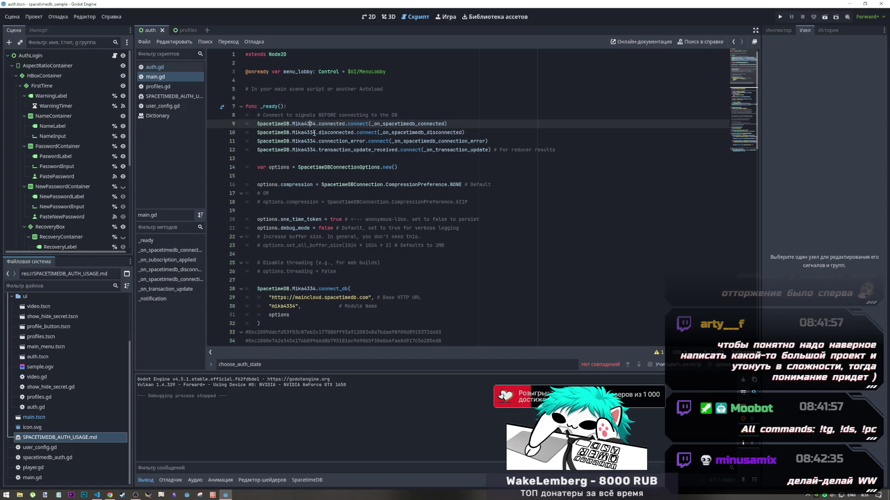
{"action": "key", "text": "End"}
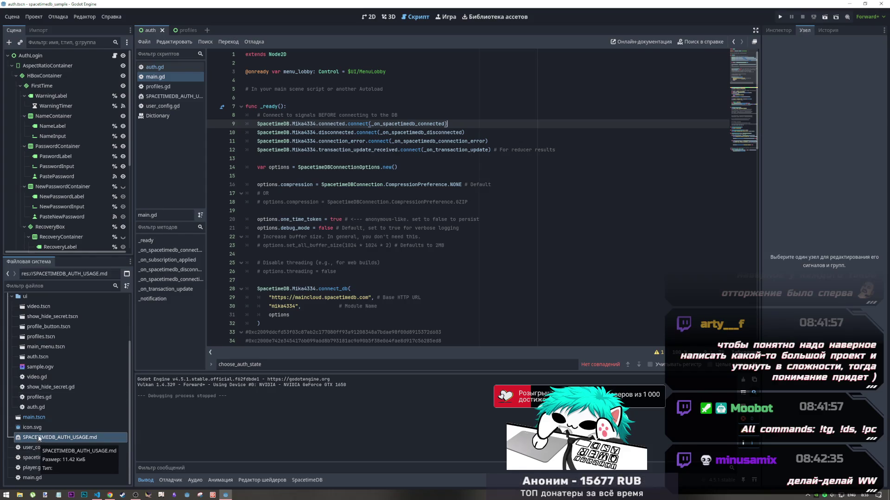
{"action": "scroll", "coordinate": [38, 435], "scroll_direction": "up", "scroll_amount": 3}
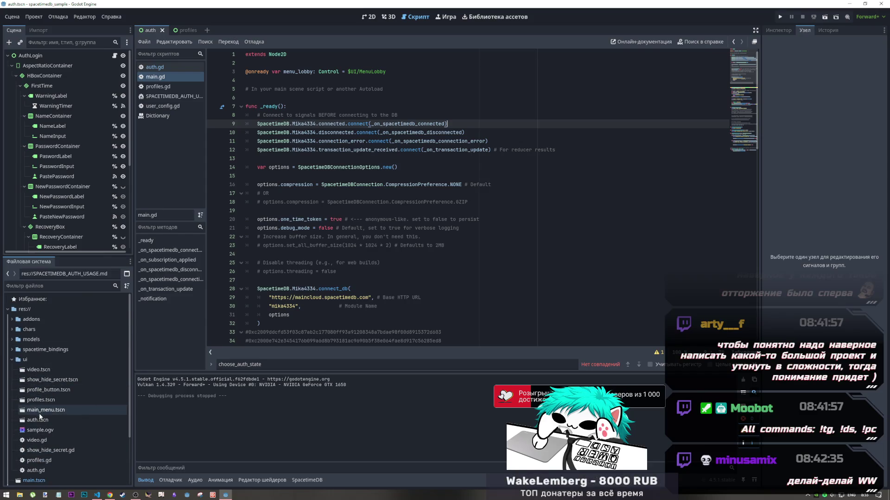
{"action": "scroll", "coordinate": [40, 422], "scroll_direction": "down", "scroll_amount": 1}
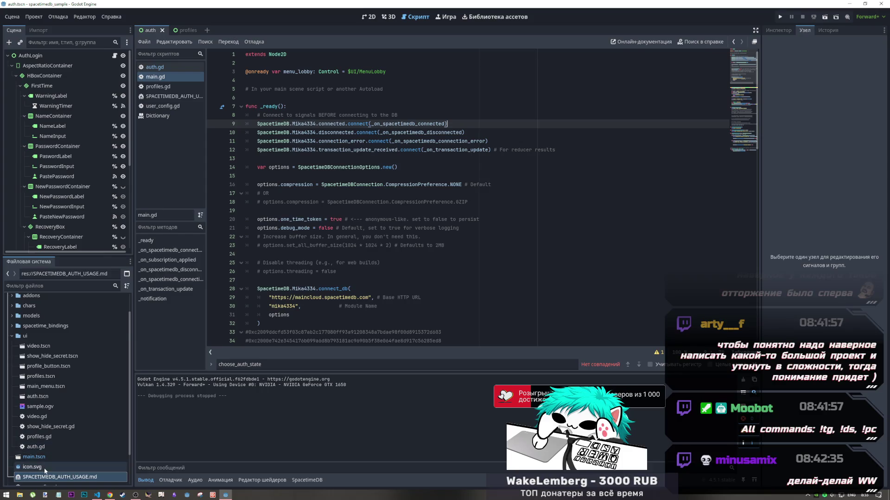
{"action": "left_click", "coordinate": [97, 495]}
{"action": "key", "text": "Up"}
{"action": "key", "text": "Up"}
{"action": "key", "text": "Up"}
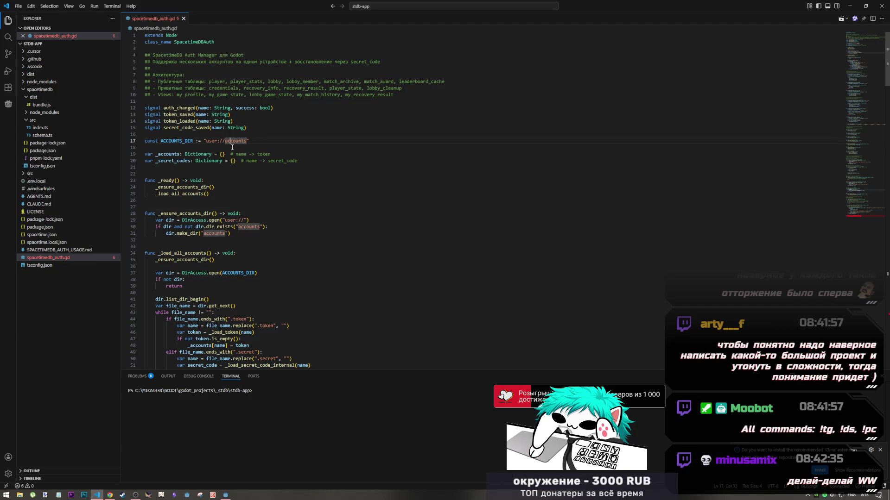
{"action": "left_click", "coordinate": [246, 141]}
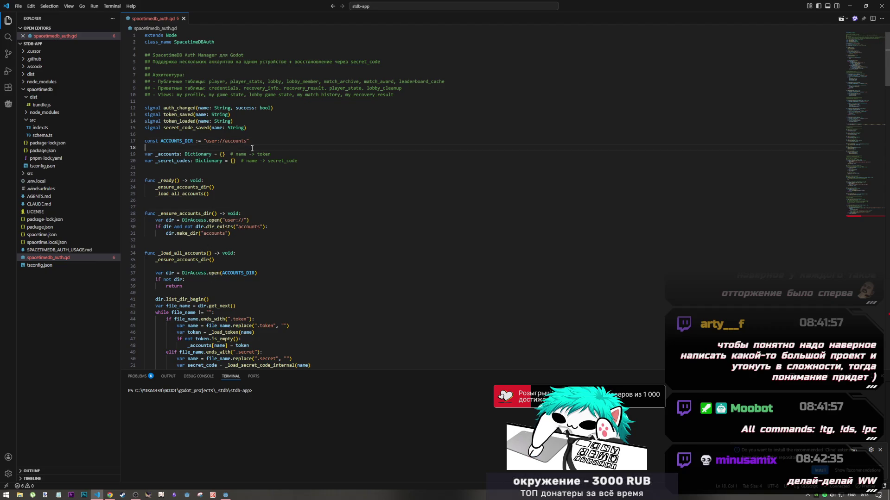
{"action": "mouse_move", "coordinate": [250, 142]}
{"action": "left_mouse_down"}
{"action": "mouse_move", "coordinate": [145, 135]}
{"action": "mouse_move", "coordinate": [165, 110]}
{"action": "mouse_move", "coordinate": [252, 127]}
{"action": "left_mouse_up"}
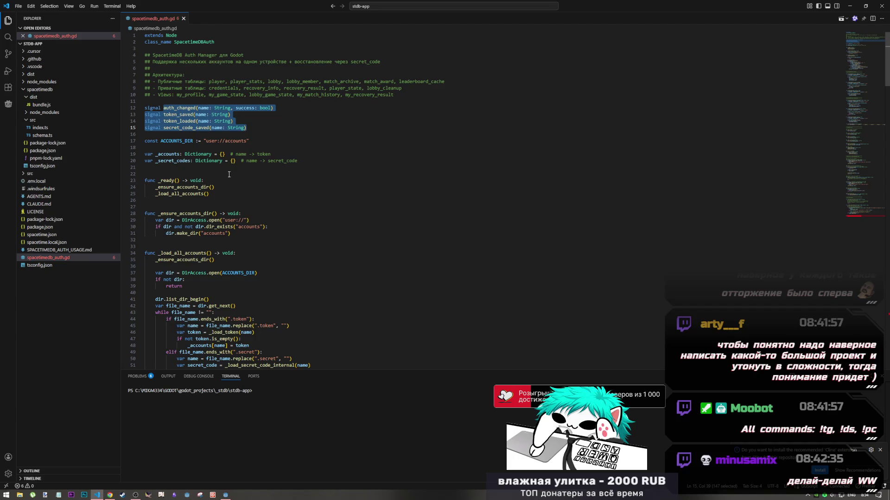
Scroll through spacetimedb_auth.gd's public account-management methods.
{"action": "scroll", "coordinate": [231, 189], "scroll_direction": "down", "scroll_amount": 3}
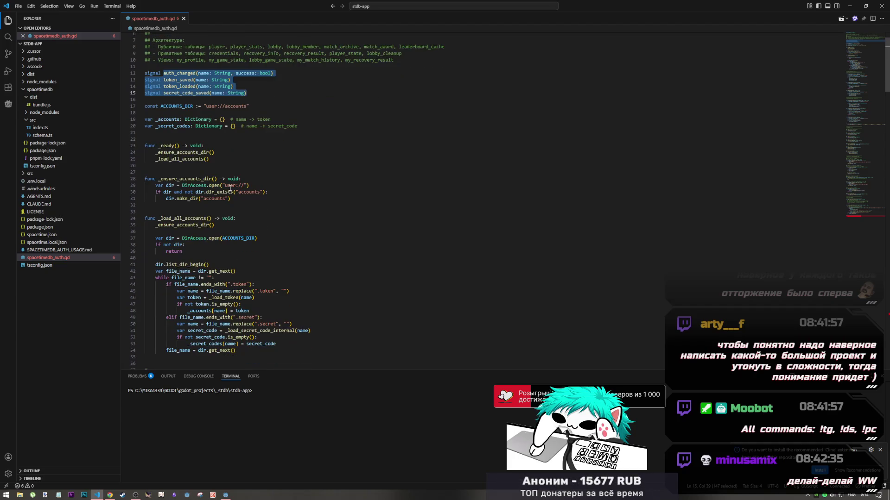
{"action": "scroll", "coordinate": [189, 195], "scroll_direction": "down", "scroll_amount": 3}
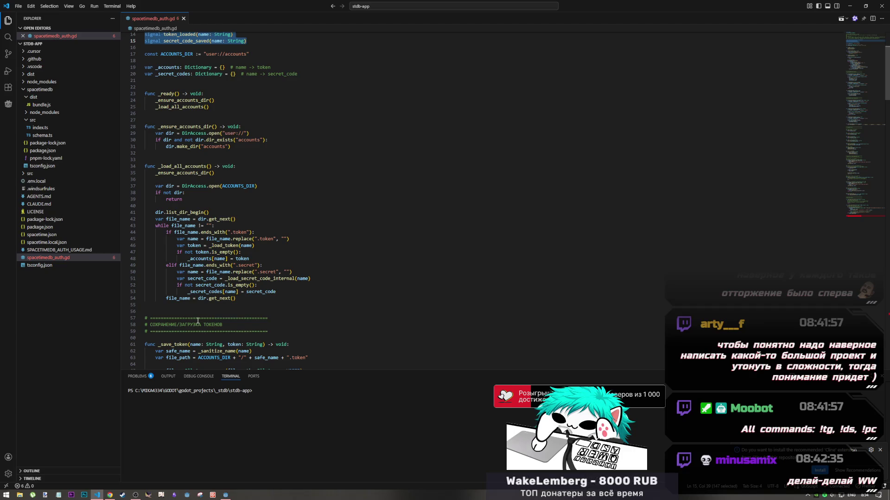
{"action": "scroll", "coordinate": [196, 299], "scroll_direction": "down", "scroll_amount": 3}
{"action": "scroll", "coordinate": [195, 297], "scroll_direction": "down", "scroll_amount": 5}
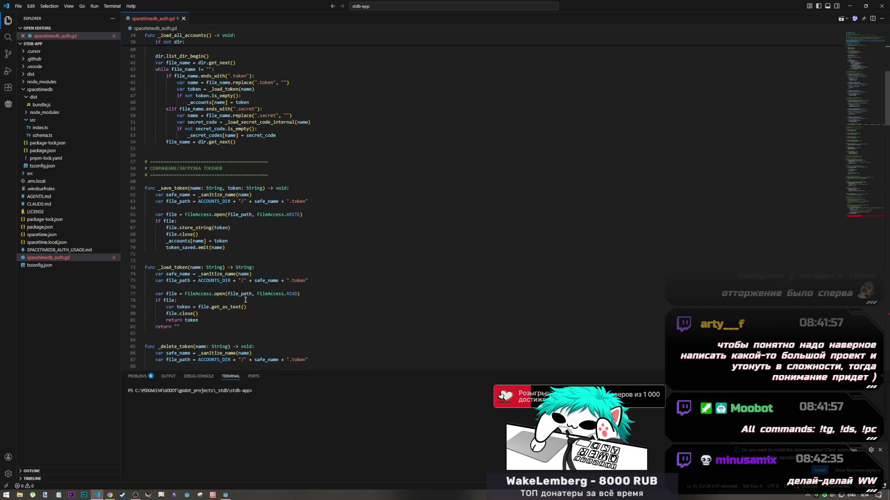
{"action": "scroll", "coordinate": [188, 280], "scroll_direction": "down", "scroll_amount": 5}
{"action": "scroll", "coordinate": [188, 281], "scroll_direction": "down", "scroll_amount": 8}
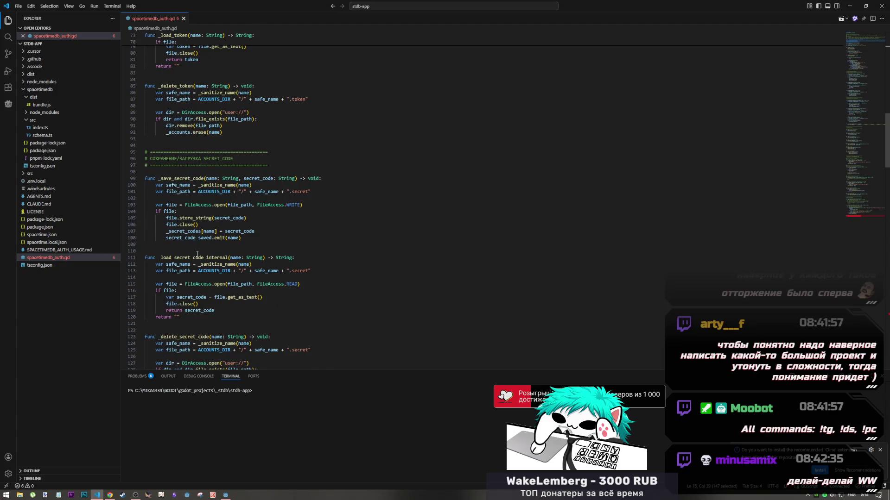
{"action": "scroll", "coordinate": [188, 282], "scroll_direction": "down", "scroll_amount": 3}
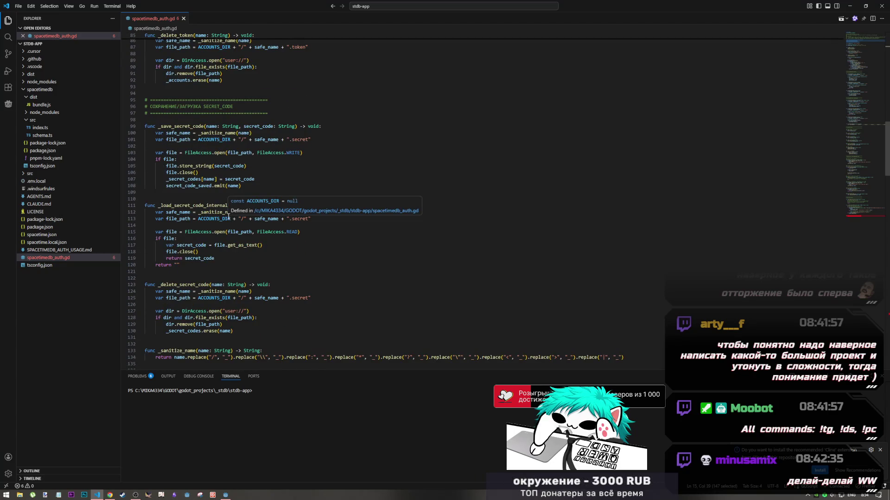
{"action": "scroll", "coordinate": [181, 192], "scroll_direction": "down", "scroll_amount": 2}
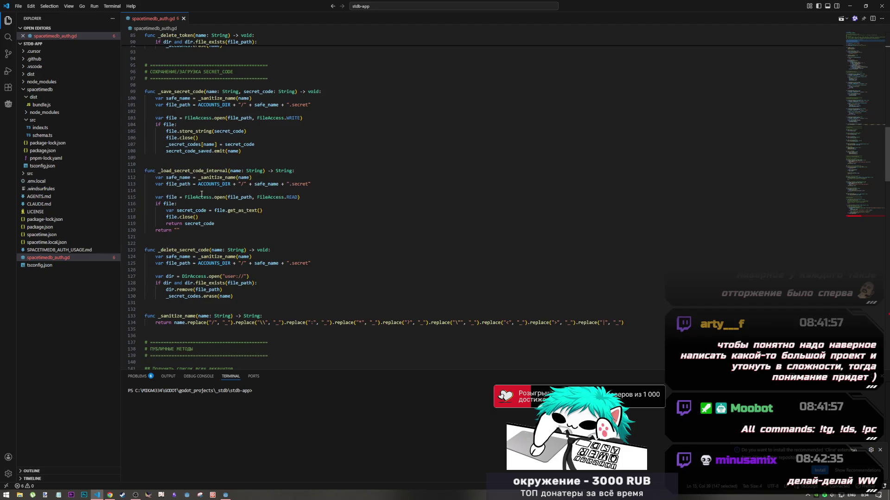
{"action": "scroll", "coordinate": [201, 267], "scroll_direction": "down", "scroll_amount": 3}
{"action": "mouse_move", "coordinate": [249, 256]}
{"action": "scroll", "coordinate": [225, 256], "scroll_direction": "down", "scroll_amount": 3}
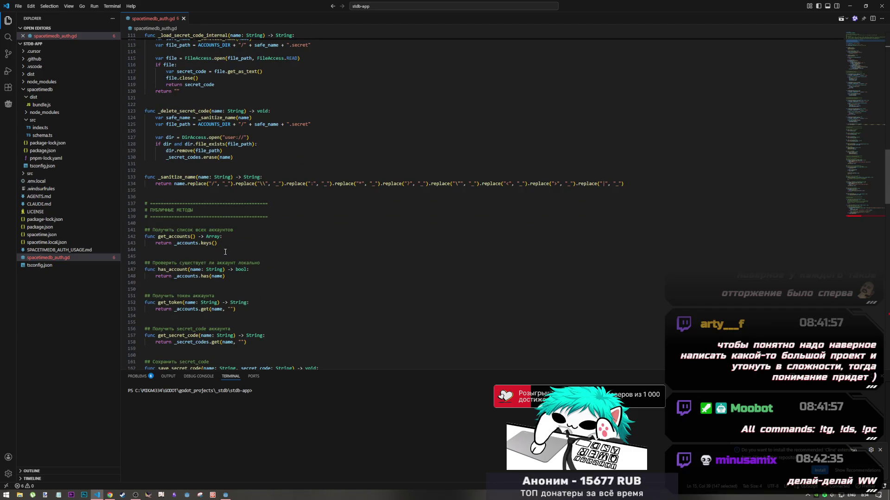
{"action": "scroll", "coordinate": [226, 252], "scroll_direction": "up", "scroll_amount": 3}
{"action": "scroll", "coordinate": [225, 251], "scroll_direction": "down", "scroll_amount": 5}
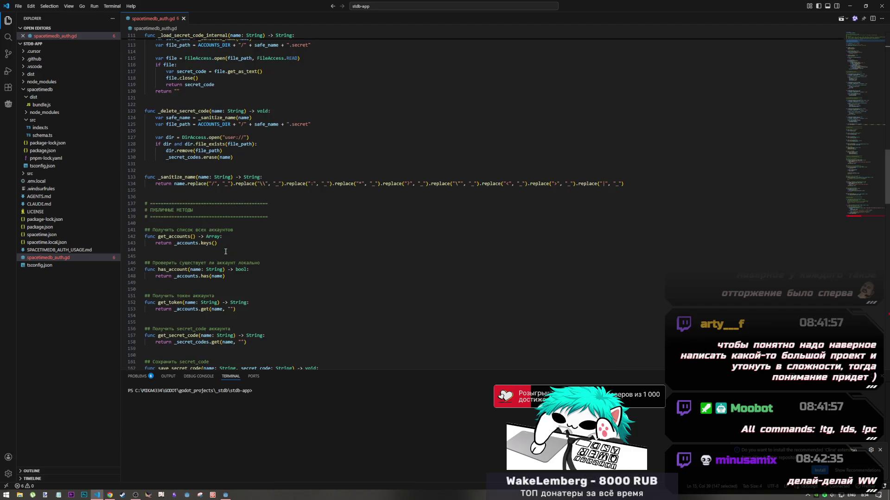
Check save_secret_code, select _secret_codes on line 158, and search the file for it.
{"action": "left_click_drag", "start_coordinate": [179, 185], "coordinate": [212, 191]}
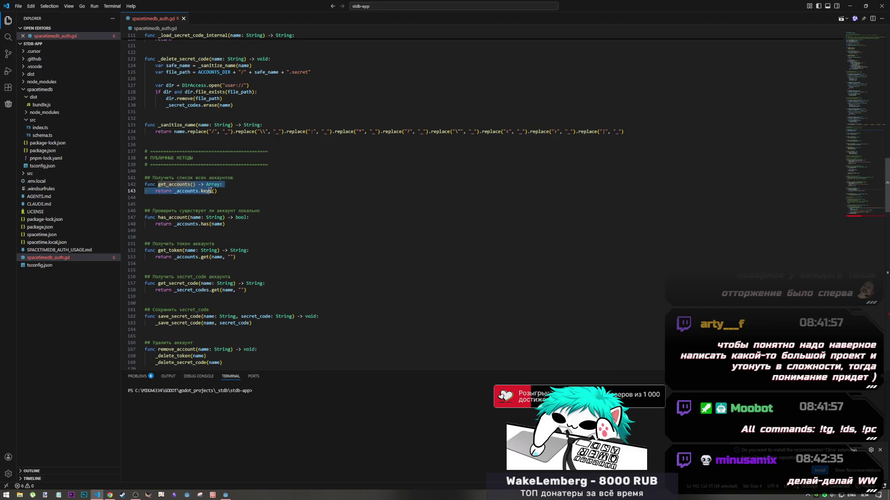
{"action": "scroll", "coordinate": [176, 215], "scroll_direction": "down", "scroll_amount": 2}
{"action": "left_click_drag", "start_coordinate": [182, 248], "coordinate": [193, 255]}
{"action": "scroll", "coordinate": [195, 259], "scroll_direction": "down", "scroll_amount": 1}
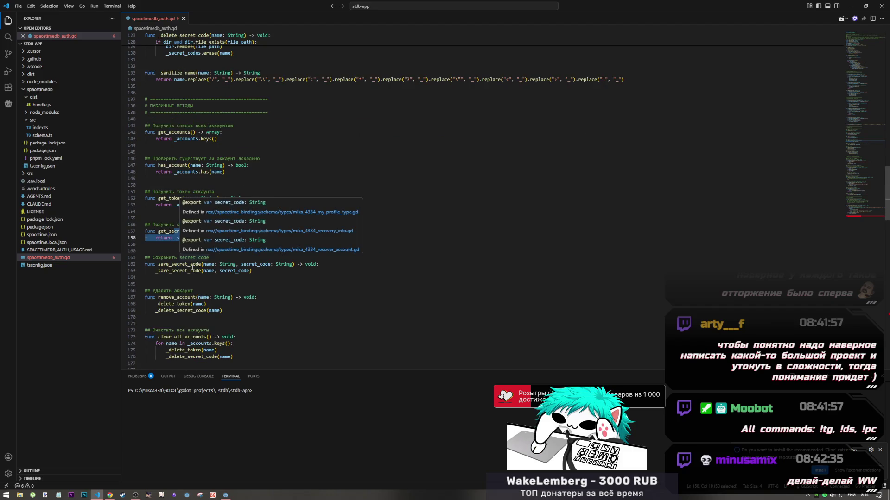
{"action": "left_click", "coordinate": [193, 266]}
{"action": "double_click", "coordinate": [185, 238]}
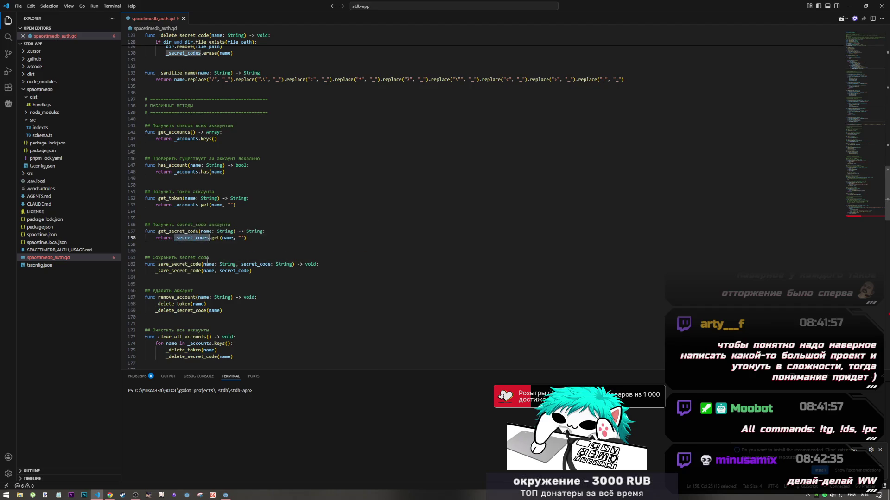
{"action": "scroll", "coordinate": [211, 254], "scroll_direction": "up", "scroll_amount": 4}
{"action": "key", "text": "ctrl+f"}
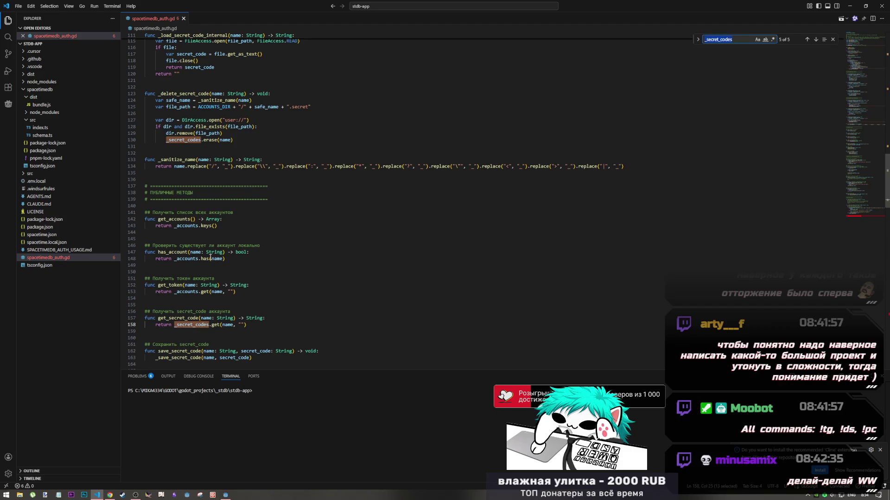
{"action": "left_click", "coordinate": [816, 40]}
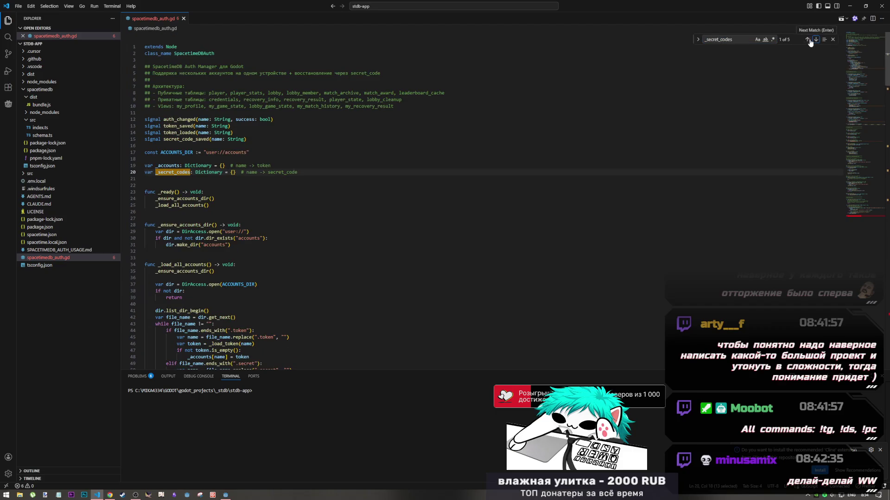
{"action": "left_click", "coordinate": [806, 39]}
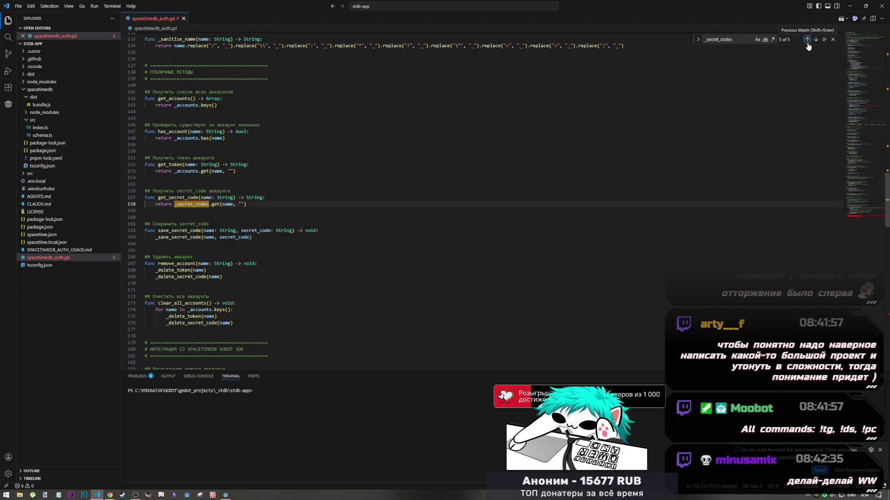
{"action": "left_click", "coordinate": [823, 40]}
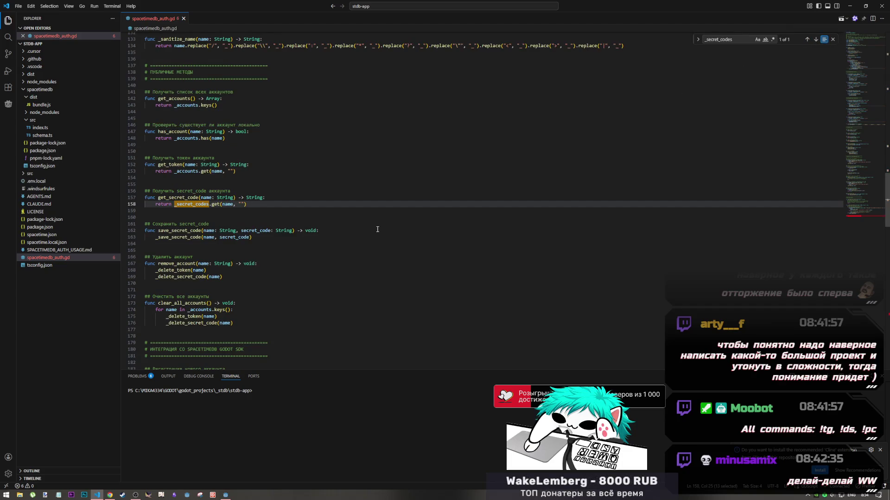
{"action": "scroll", "coordinate": [338, 229], "scroll_direction": "down", "scroll_amount": 2}
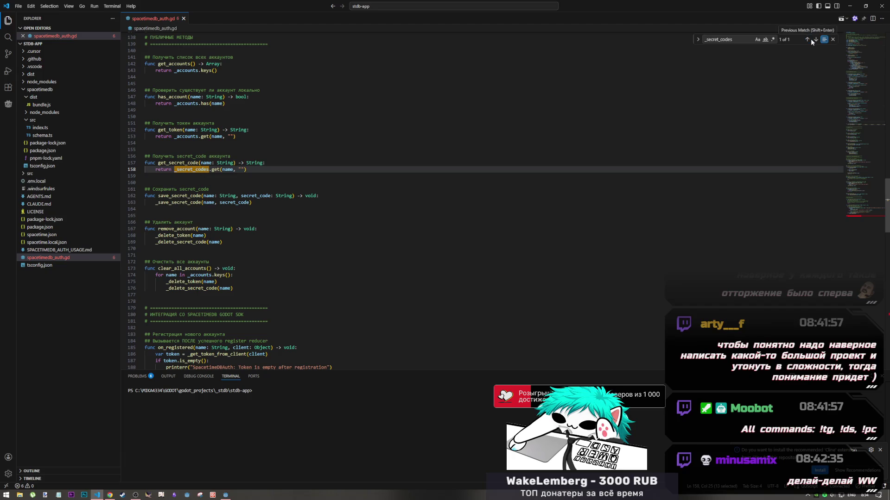
{"action": "double_click", "coordinate": [193, 189]}
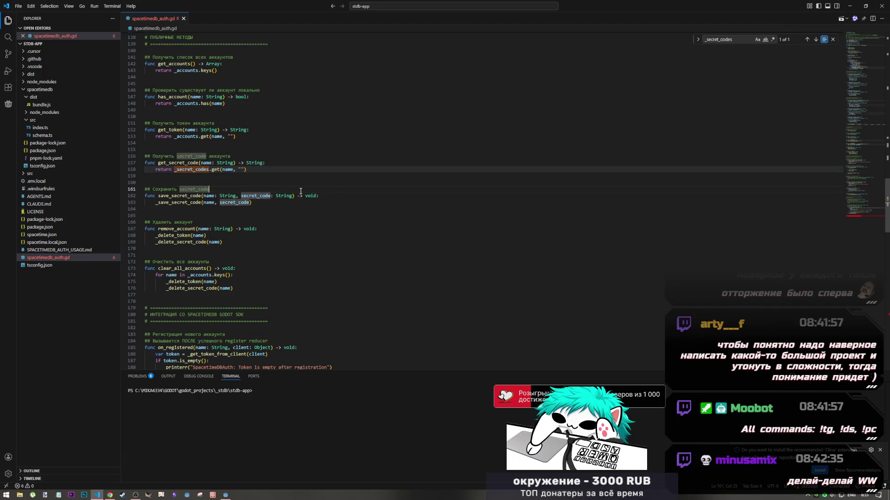
{"action": "scroll", "coordinate": [301, 196], "scroll_direction": "down", "scroll_amount": 1}
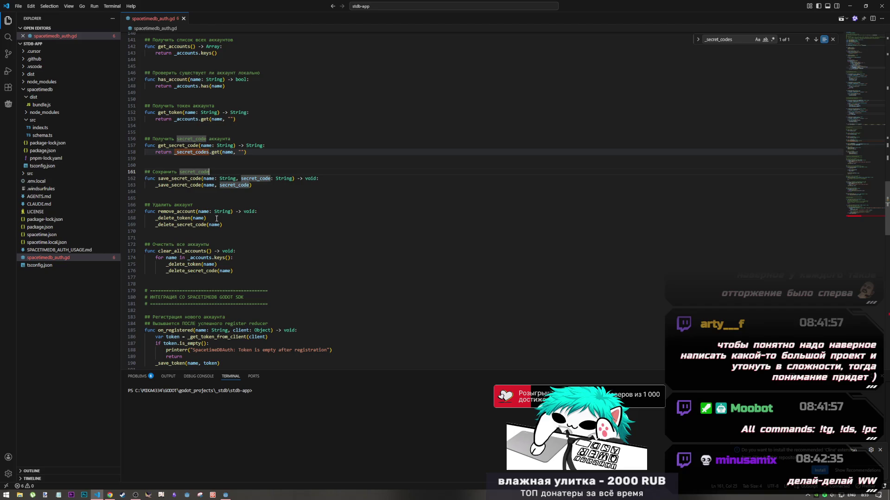
{"action": "mouse_move", "coordinate": [217, 223]}
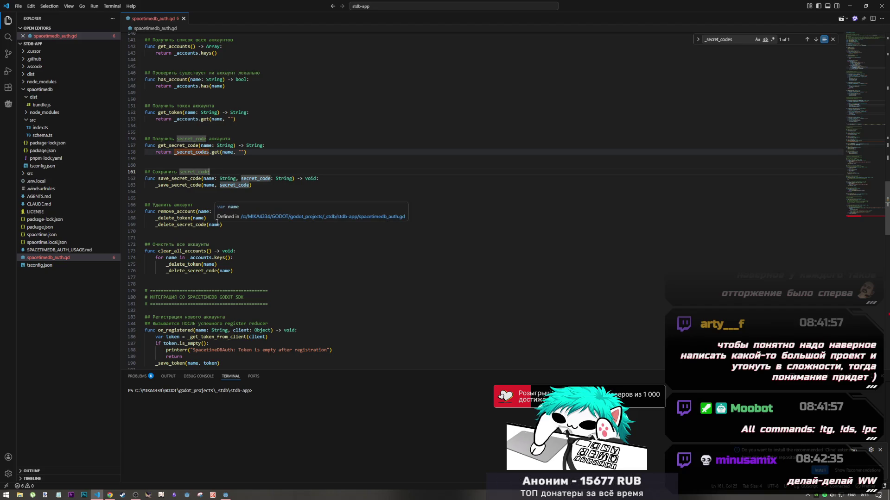
{"action": "left_click", "coordinate": [183, 220]}
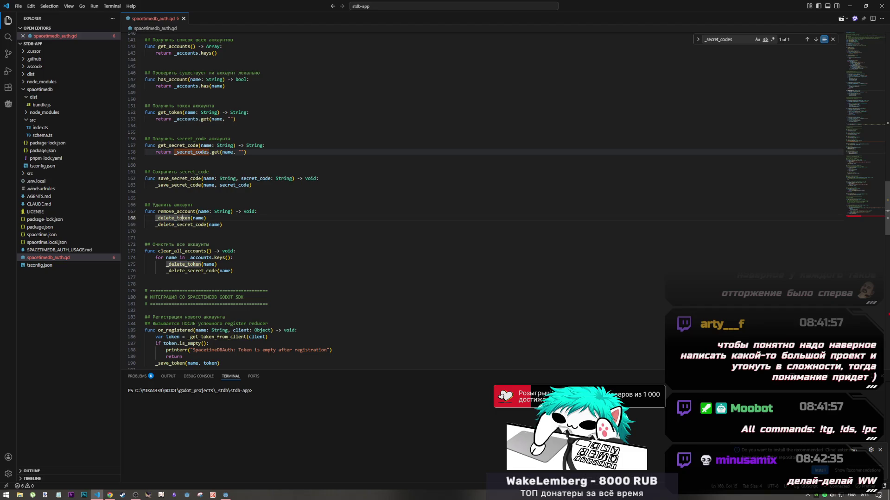
{"action": "key", "text": "ctrl+f"}
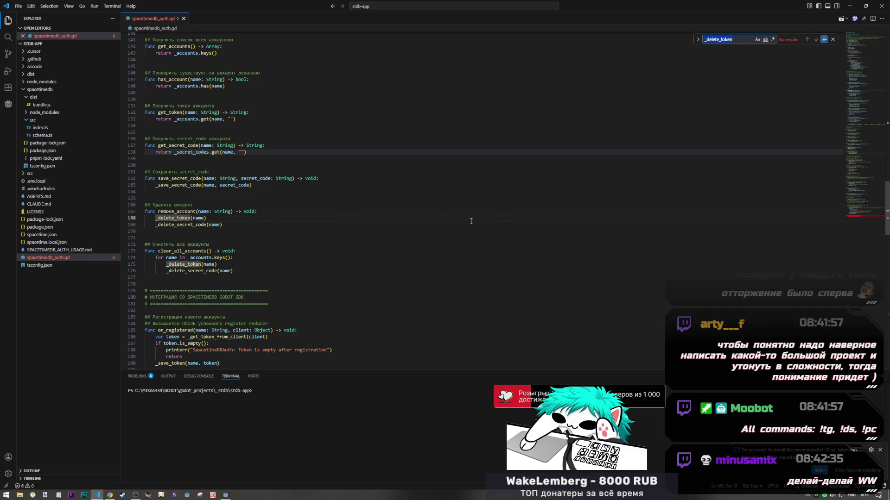
{"action": "left_click", "coordinate": [201, 224]}
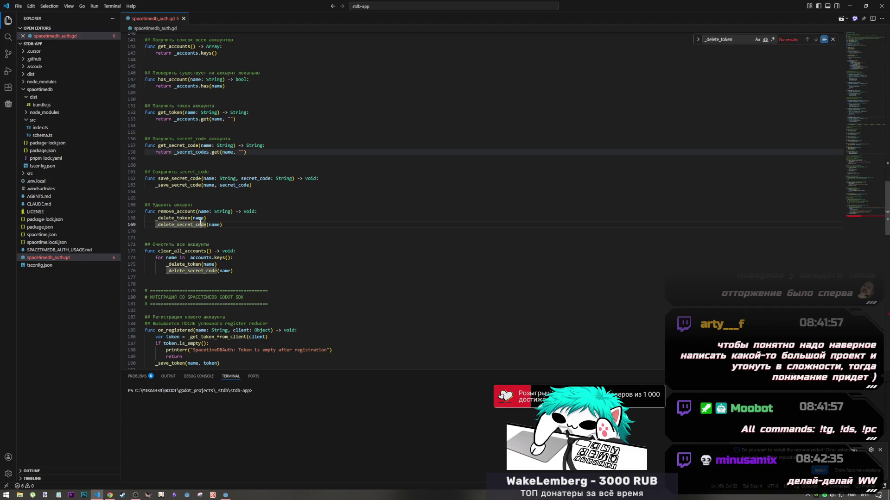
{"action": "double_click", "coordinate": [176, 218]}
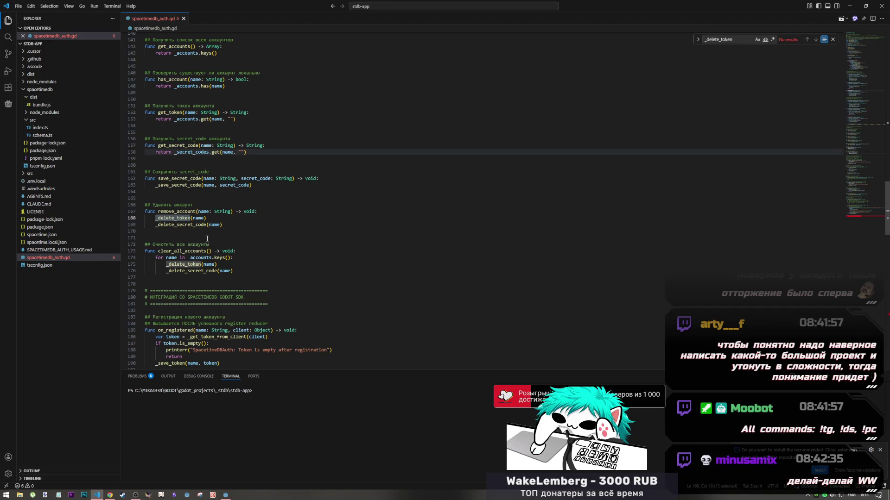
{"action": "key", "text": "ctrl+f"}
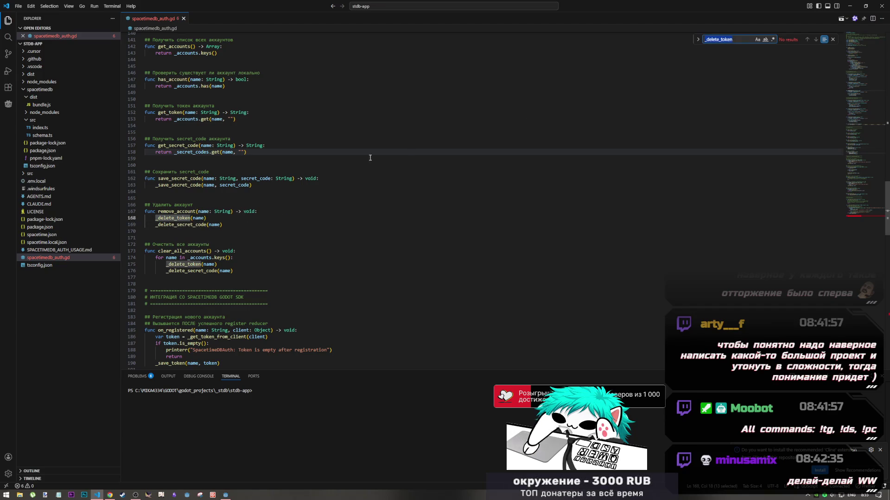
{"action": "double_click", "coordinate": [188, 225]}
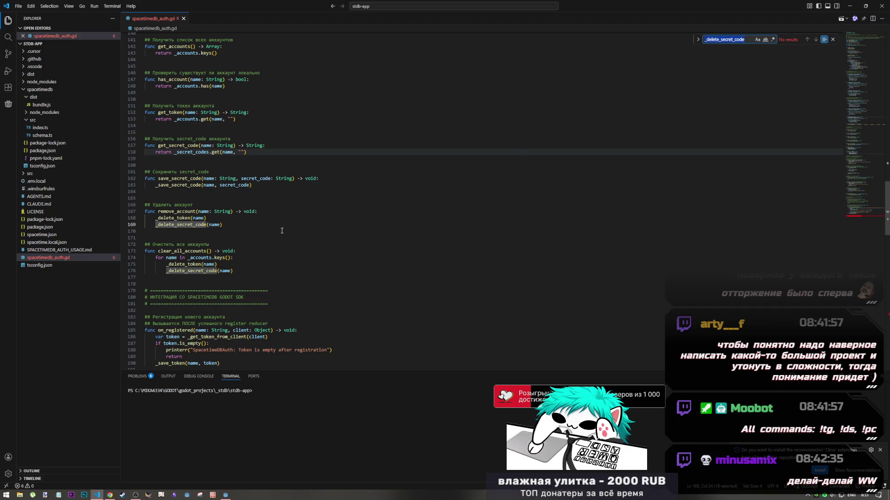
{"action": "left_click", "coordinate": [202, 264]}
{"action": "scroll", "coordinate": [202, 265], "scroll_direction": "down", "scroll_amount": 1}
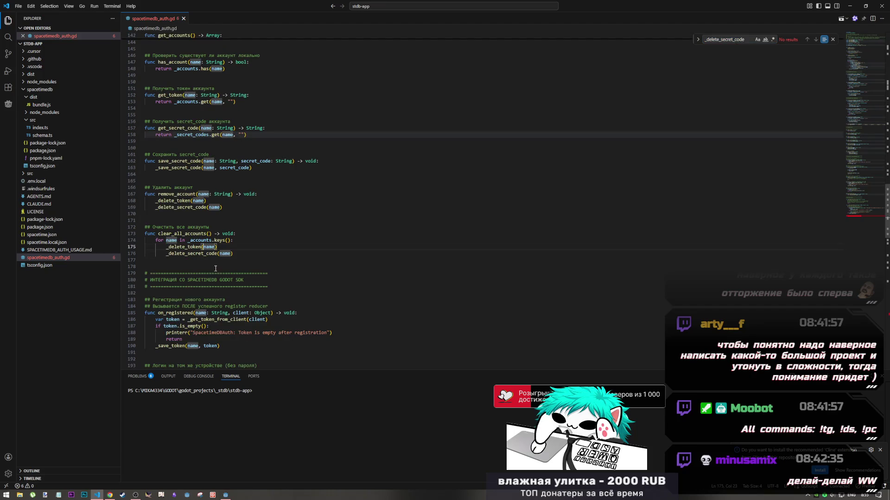
{"action": "double_click", "coordinate": [201, 247]}
{"action": "scroll", "coordinate": [207, 260], "scroll_direction": "down", "scroll_amount": 2}
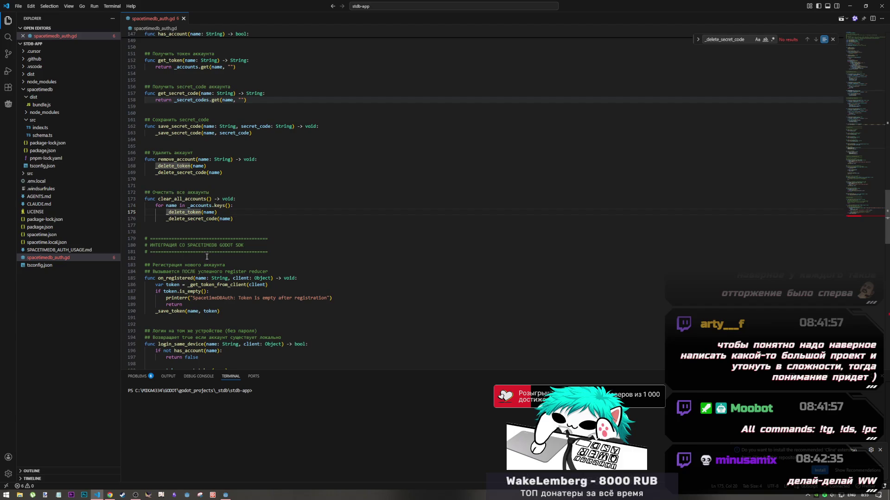
{"action": "right_click", "coordinate": [207, 259]}
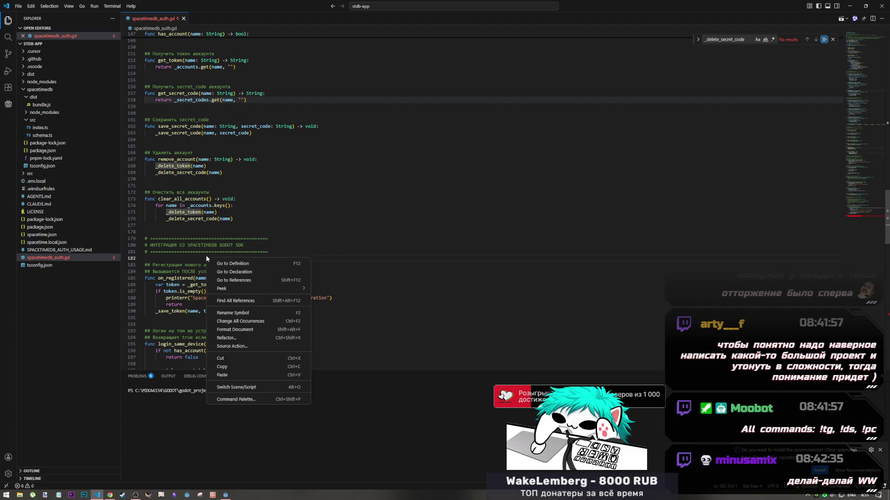
{"action": "left_click", "coordinate": [206, 255]}
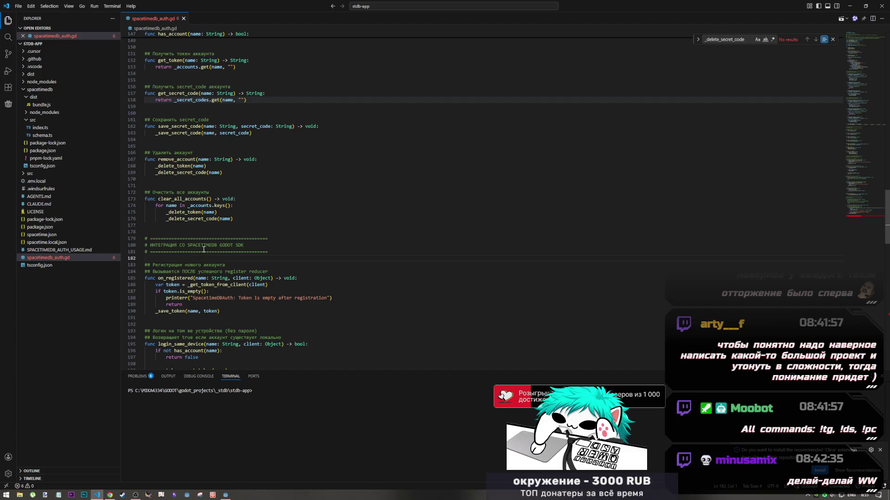
{"action": "scroll", "coordinate": [157, 224], "scroll_direction": "down", "scroll_amount": 2}
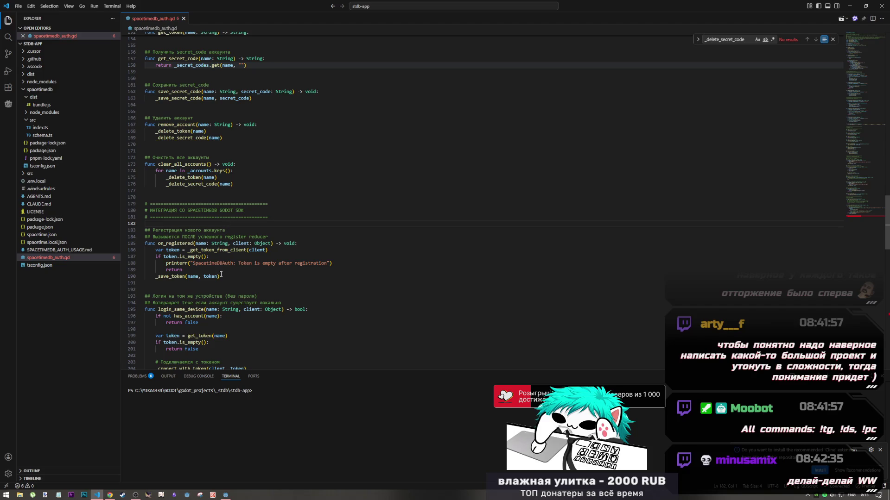
{"action": "scroll", "coordinate": [221, 274], "scroll_direction": "down", "scroll_amount": 3}
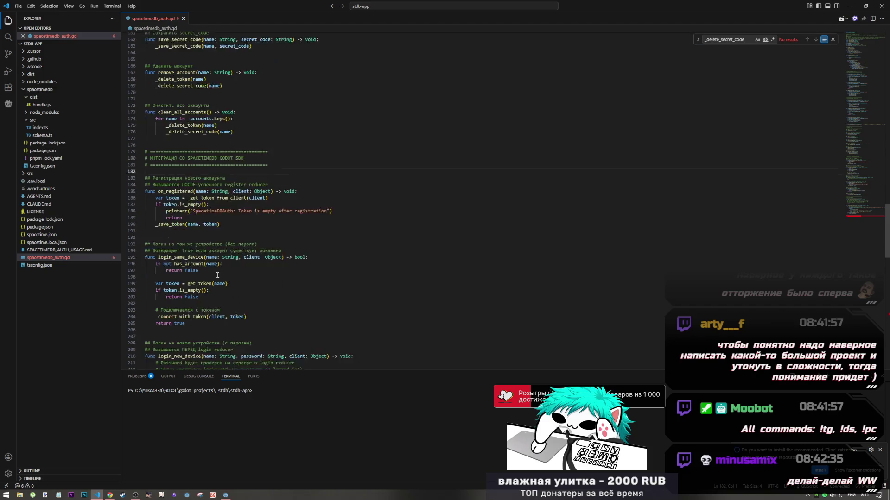
{"action": "scroll", "coordinate": [217, 275], "scroll_direction": "down", "scroll_amount": 1}
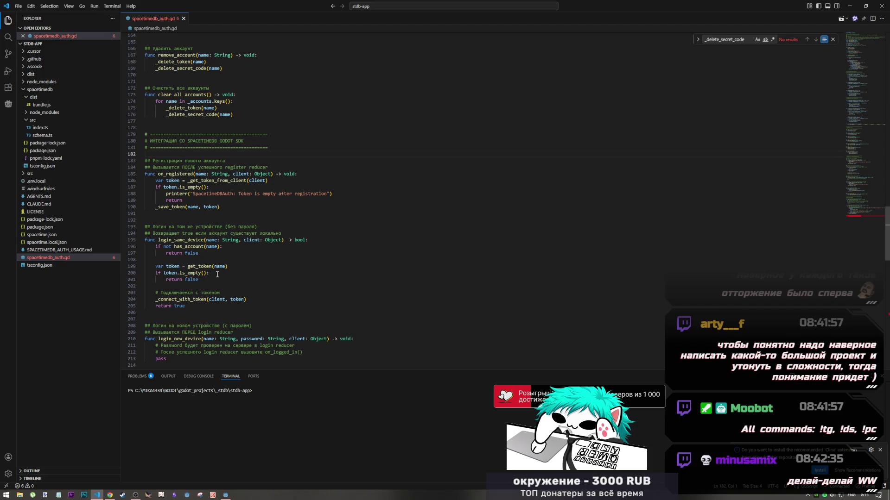
{"action": "scroll", "coordinate": [223, 262], "scroll_direction": "down", "scroll_amount": 7}
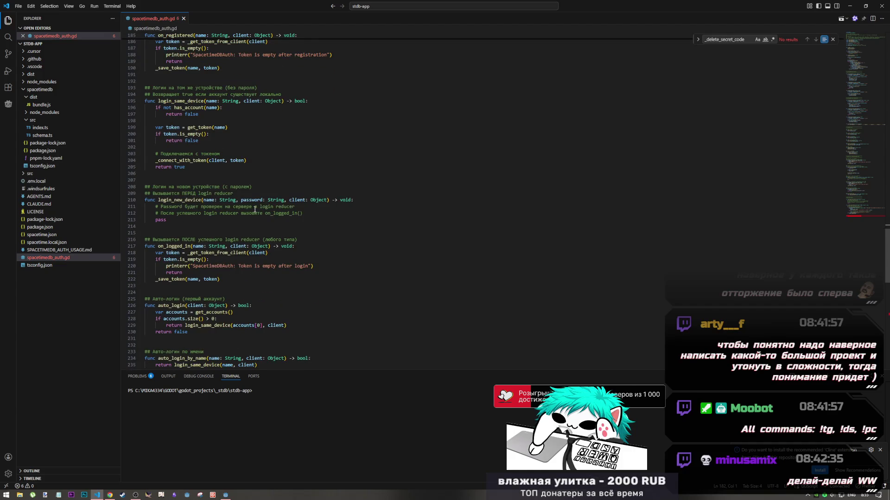
{"action": "scroll", "coordinate": [223, 260], "scroll_direction": "down", "scroll_amount": 3}
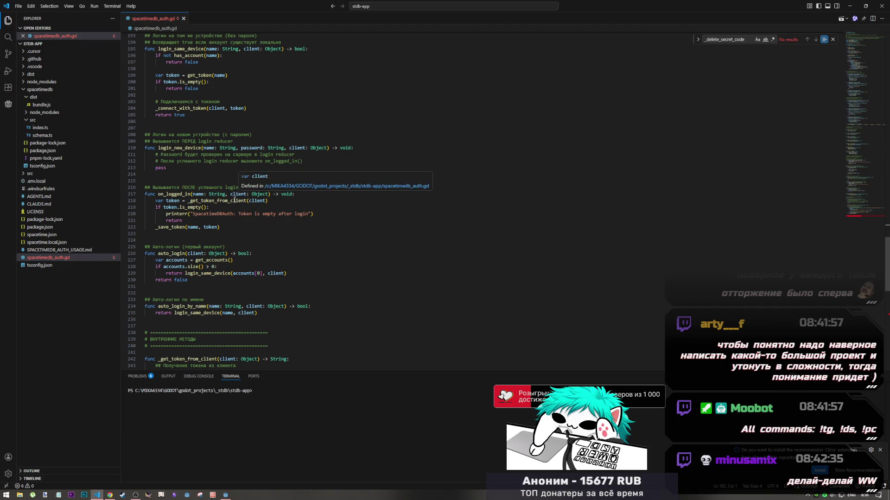
{"action": "scroll", "coordinate": [231, 206], "scroll_direction": "down", "scroll_amount": 5}
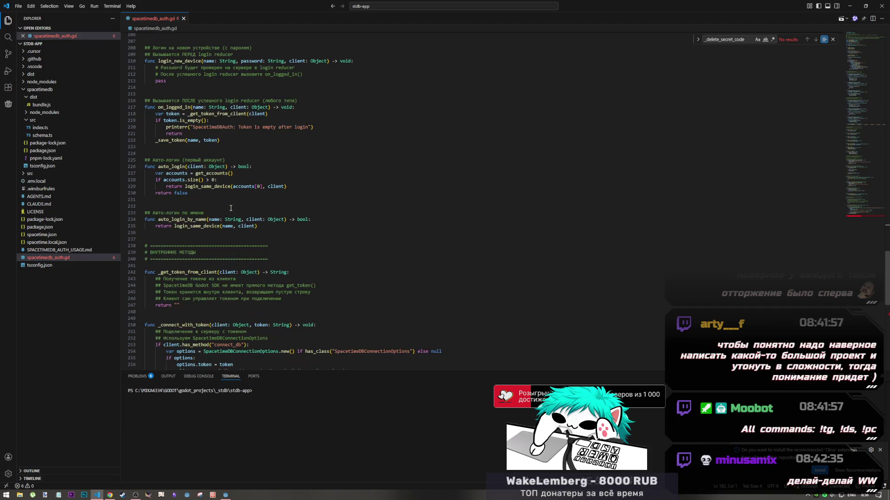
{"action": "scroll", "coordinate": [231, 208], "scroll_direction": "down", "scroll_amount": 2}
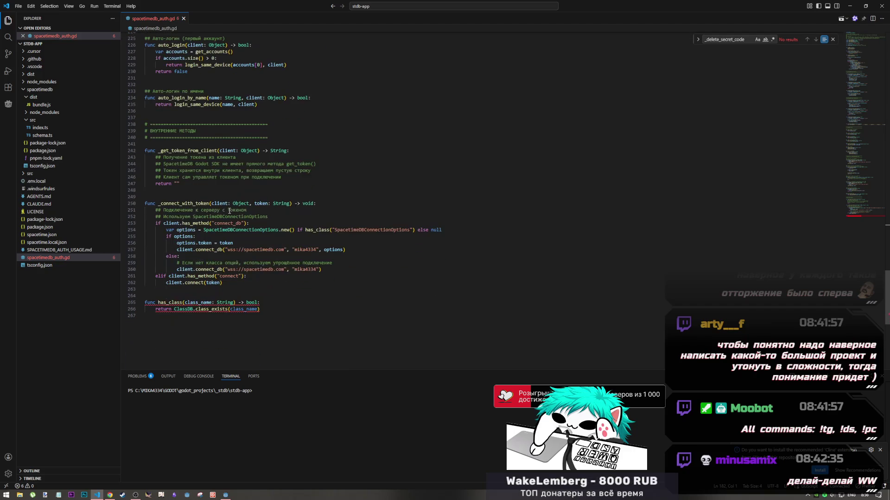
{"action": "scroll", "coordinate": [229, 235], "scroll_direction": "up", "scroll_amount": 2}
{"action": "scroll", "coordinate": [229, 235], "scroll_direction": "down", "scroll_amount": 1}
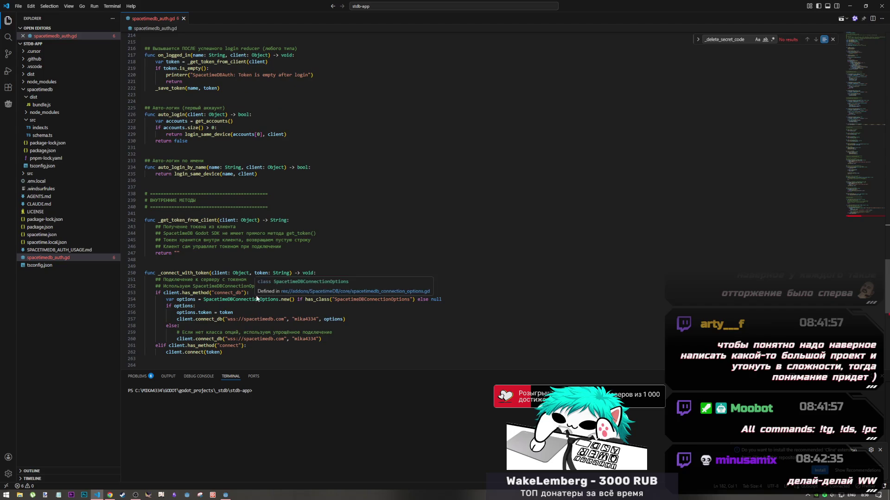
{"action": "scroll", "coordinate": [173, 312], "scroll_direction": "up", "scroll_amount": 15}
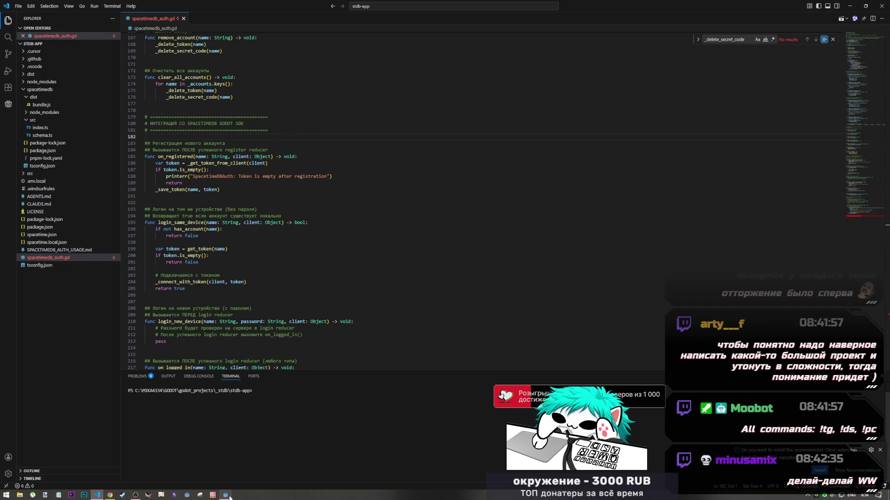
{"action": "left_click", "coordinate": [226, 494]}
{"action": "left_click", "coordinate": [259, 237]}
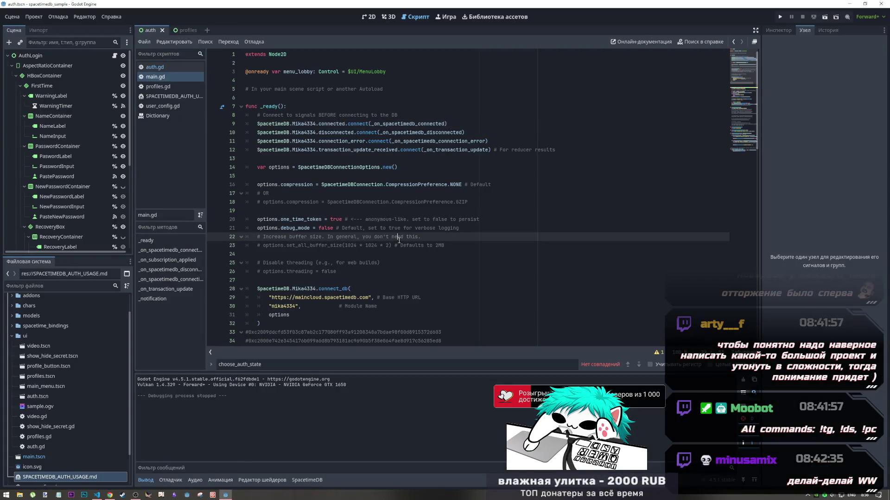
Open auth.gd at the register call on line 144 and remove the stray character after text.
{"action": "left_click", "coordinate": [155, 67]}
{"action": "left_click", "coordinate": [338, 123]}
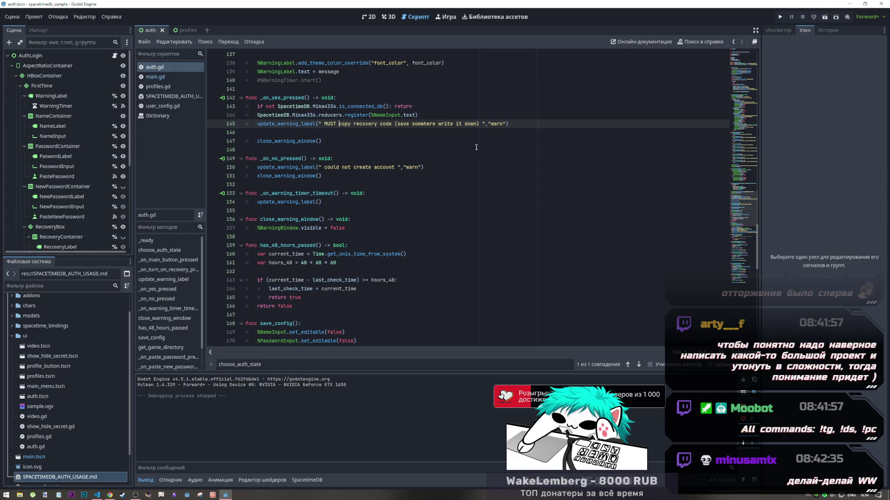
{"action": "scroll", "coordinate": [360, 141], "scroll_direction": "down", "scroll_amount": 3}
{"action": "scroll", "coordinate": [360, 141], "scroll_direction": "up", "scroll_amount": 6}
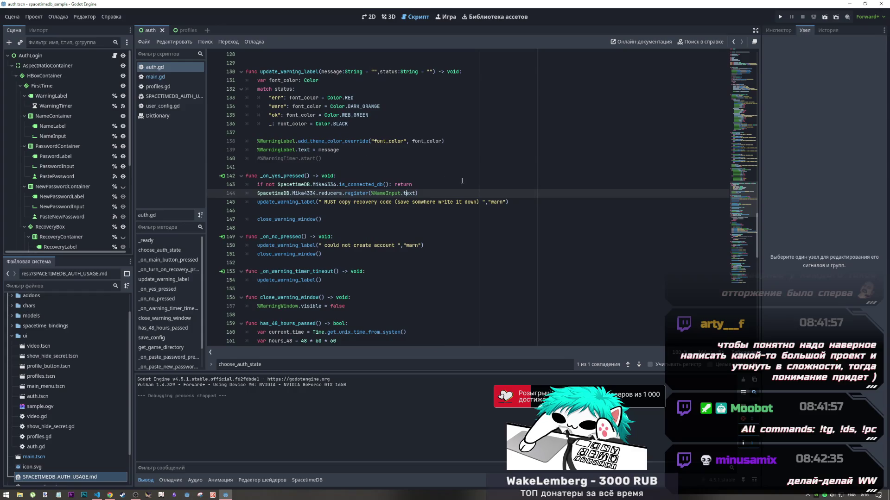
{"action": "left_click", "coordinate": [425, 192]}
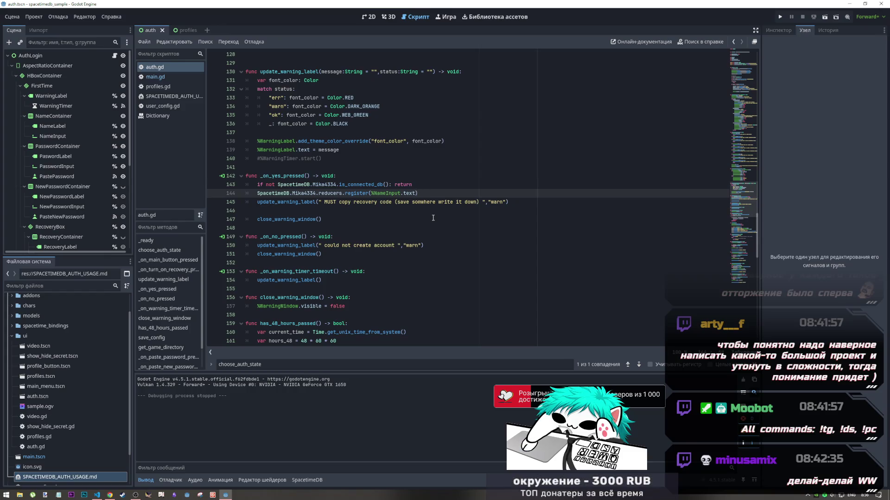
{"action": "key", "text": "BackSpace"}
Add %PasswordInput.text as register's second argument and save auth.gd.
{"action": "type", "text": ","}
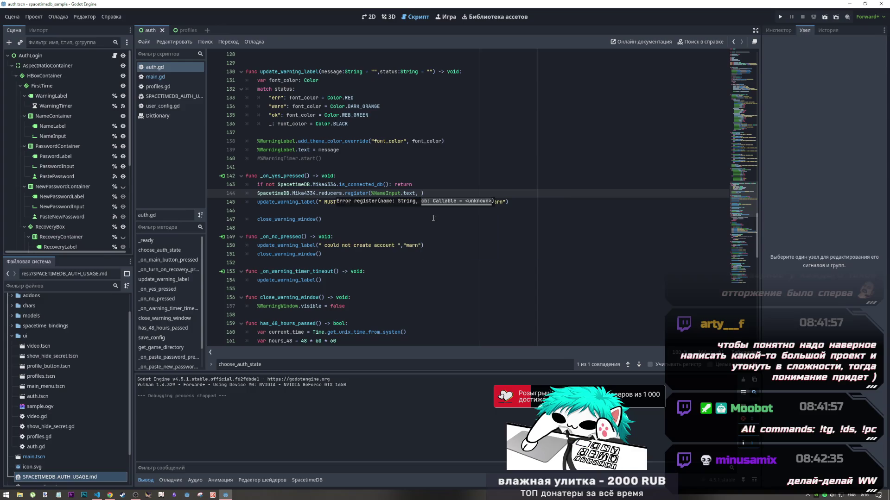
{"action": "left_click", "coordinate": [345, 193]}
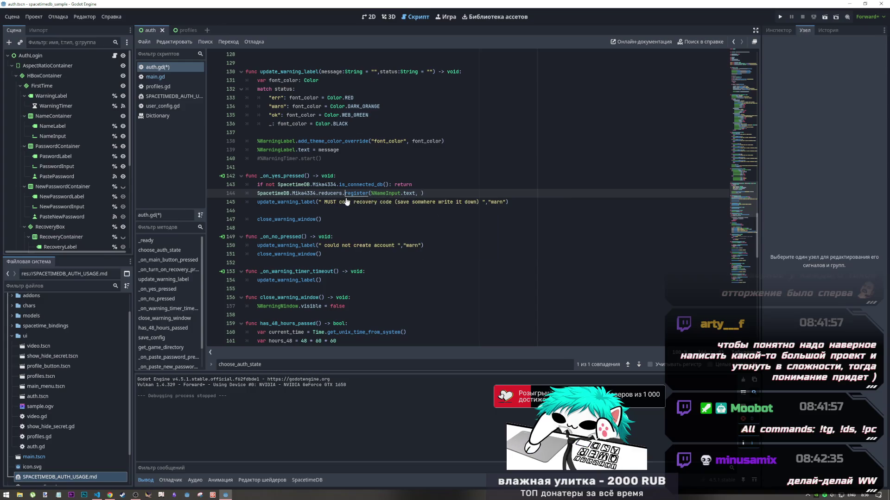
{"action": "key", "text": "ctrl+space"}
{"action": "left_click", "coordinate": [416, 194]}
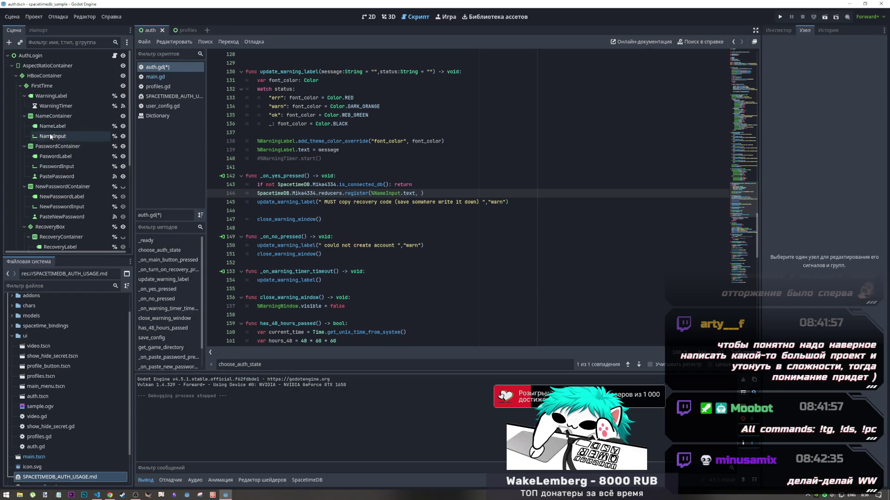
{"action": "left_click_drag", "start_coordinate": [53, 171], "coordinate": [420, 194]}
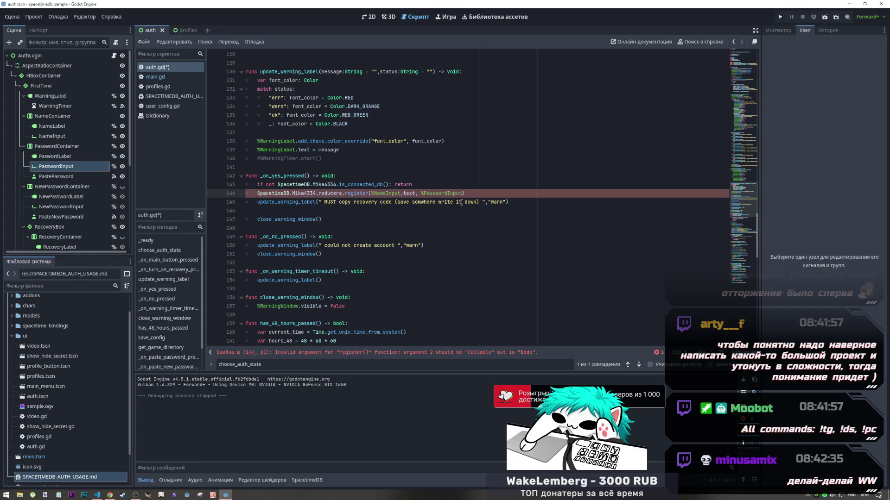
{"action": "type", "text": "text"}
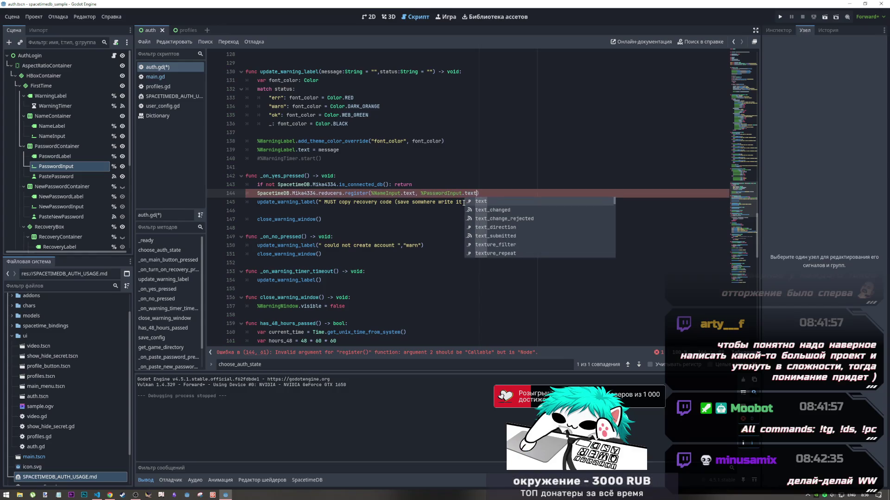
{"action": "key", "text": "Up"}
{"action": "key", "text": "ctrl+s"}
Check the reducer suggestions on the register call, then show the SpacetimeDB plugin panel.
{"action": "left_click", "coordinate": [345, 193]}
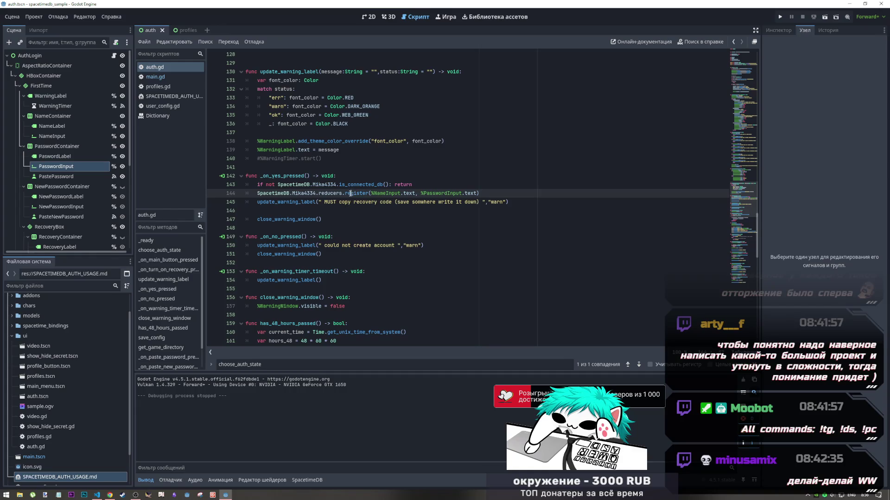
{"action": "key", "text": "ctrl+space"}
{"action": "scroll", "coordinate": [396, 218], "scroll_direction": "down", "scroll_amount": 2}
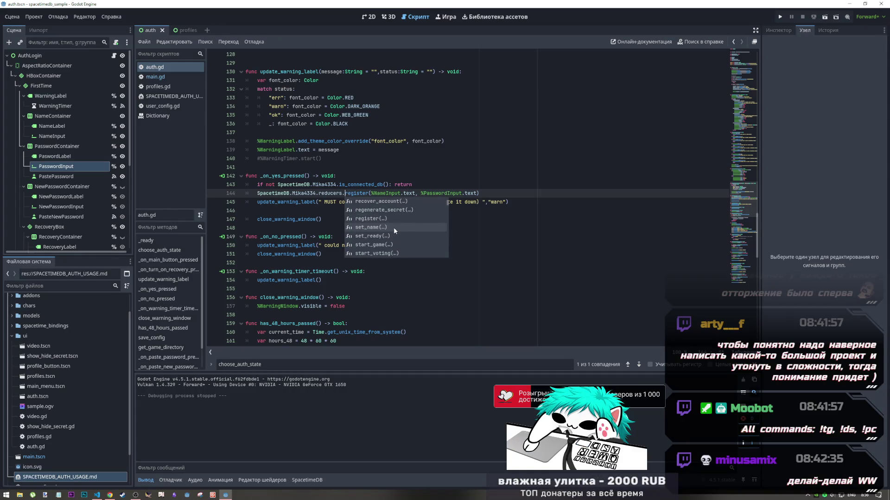
{"action": "key", "text": "Escape"}
{"action": "key", "text": "Up"}
{"action": "key", "text": "Up"}
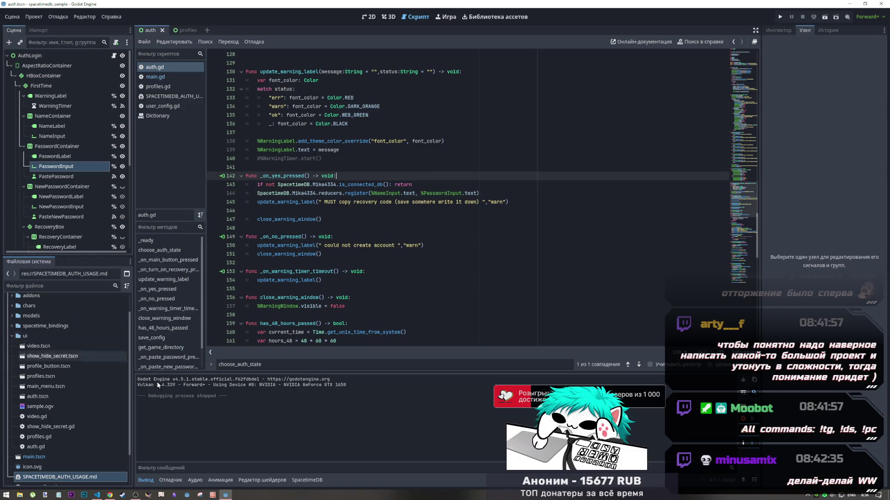
{"action": "left_click", "coordinate": [306, 480]}
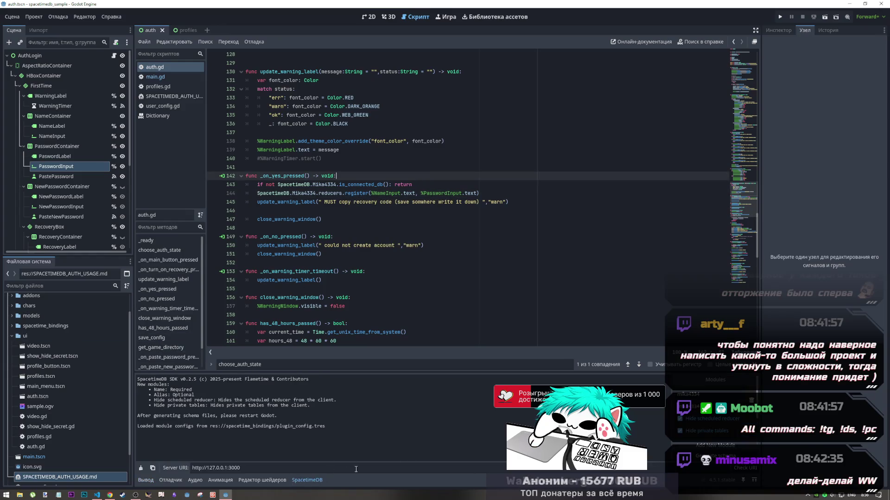
Regenerate the SpacetimeDB bindings, review the reducers offered after register, and open main.gd.
{"action": "left_click", "coordinate": [724, 454]}
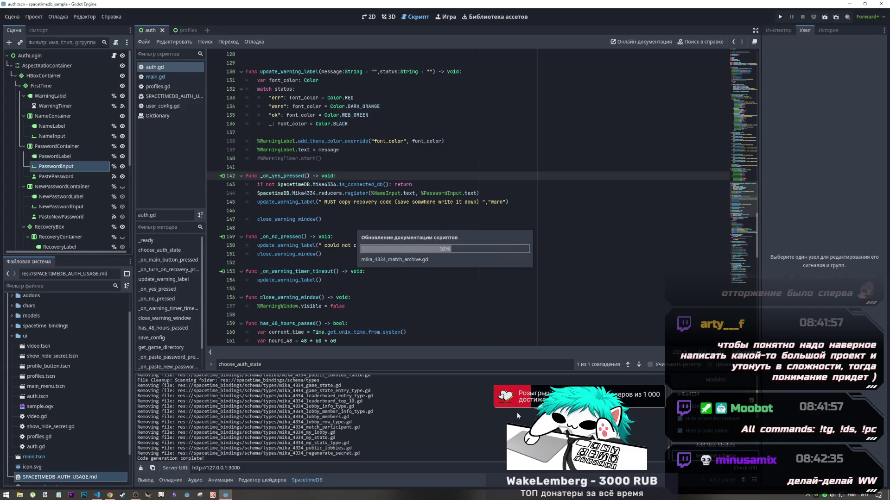
{"action": "left_click", "coordinate": [339, 193]}
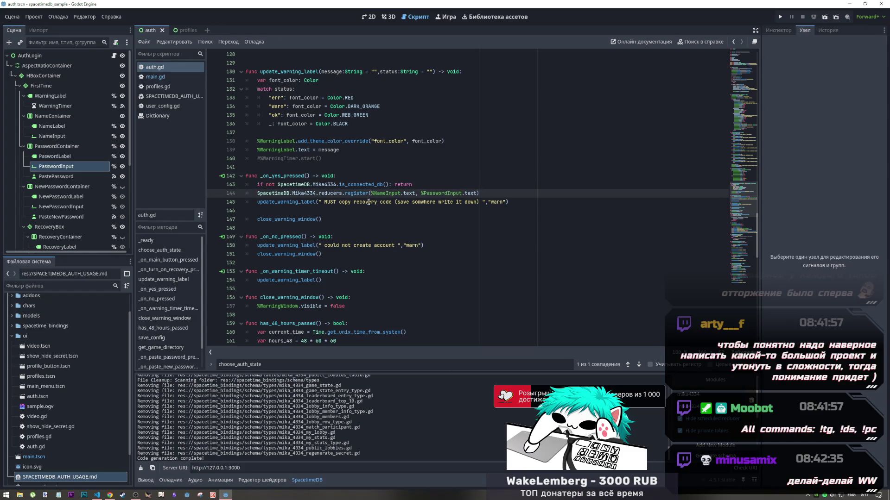
{"action": "key", "text": "Up"}
{"action": "left_click", "coordinate": [365, 194]}
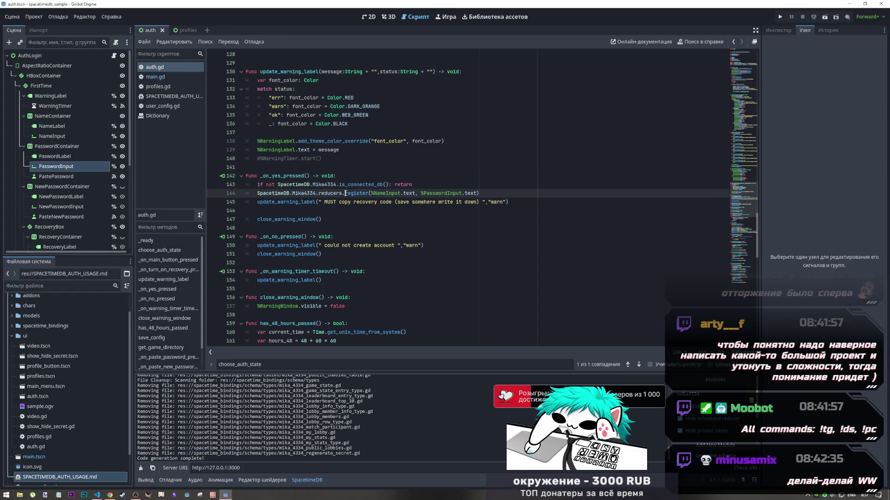
{"action": "key", "text": "ctrl+space"}
{"action": "scroll", "coordinate": [389, 241], "scroll_direction": "down", "scroll_amount": 3}
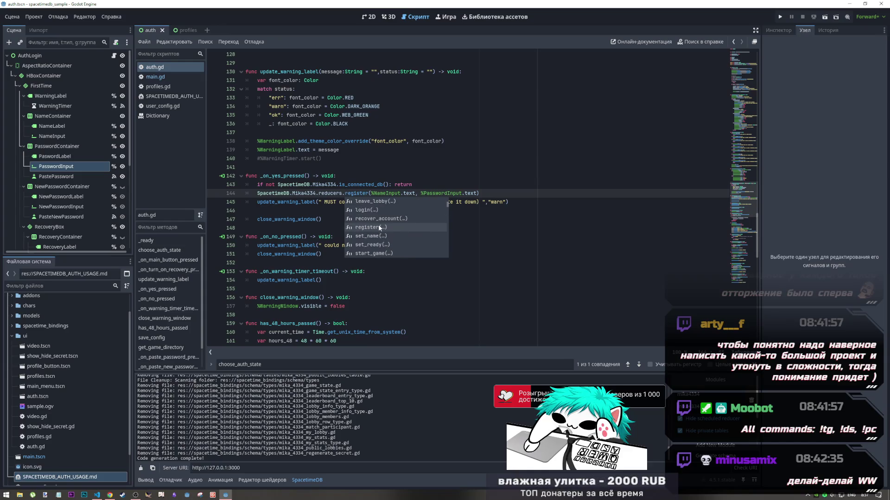
{"action": "scroll", "coordinate": [381, 235], "scroll_direction": "down", "scroll_amount": 4}
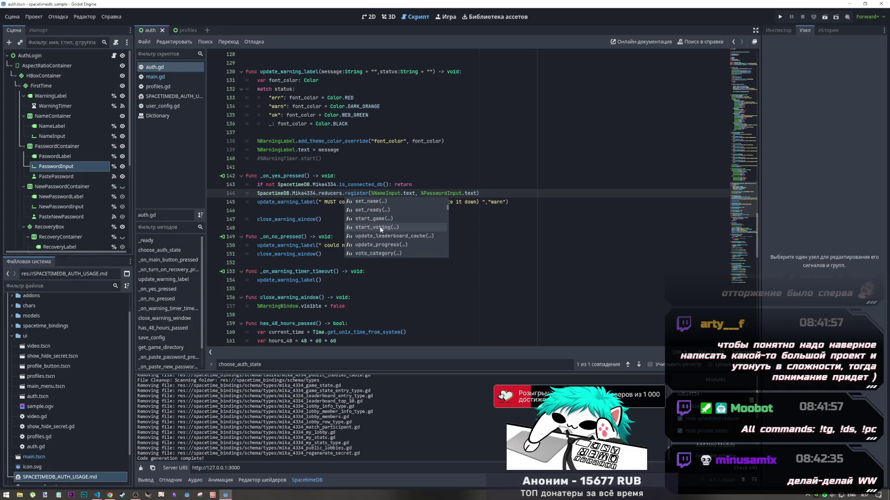
{"action": "scroll", "coordinate": [384, 233], "scroll_direction": "up", "scroll_amount": 8}
{"action": "scroll", "coordinate": [385, 235], "scroll_direction": "up", "scroll_amount": 3}
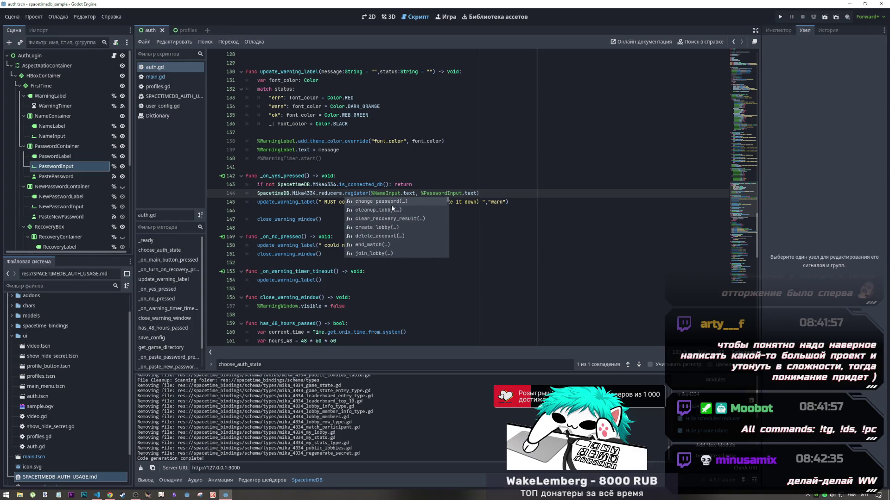
{"action": "key", "text": "Escape"}
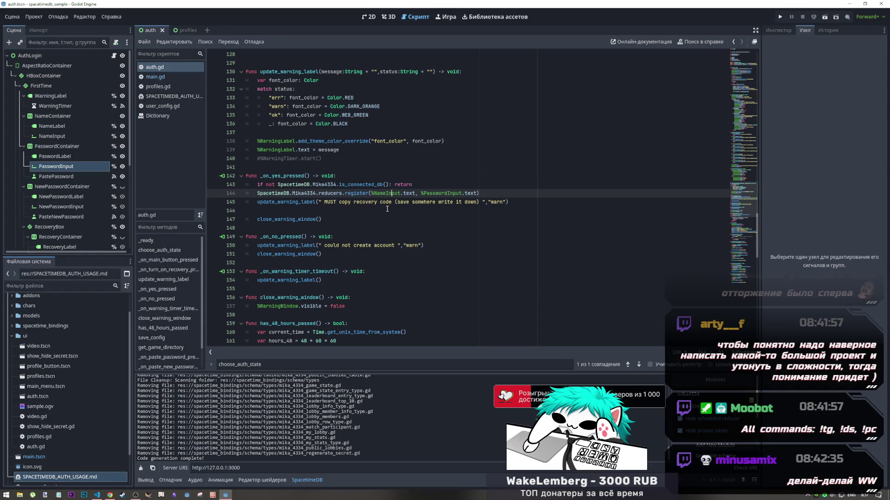
{"action": "left_click", "coordinate": [176, 78]}
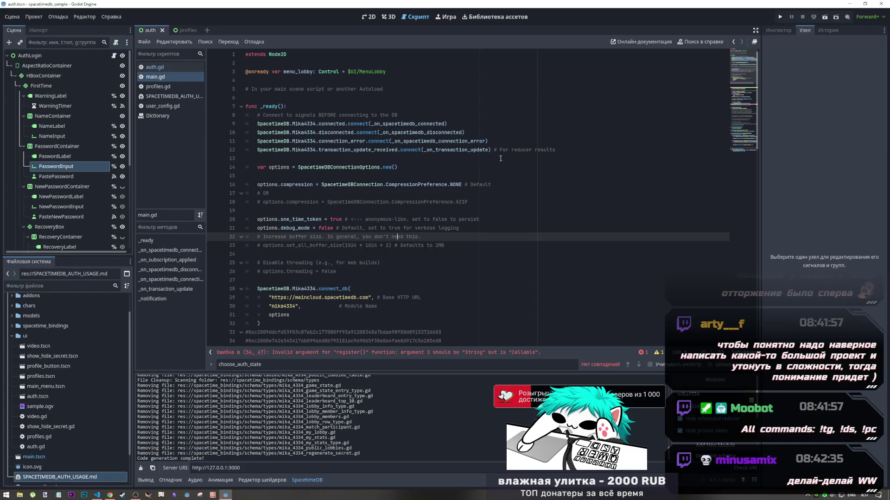
Copy main.gd lines 8–12, the SpacetimeDB signal connections with their comment, and go back to auth.gd.
{"action": "mouse_move", "coordinate": [491, 149]}
{"action": "left_mouse_down"}
{"action": "mouse_move", "coordinate": [347, 124]}
{"action": "mouse_move", "coordinate": [259, 124]}
{"action": "mouse_move", "coordinate": [258, 115]}
{"action": "mouse_move", "coordinate": [555, 150]}
{"action": "mouse_move", "coordinate": [246, 115]}
{"action": "mouse_move", "coordinate": [258, 115]}
{"action": "left_mouse_up"}
{"action": "key", "text": "ctrl+c"}
{"action": "key", "text": "Left"}
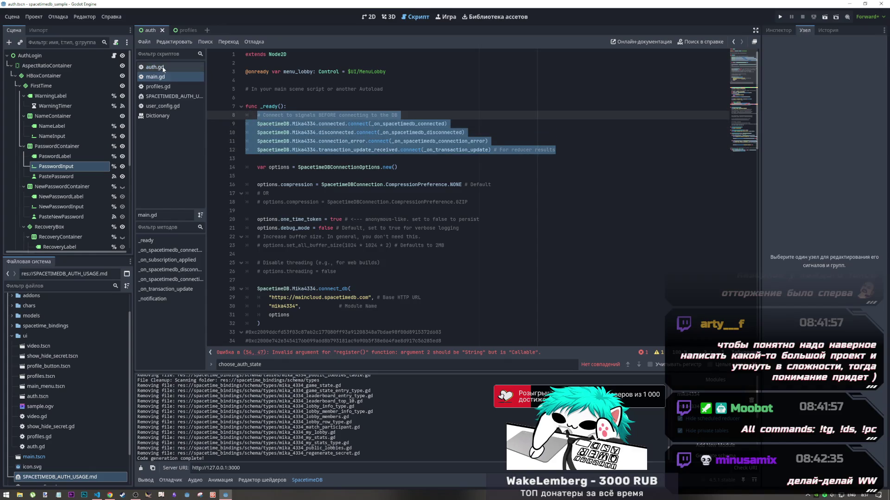
{"action": "left_click", "coordinate": [167, 68]}
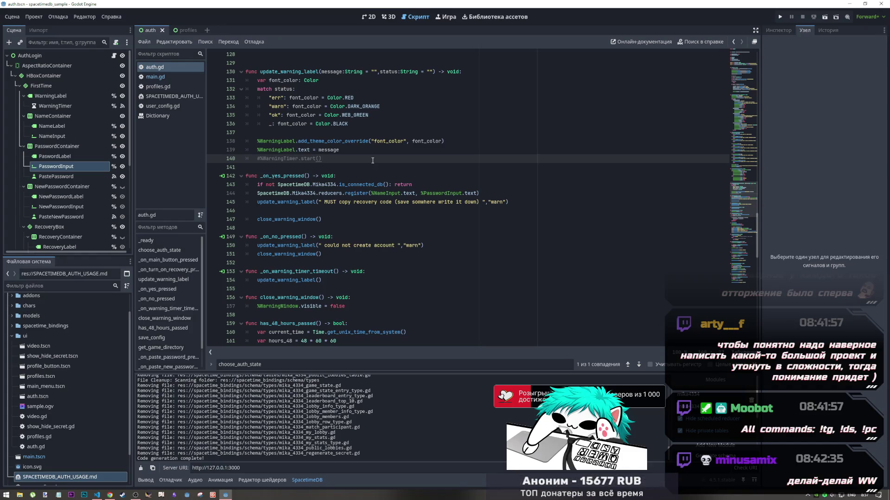
Delete the commented print statement from _ready and tidy the blank lines above hide_show_secret.
{"action": "scroll", "coordinate": [373, 161], "scroll_direction": "up", "scroll_amount": 5}
{"action": "left_click", "coordinate": [734, 68]}
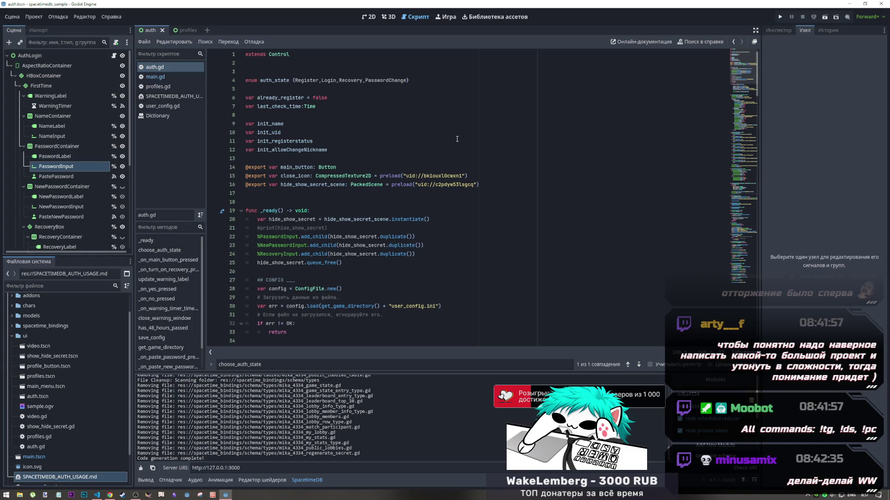
{"action": "left_click", "coordinate": [352, 202]}
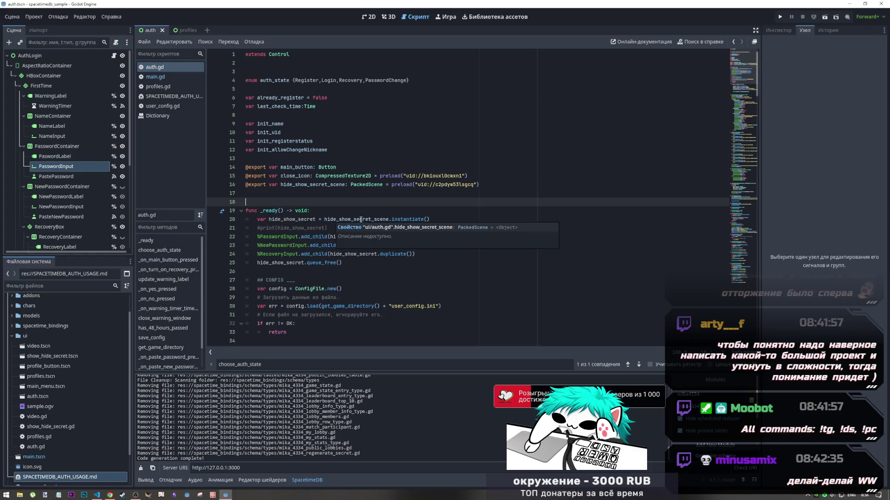
{"action": "left_click", "coordinate": [416, 214]}
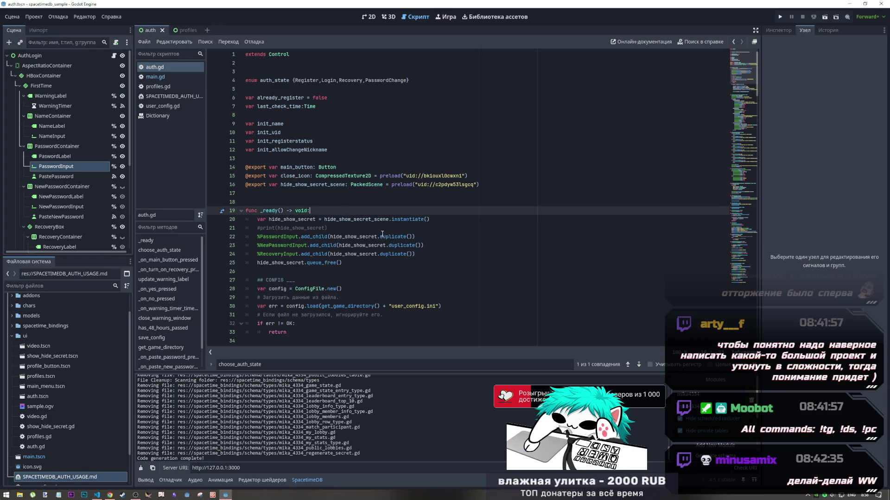
{"action": "left_click_drag", "start_coordinate": [327, 227], "coordinate": [253, 222]}
{"action": "key", "text": "BackSpace"}
{"action": "key", "text": "alt+Up"}
{"action": "key", "text": "Return"}
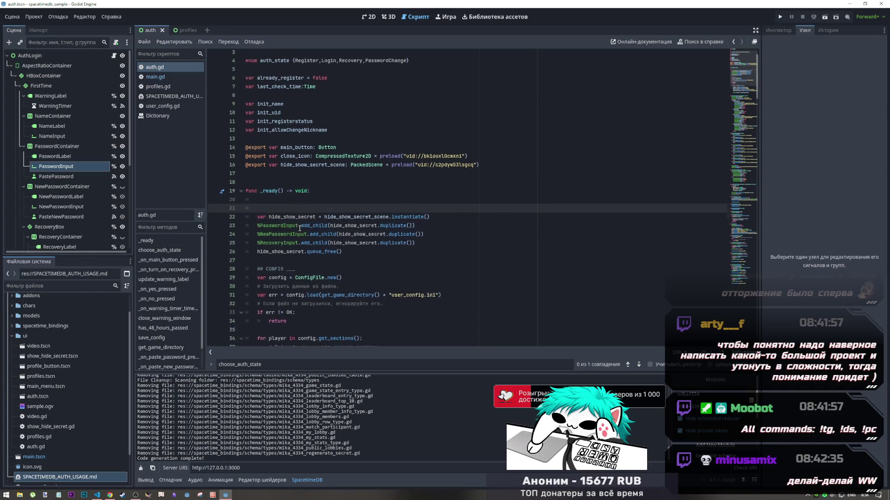
Comment out the CONFIG loading block and the ConfigFile saving lines in save_config.
{"action": "scroll", "coordinate": [299, 227], "scroll_direction": "down", "scroll_amount": 5}
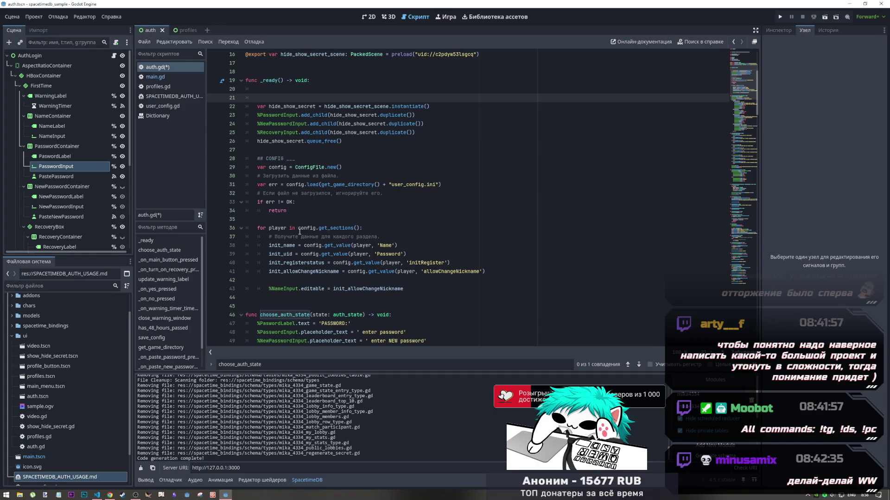
{"action": "mouse_move", "coordinate": [408, 289]}
{"action": "left_mouse_down"}
{"action": "mouse_move", "coordinate": [261, 202]}
{"action": "mouse_move", "coordinate": [265, 160]}
{"action": "left_mouse_up"}
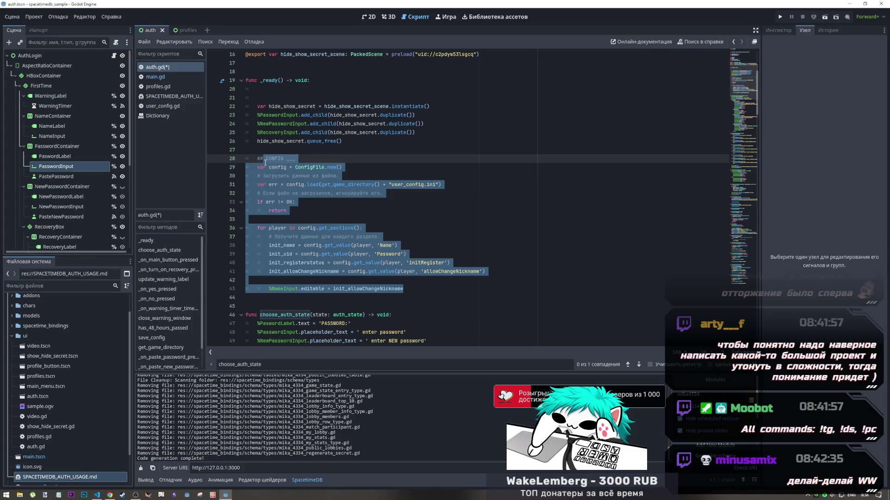
{"action": "left_click", "coordinate": [347, 211]}
{"action": "mouse_move", "coordinate": [418, 286]}
{"action": "left_mouse_down"}
{"action": "mouse_move", "coordinate": [352, 284]}
{"action": "mouse_move", "coordinate": [266, 161]}
{"action": "left_mouse_up"}
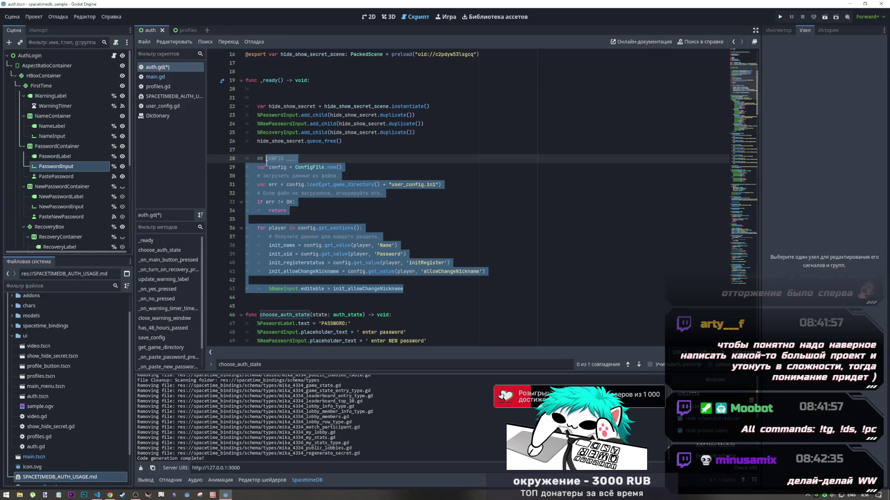
{"action": "scroll", "coordinate": [291, 210], "scroll_direction": "down", "scroll_amount": 15}
{"action": "scroll", "coordinate": [291, 210], "scroll_direction": "down", "scroll_amount": 17}
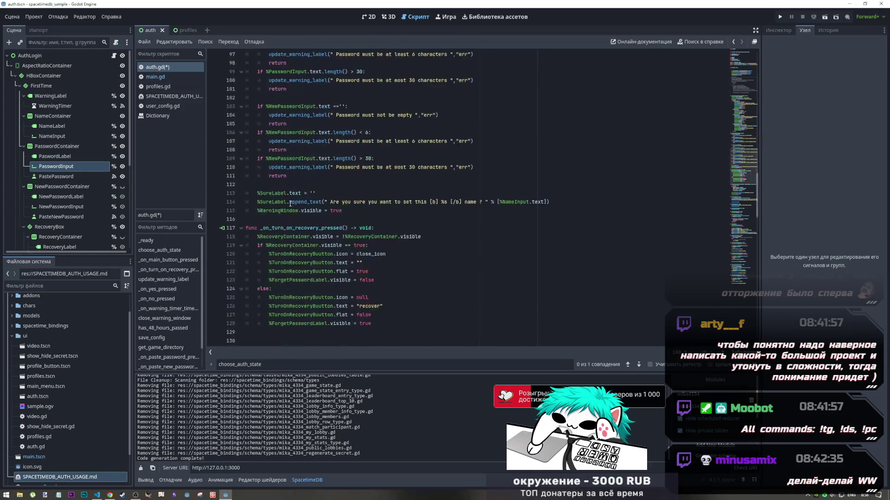
{"action": "scroll", "coordinate": [290, 203], "scroll_direction": "down", "scroll_amount": 20}
{"action": "scroll", "coordinate": [290, 207], "scroll_direction": "up", "scroll_amount": 2}
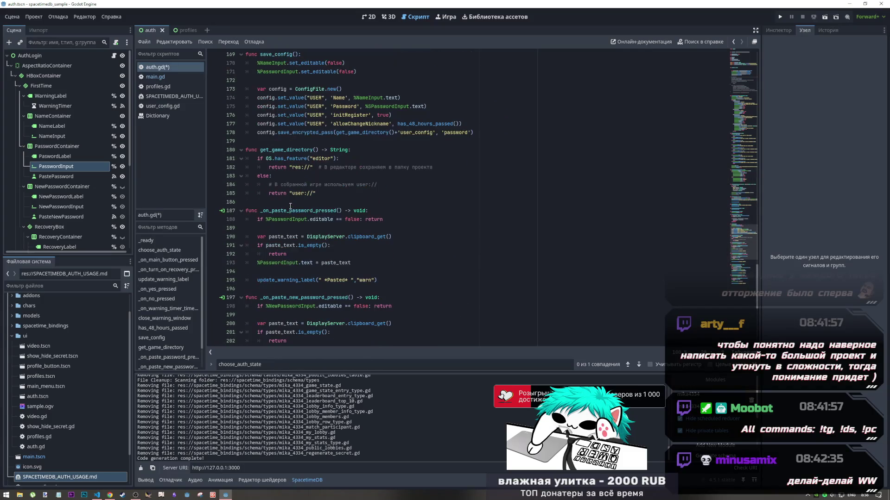
{"action": "scroll", "coordinate": [446, 192], "scroll_direction": "up", "scroll_amount": 2}
{"action": "mouse_move", "coordinate": [543, 185]}
{"action": "left_mouse_down"}
{"action": "mouse_move", "coordinate": [417, 185]}
{"action": "mouse_move", "coordinate": [278, 141]}
{"action": "left_mouse_up"}
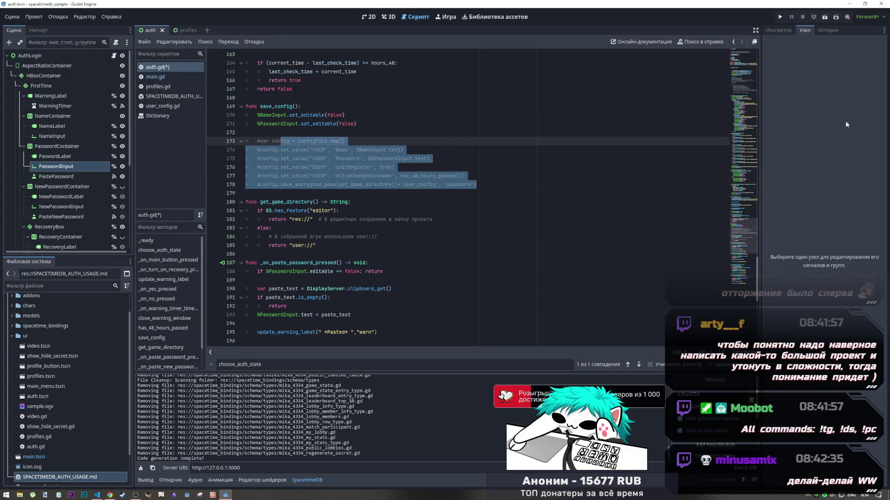
{"action": "left_click_drag", "start_coordinate": [747, 235], "coordinate": [745, 54]}
Paste the copied SpacetimeDB signal connections into _ready at line 20.
{"action": "left_click", "coordinate": [414, 210]}
{"action": "key", "text": "Down"}
{"action": "key", "text": "ctrl+v"}
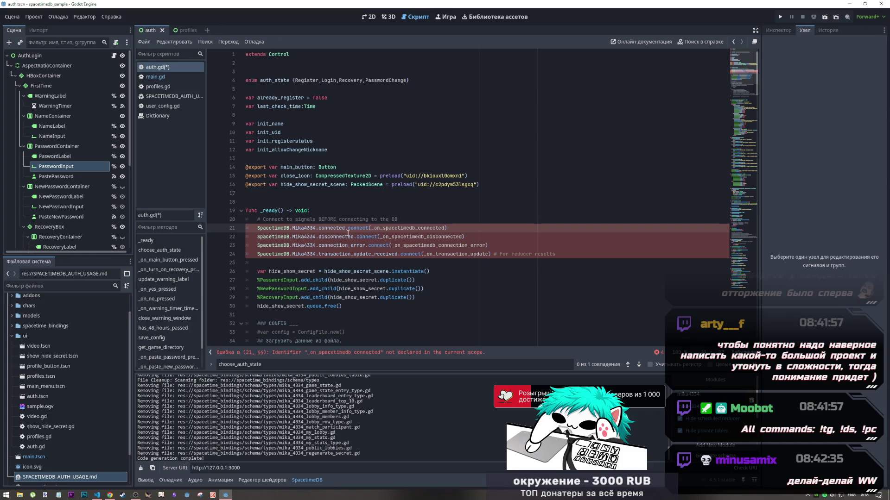
Check the undeclared _on_spacetimedb_connected name in auth.gd and add a blank line above choose_auth_state.
{"action": "left_click", "coordinate": [171, 76]}
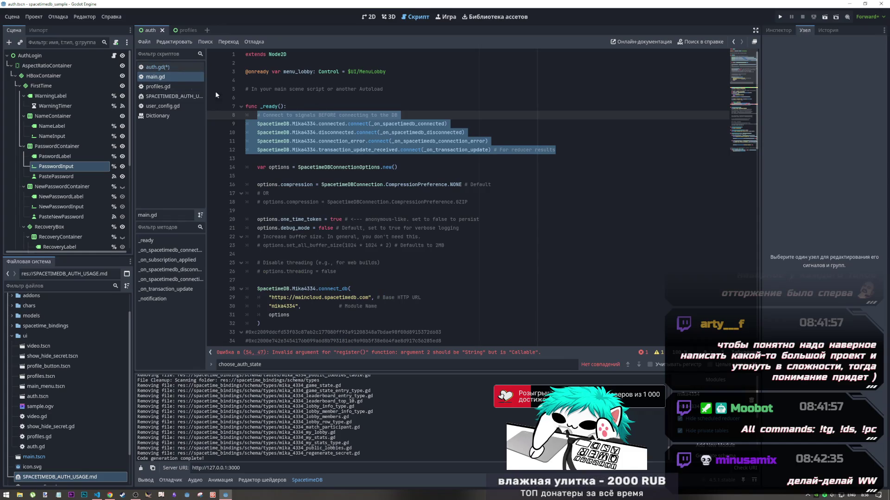
{"action": "left_click", "coordinate": [171, 67]}
{"action": "right_click", "coordinate": [313, 246]}
{"action": "key", "text": "Escape"}
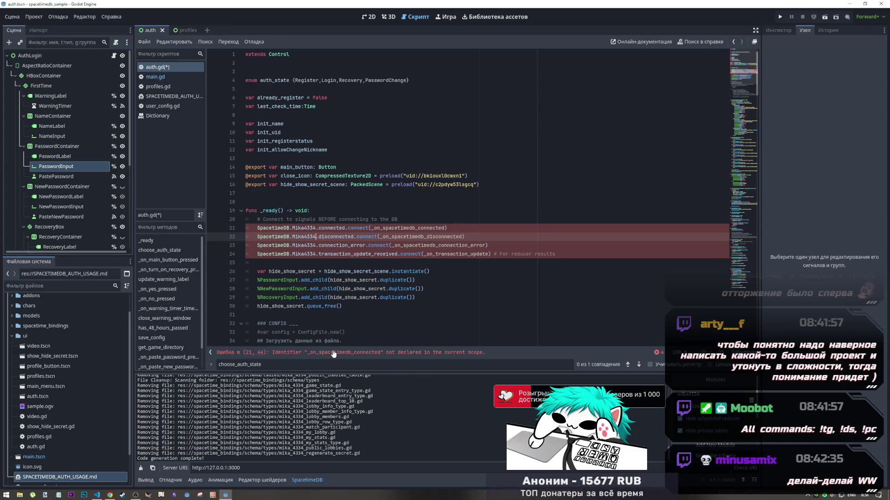
{"action": "double_click", "coordinate": [417, 228]}
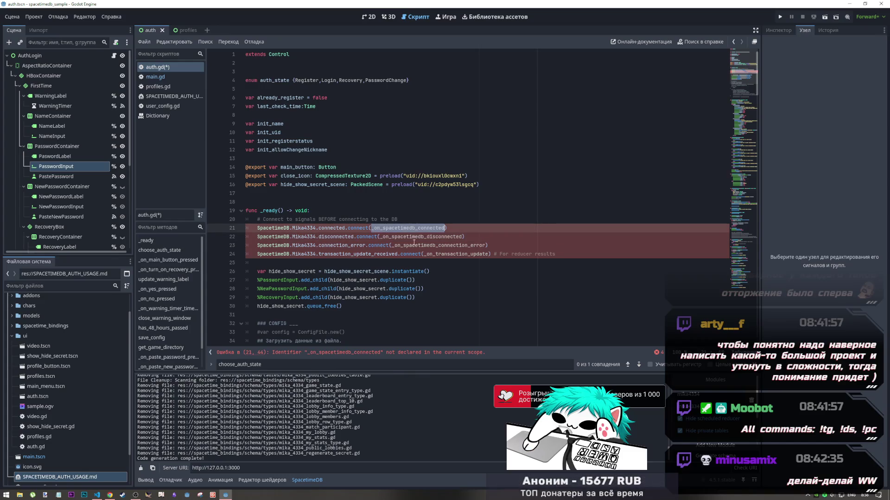
{"action": "scroll", "coordinate": [431, 249], "scroll_direction": "down", "scroll_amount": 8}
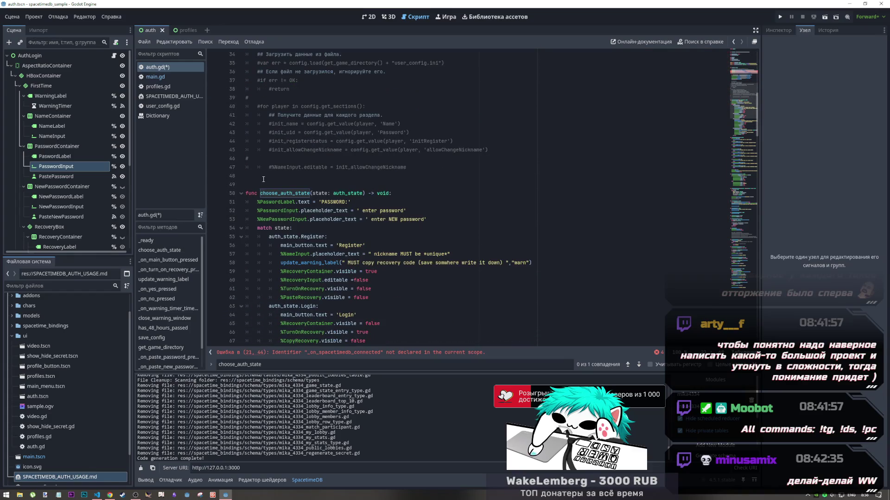
{"action": "left_click", "coordinate": [334, 176]}
{"action": "key", "text": "Return"}
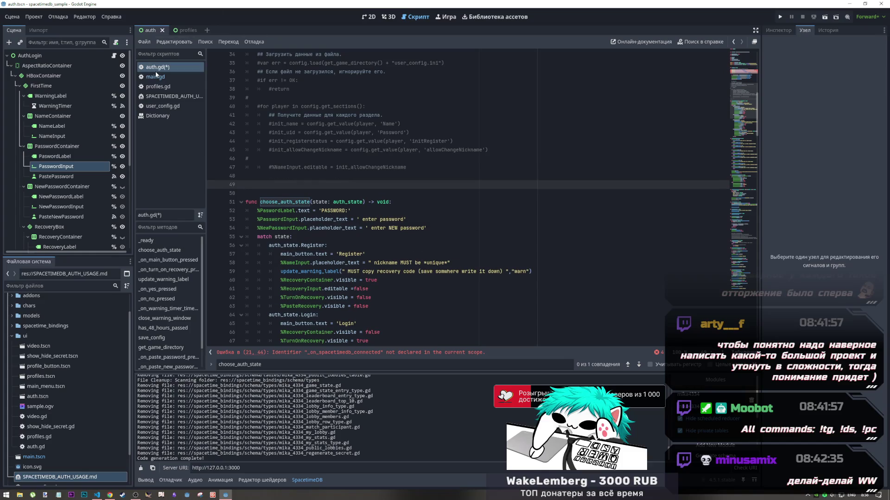
Review main.gd again, then bring up the SPACETIMEDB_AUTH_USAGE.md guide in the script editor.
{"action": "left_click", "coordinate": [160, 77]}
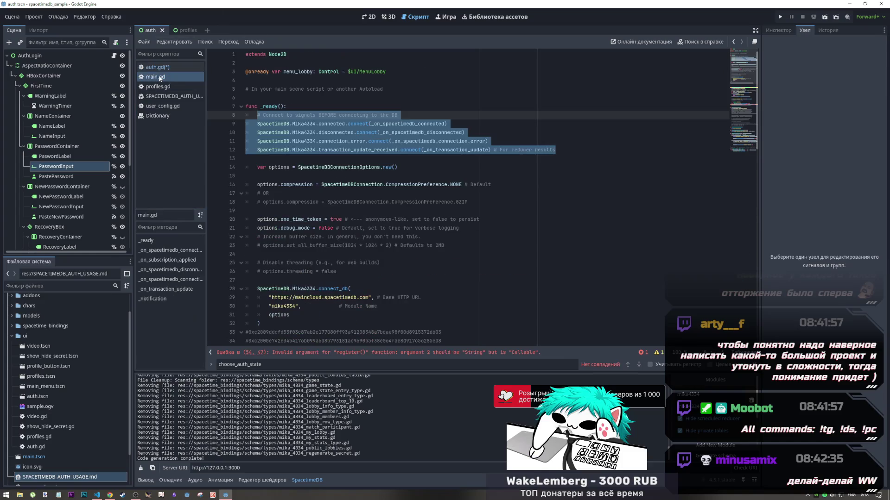
{"action": "left_click", "coordinate": [353, 179]}
{"action": "scroll", "coordinate": [353, 180], "scroll_direction": "down", "scroll_amount": 4}
{"action": "scroll", "coordinate": [353, 179], "scroll_direction": "down", "scroll_amount": 3}
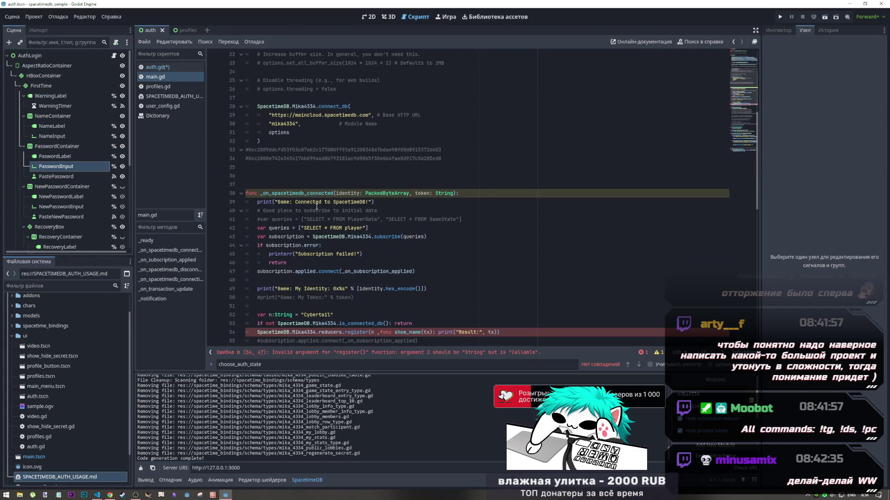
{"action": "key", "text": "alt+Tab"}
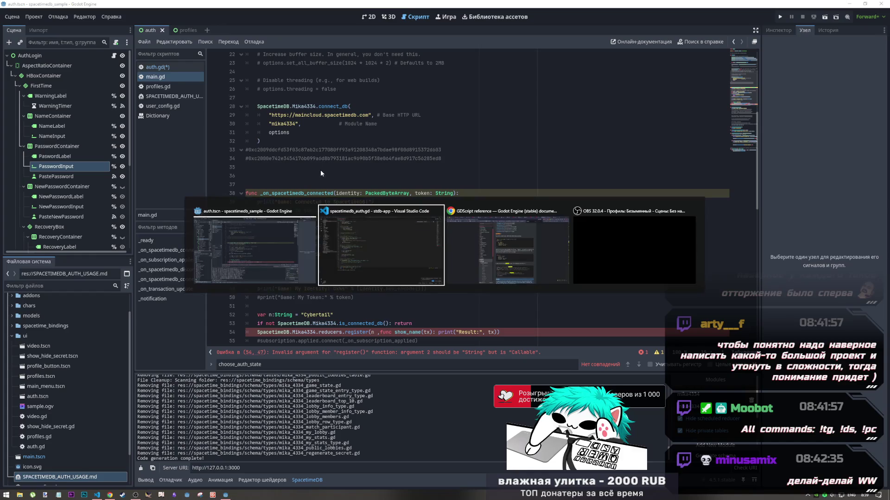
{"action": "key", "text": "alt+Tab"}
{"action": "key", "text": "alt+Tab"}
{"action": "key", "text": "alt+Tab"}
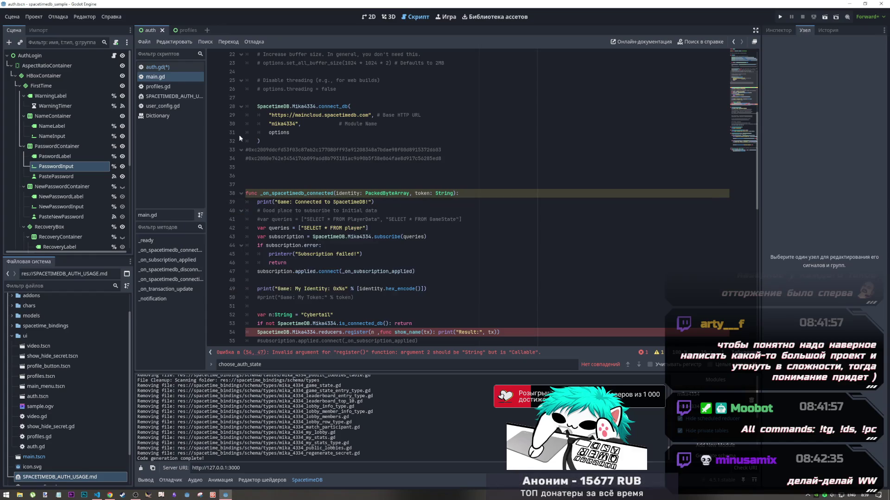
{"action": "left_click", "coordinate": [158, 97]}
{"action": "scroll", "coordinate": [312, 204], "scroll_direction": "up", "scroll_amount": 5}
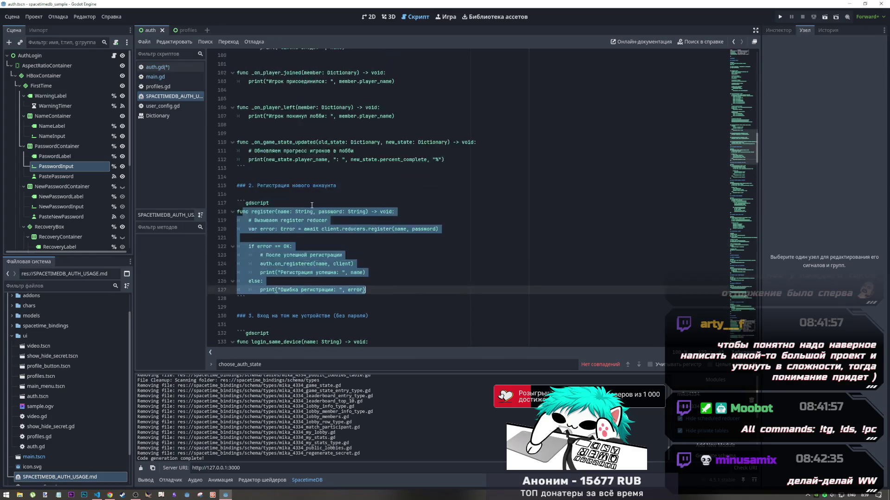
Copy the guide's _setup_subscriptions code, lines 64–91, and return to auth.gd.
{"action": "scroll", "coordinate": [312, 205], "scroll_direction": "up", "scroll_amount": 9}
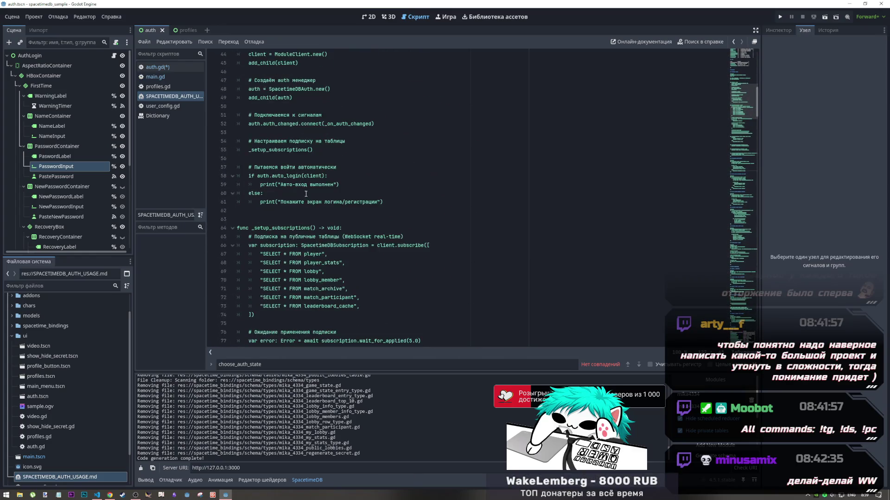
{"action": "scroll", "coordinate": [305, 194], "scroll_direction": "up", "scroll_amount": 3}
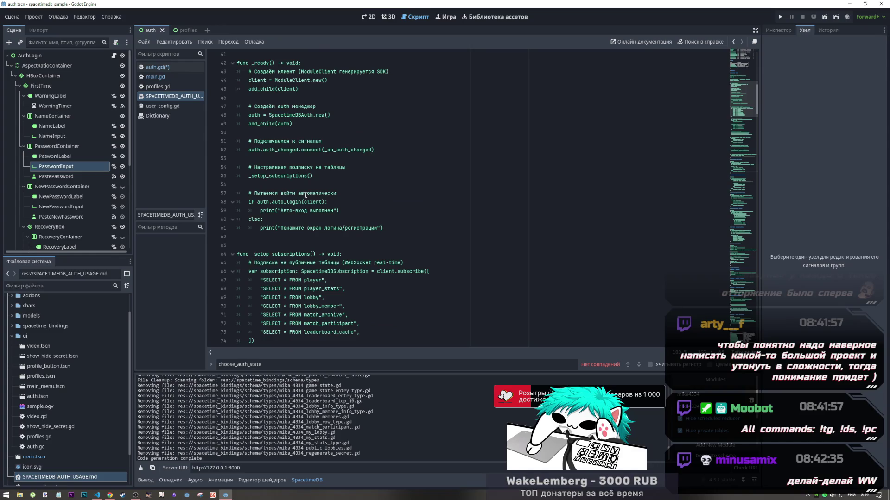
{"action": "scroll", "coordinate": [305, 197], "scroll_direction": "down", "scroll_amount": 6}
{"action": "scroll", "coordinate": [305, 201], "scroll_direction": "up", "scroll_amount": 12}
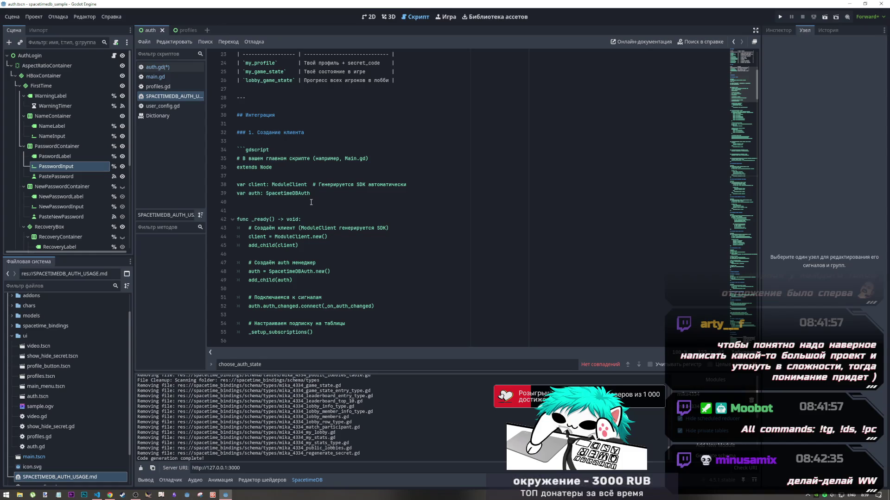
{"action": "scroll", "coordinate": [310, 202], "scroll_direction": "down", "scroll_amount": 4}
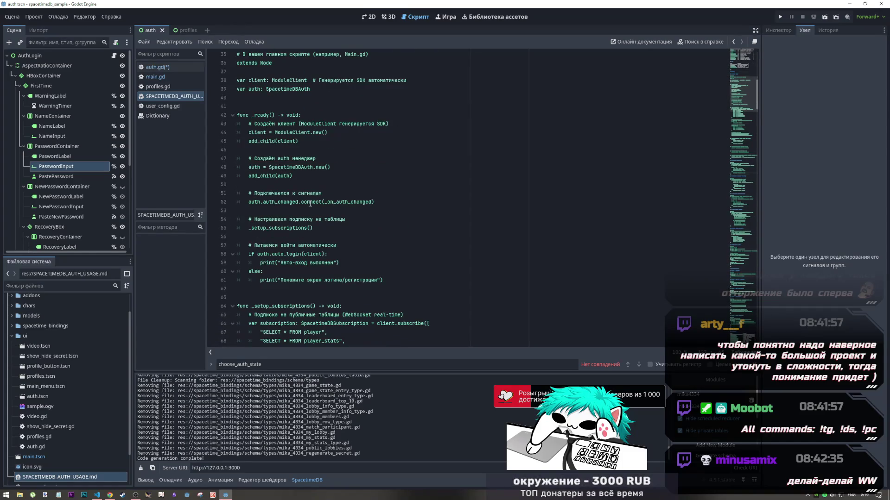
{"action": "scroll", "coordinate": [310, 204], "scroll_direction": "down", "scroll_amount": 1}
{"action": "scroll", "coordinate": [310, 203], "scroll_direction": "down", "scroll_amount": 6}
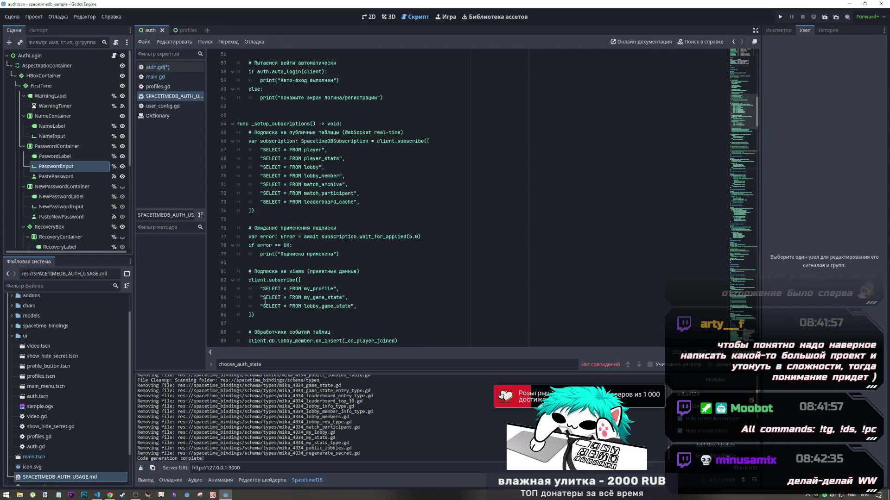
{"action": "scroll", "coordinate": [267, 295], "scroll_direction": "up", "scroll_amount": 2}
{"action": "scroll", "coordinate": [267, 295], "scroll_direction": "up", "scroll_amount": 6}
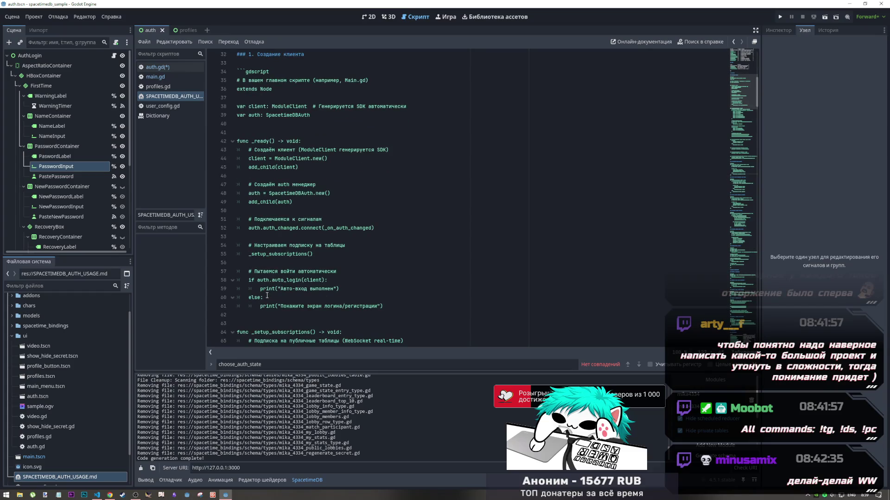
{"action": "scroll", "coordinate": [267, 294], "scroll_direction": "down", "scroll_amount": 7}
{"action": "mouse_move", "coordinate": [238, 150]}
{"action": "left_mouse_down"}
{"action": "mouse_move", "coordinate": [315, 185]}
{"action": "mouse_move", "coordinate": [332, 178]}
{"action": "mouse_move", "coordinate": [385, 200]}
{"action": "mouse_move", "coordinate": [437, 204]}
{"action": "left_mouse_up"}
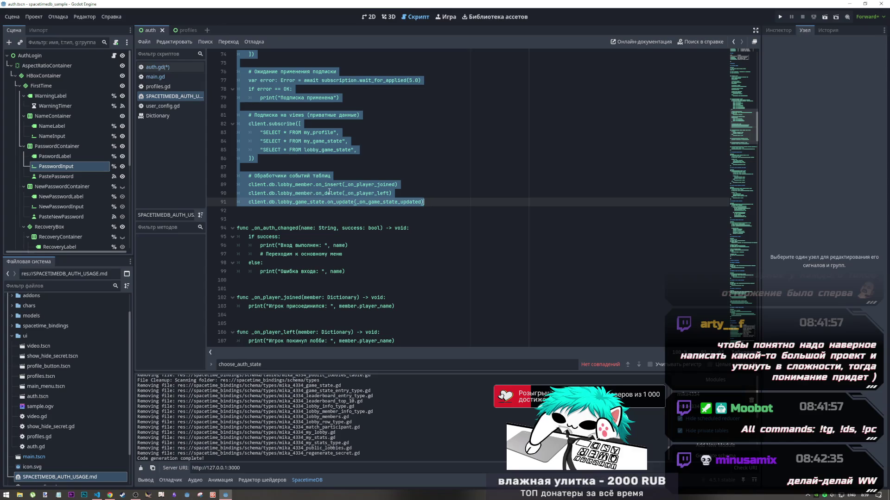
{"action": "left_click", "coordinate": [158, 67]}
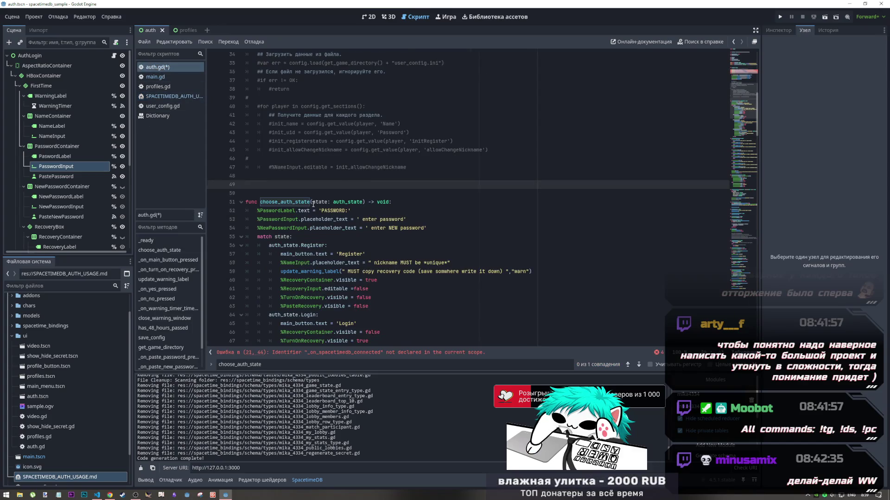
Paste the subscription code into auth.gd and rename _setup_subscriptions to _on_spacetimedb_connected.
{"action": "type", "text": "func _setup_subscriptions() -> void: \t# Подписка на публичные таблицы (WebSocket real-time) \tvar subscription: SpacetimeDBSubscription = client.subscribe([ \t\t\"SELECT * FROM player\", \t\t\"SELECT * FROM player_stats\", \t\t\"SELECT * FROM lobby\", \t\t\"SELECT * FROM lobby_member\", \t\t\"SELECT * FROM match_archive\", \t\t\"SELECT * FROM match_participant\", \t\t\"SELECT * FROM leaderboard_cache\", \t])  \t# Ожидание применения подписки \tvar error: Error = await subscription.wait_for_applied(5.0) \tif error == OK: \t\tprint(\"Подписка применена\")  \t# Подписка на views (приватные данные) \tclient.subscribe([ \t\t\"SELECT * FROM my_profile\", \t\t\"SELECT * FROM my_game_state\", \t\t\"SELECT * FROM lobby_game_state\", \t])  \t# Обработчики событий таблиц \tclient.db.lobby_member.on_insert(_on_player_joined) \tclient.db.lobby_member.on_delete(_on_player_left) \tclient.db.lobby_game_state.on_update(_on_game_state_updated)"}
{"action": "scroll", "coordinate": [312, 158], "scroll_direction": "up", "scroll_amount": 13}
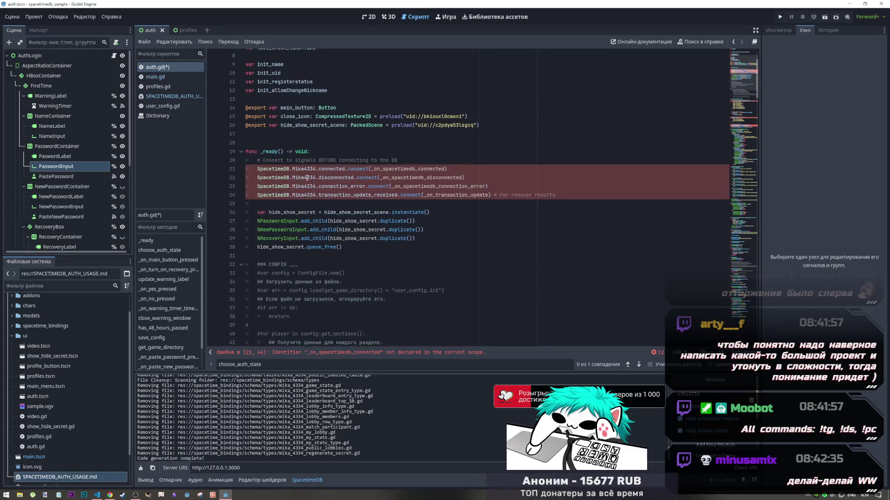
{"action": "double_click", "coordinate": [431, 204]}
{"action": "key", "text": "ctrl+c"}
{"action": "scroll", "coordinate": [301, 204], "scroll_direction": "down", "scroll_amount": 11}
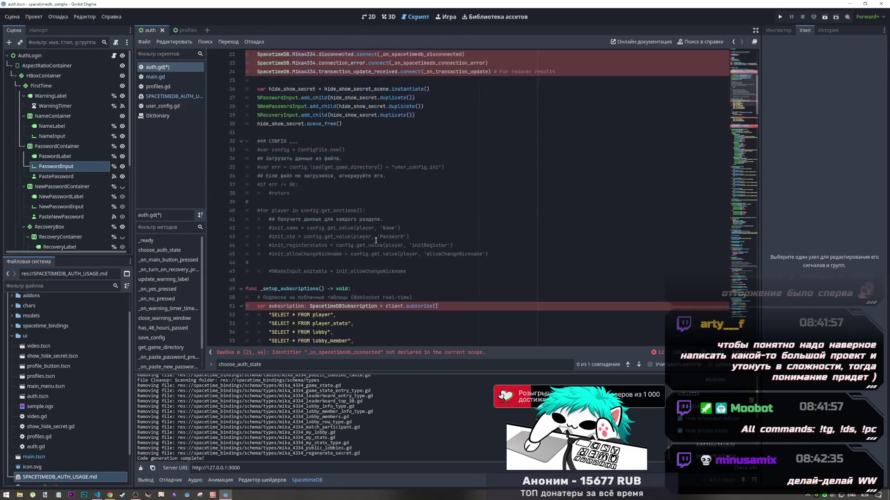
{"action": "double_click", "coordinate": [319, 159]}
{"action": "key", "text": "ctrl+v"}
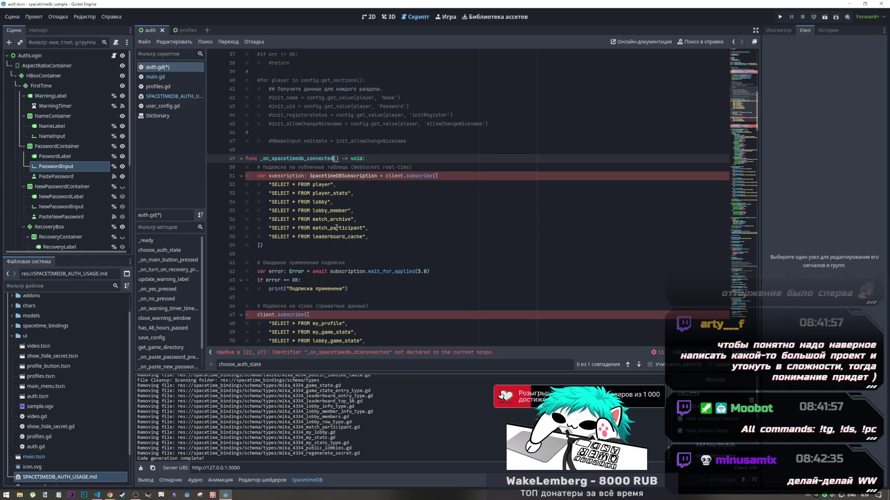
Review the renamed handler, then move to the profiles scene.
{"action": "scroll", "coordinate": [338, 237], "scroll_direction": "down", "scroll_amount": 1}
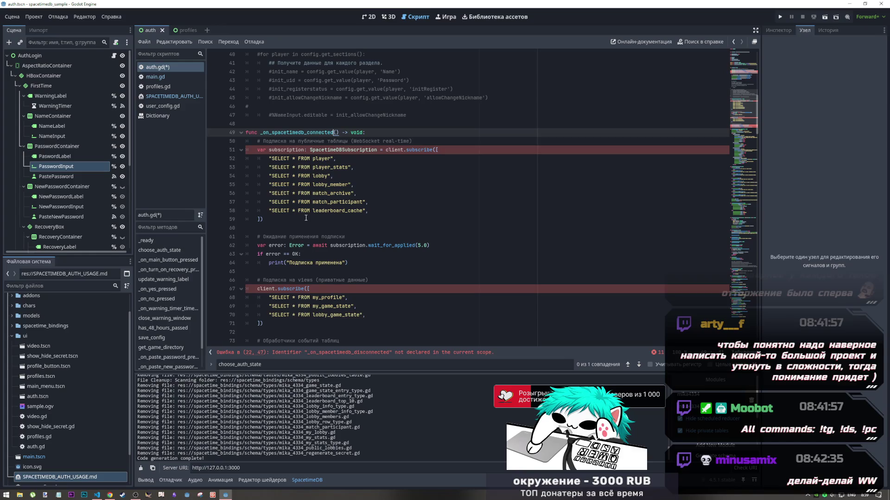
{"action": "scroll", "coordinate": [306, 218], "scroll_direction": "up", "scroll_amount": 3}
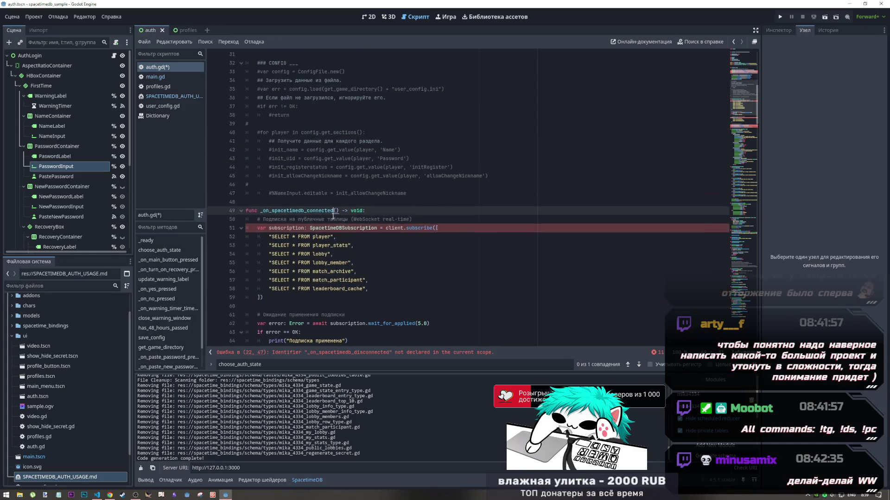
{"action": "key", "text": "alt+Tab"}
{"action": "key", "text": "alt+Tab"}
{"action": "scroll", "coordinate": [391, 215], "scroll_direction": "up", "scroll_amount": 2}
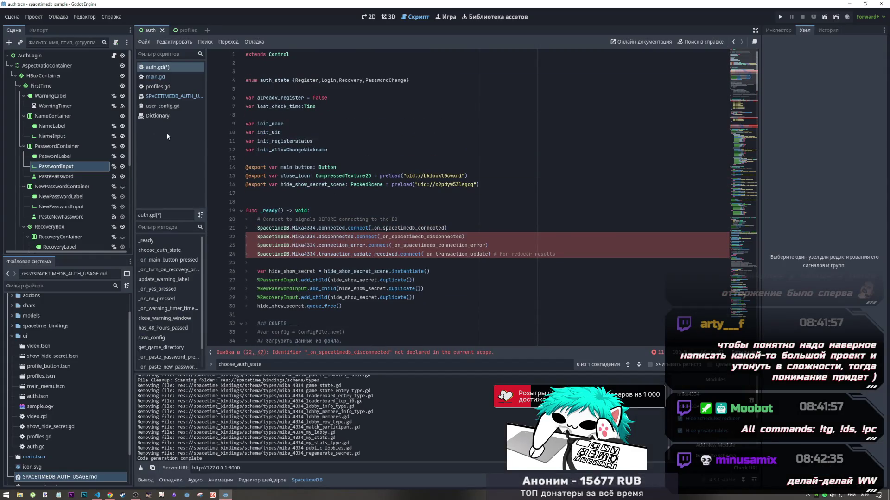
{"action": "left_click", "coordinate": [182, 30]}
{"action": "left_click", "coordinate": [150, 29]}
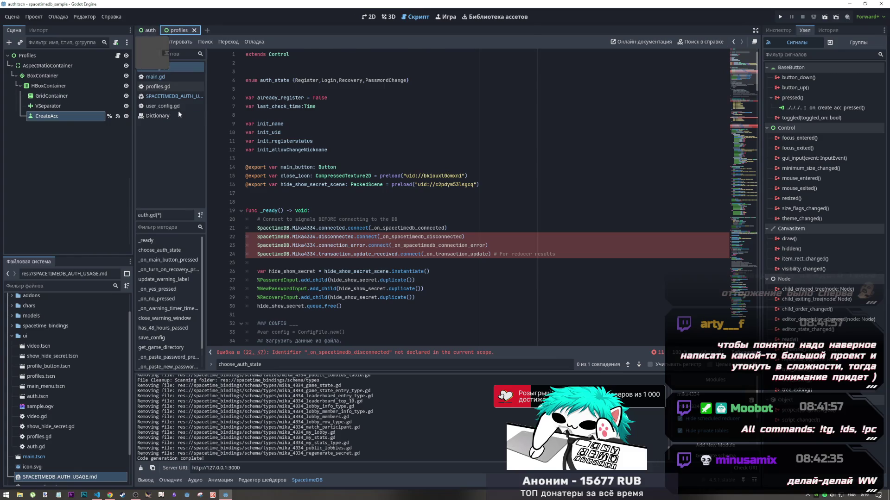
{"action": "left_click", "coordinate": [178, 107]}
{"action": "left_click", "coordinate": [172, 96]}
{"action": "scroll", "coordinate": [365, 200], "scroll_direction": "up", "scroll_amount": 14}
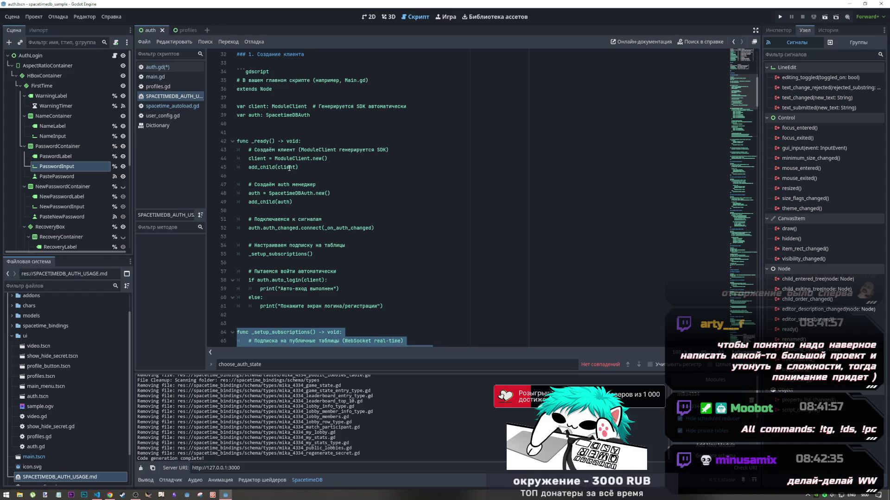
{"action": "double_click", "coordinate": [305, 194]}
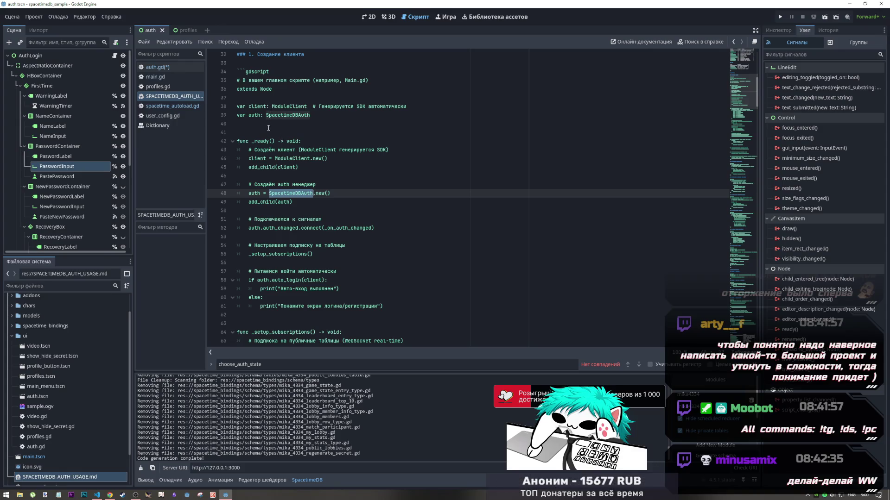
{"action": "left_click", "coordinate": [360, 113]}
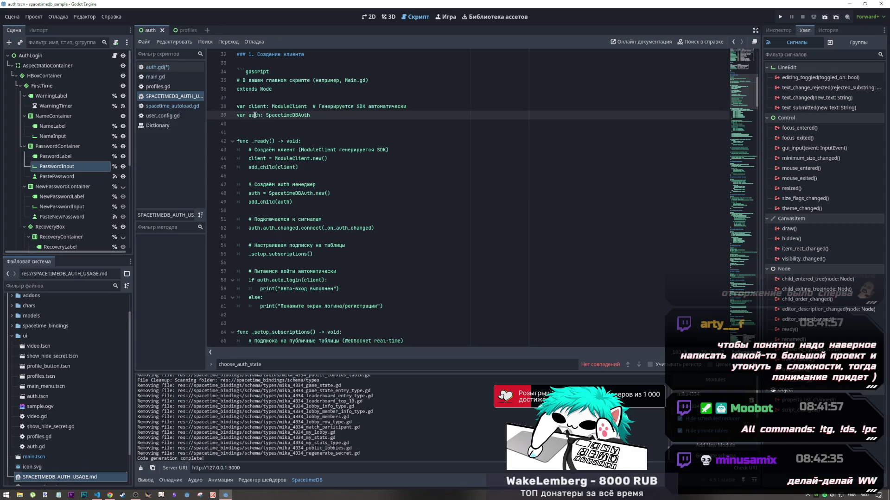
{"action": "left_click_drag", "start_coordinate": [275, 115], "coordinate": [314, 115]}
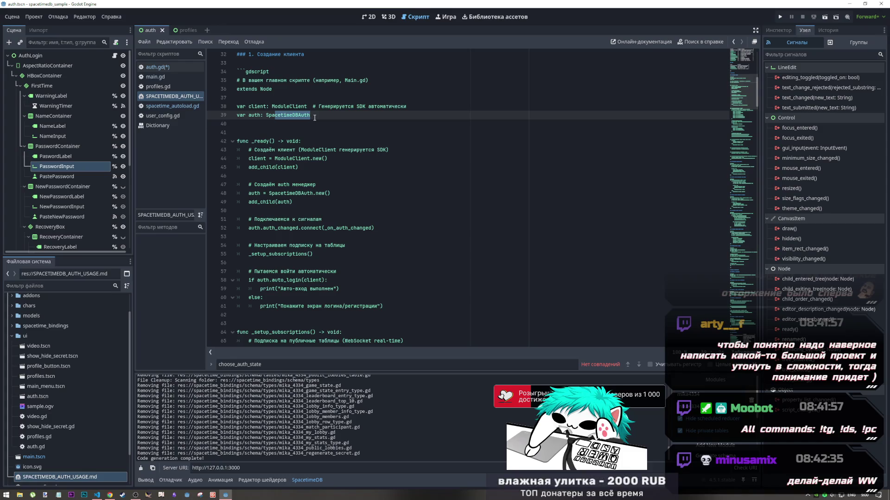
{"action": "scroll", "coordinate": [387, 244], "scroll_direction": "down", "scroll_amount": 1}
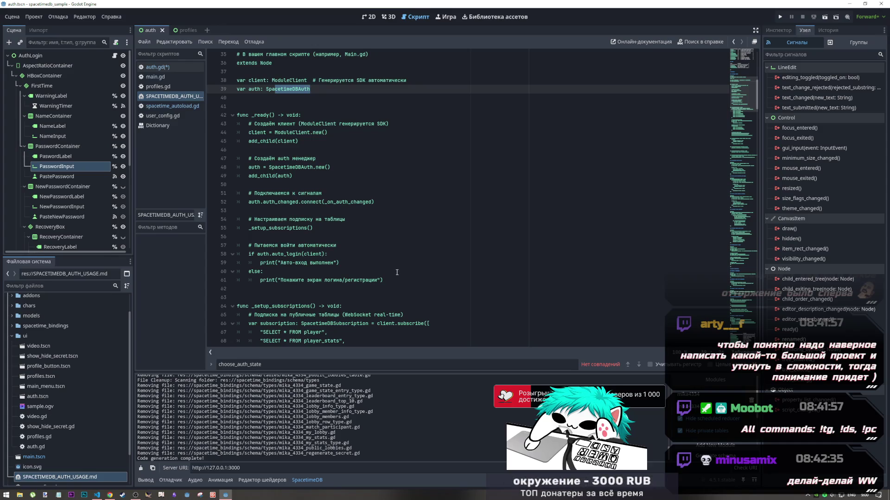
{"action": "scroll", "coordinate": [397, 273], "scroll_direction": "down", "scroll_amount": 1}
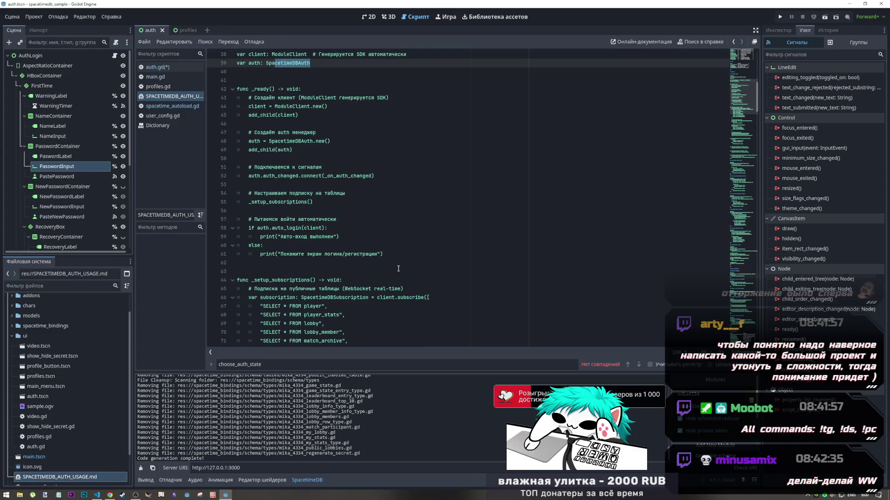
{"action": "left_click", "coordinate": [171, 67]}
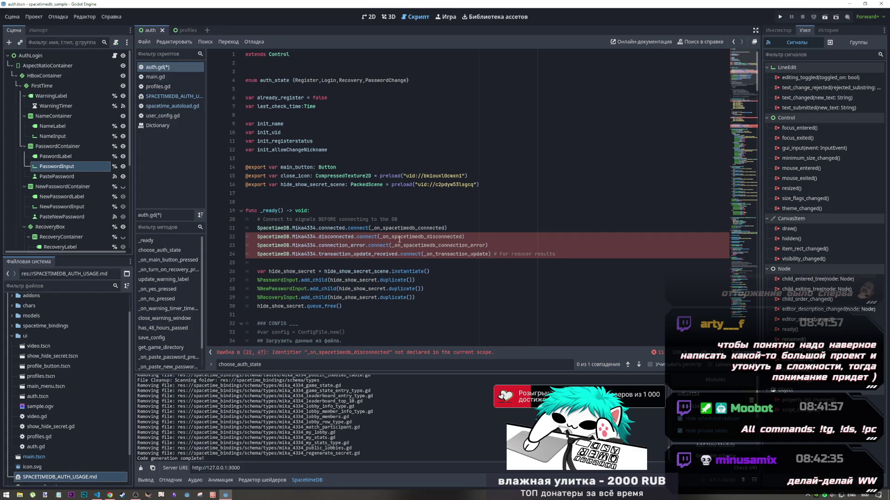
Comment out signal connection lines 21–24, including connection_error and transaction_update_received, with Ctrl+K.
{"action": "left_click", "coordinate": [435, 245]}
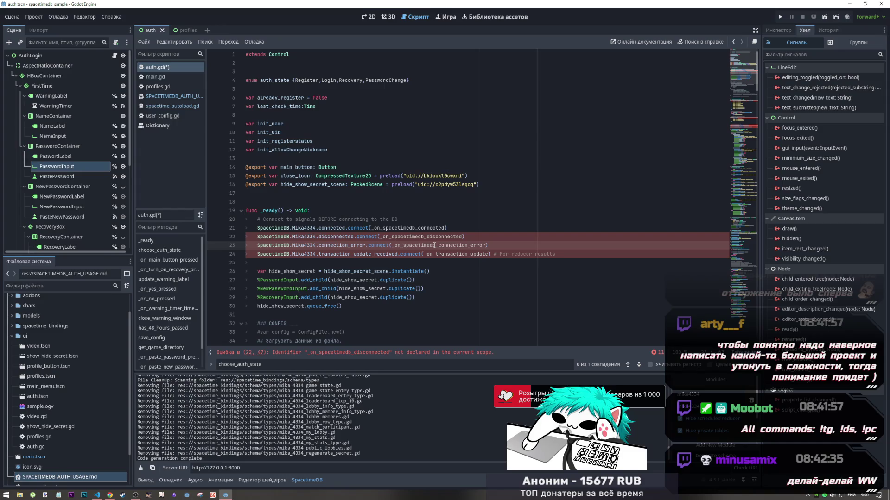
{"action": "left_click_drag", "start_coordinate": [332, 254], "coordinate": [386, 251]}
{"action": "left_click_drag", "start_coordinate": [453, 254], "coordinate": [468, 254]}
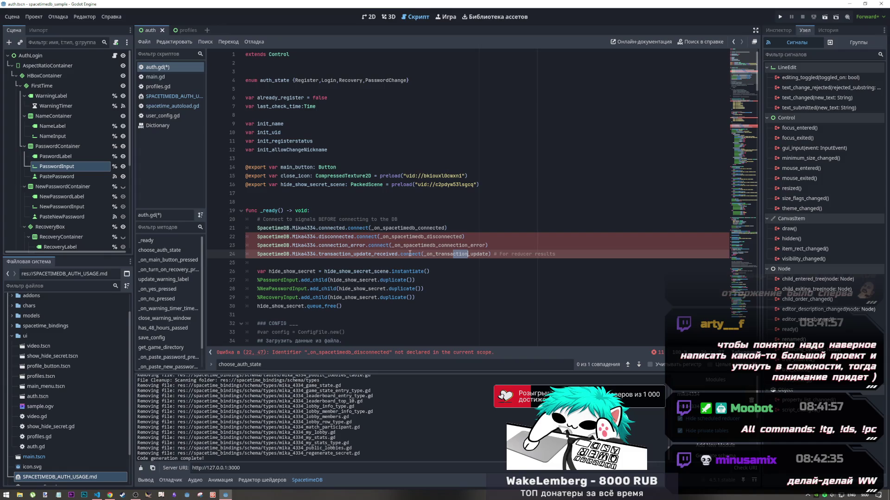
{"action": "left_click", "coordinate": [382, 254]}
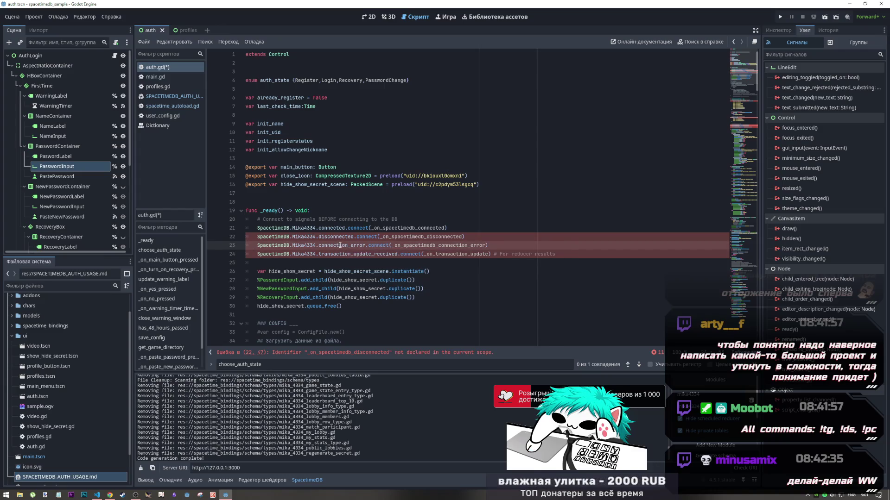
{"action": "mouse_move", "coordinate": [491, 254]}
{"action": "left_mouse_down"}
{"action": "mouse_move", "coordinate": [342, 228]}
{"action": "mouse_move", "coordinate": [257, 228]}
{"action": "left_mouse_up"}
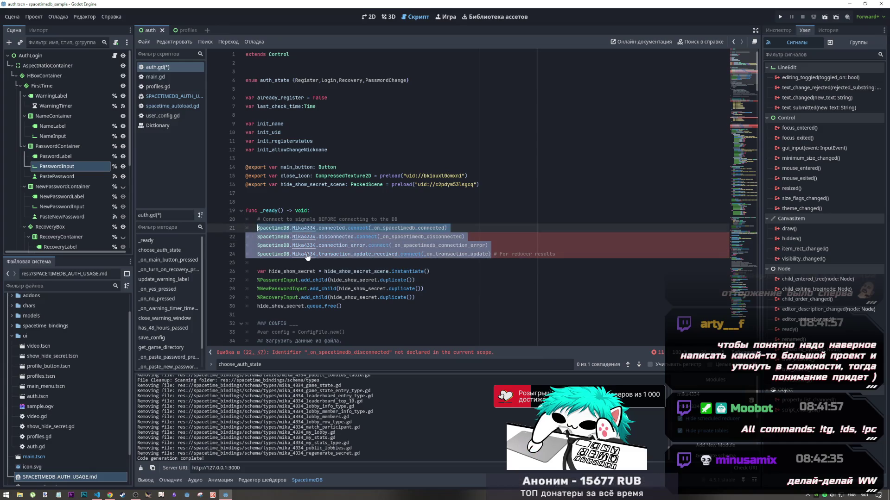
{"action": "key", "text": "ctrl+k"}
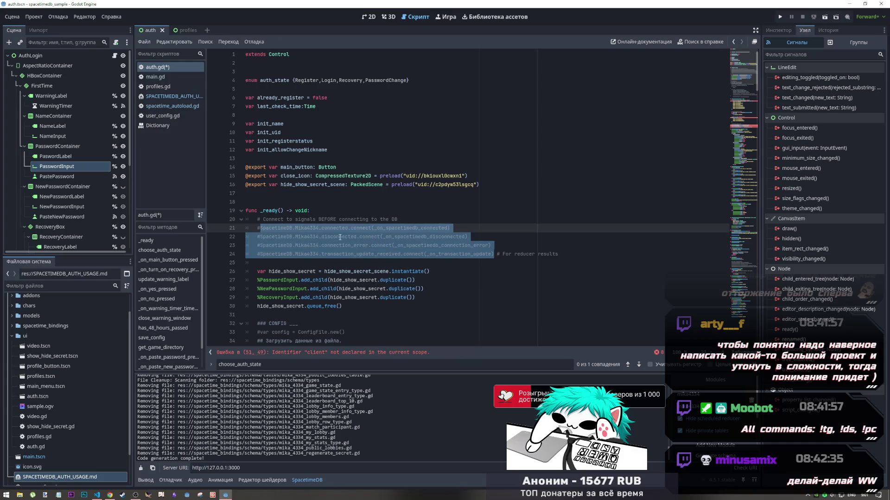
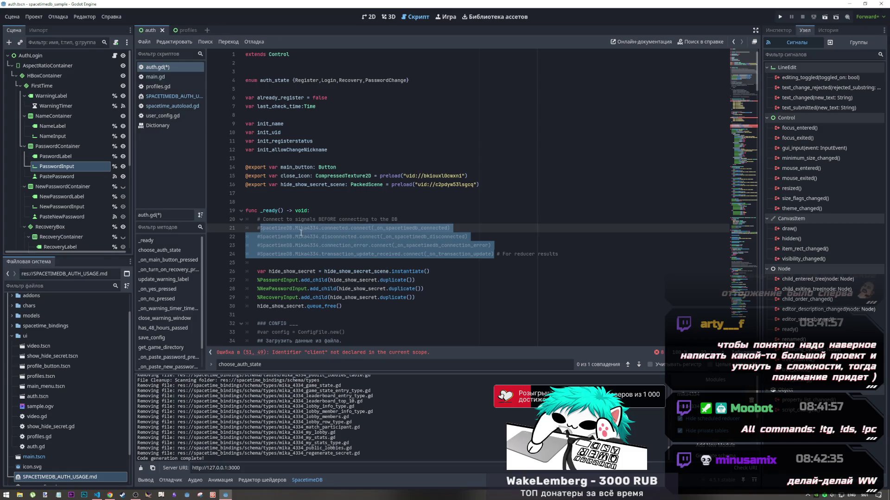
Copy the example _ready body from SPACETIMEDB_AUTH_USAGE.md and paste it into auth.gd's _ready.
{"action": "left_click", "coordinate": [190, 77]}
{"action": "left_click", "coordinate": [178, 86]}
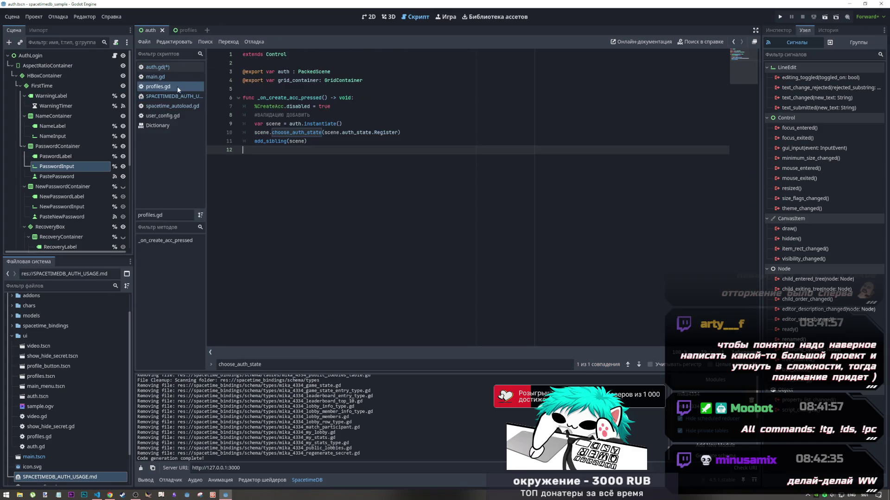
{"action": "left_click", "coordinate": [175, 96]}
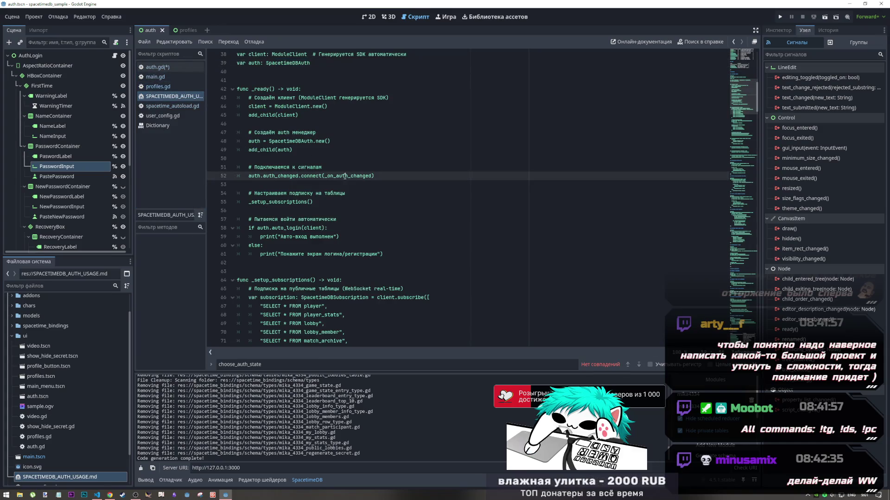
{"action": "mouse_move", "coordinate": [332, 260]}
{"action": "left_mouse_down"}
{"action": "mouse_move", "coordinate": [241, 167]}
{"action": "mouse_move", "coordinate": [218, 89]}
{"action": "mouse_move", "coordinate": [206, 88]}
{"action": "left_mouse_up"}
{"action": "key", "text": "ctrl+c"}
{"action": "left_click", "coordinate": [158, 67]}
{"action": "left_click", "coordinate": [574, 252]}
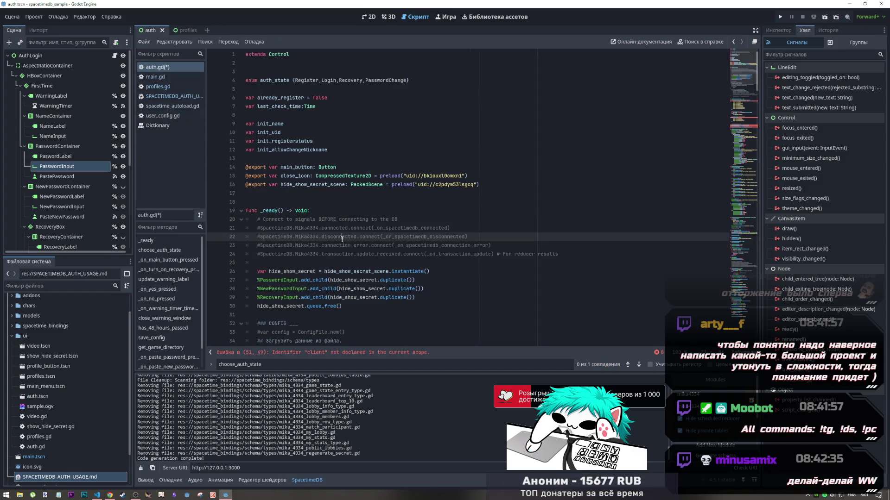
{"action": "key", "text": "Return"}
{"action": "key", "text": "ctrl+v"}
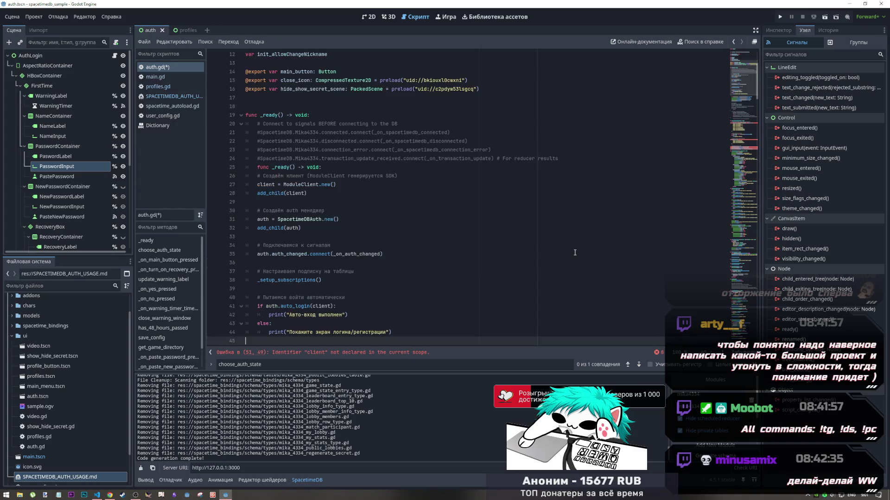
Delete the duplicated func _ready line and save auth.gd.
{"action": "triple_click", "coordinate": [304, 167]}
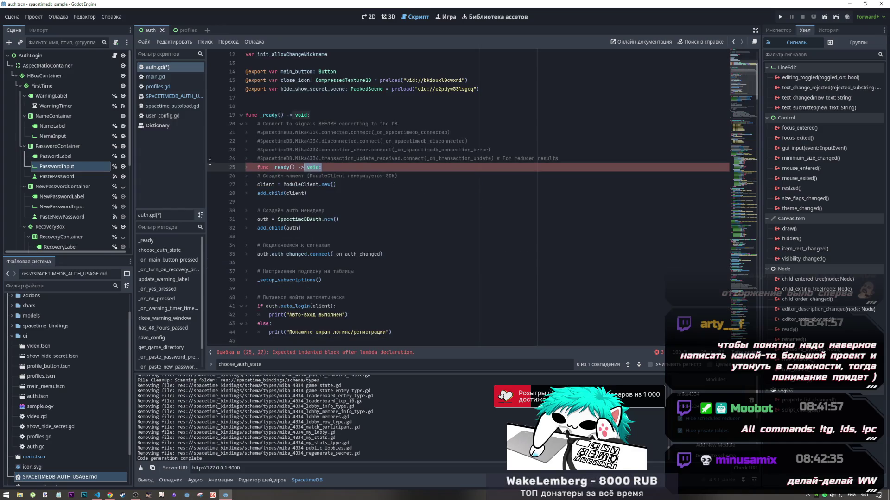
{"action": "key", "text": "BackSpace"}
{"action": "key", "text": "ctrl+s"}
{"action": "left_click", "coordinate": [336, 194]}
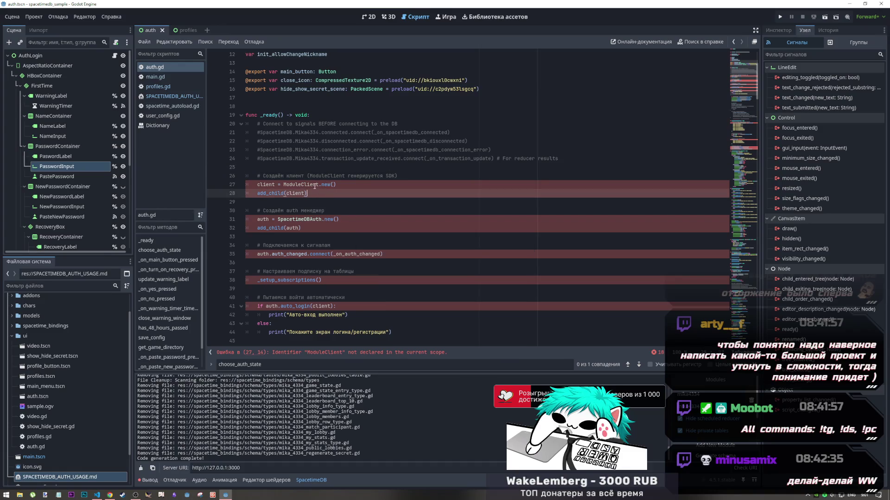
Select the client and auth variable declarations in the usage guide.
{"action": "key", "text": "alt+Tab"}
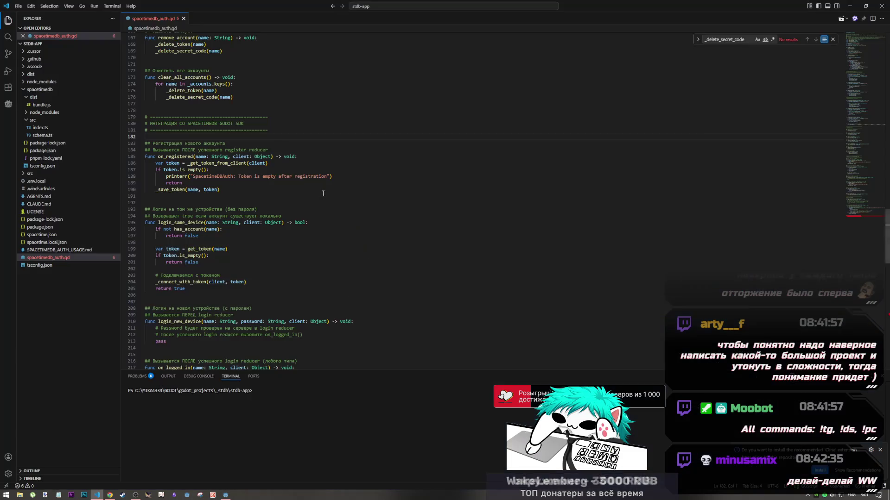
{"action": "key", "text": "alt+Tab"}
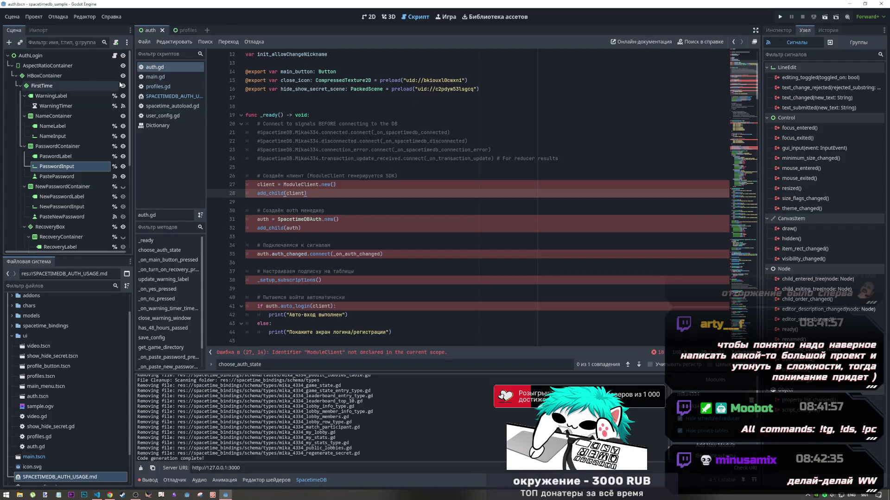
{"action": "left_click", "coordinate": [171, 96]}
{"action": "scroll", "coordinate": [293, 172], "scroll_direction": "up", "scroll_amount": 5}
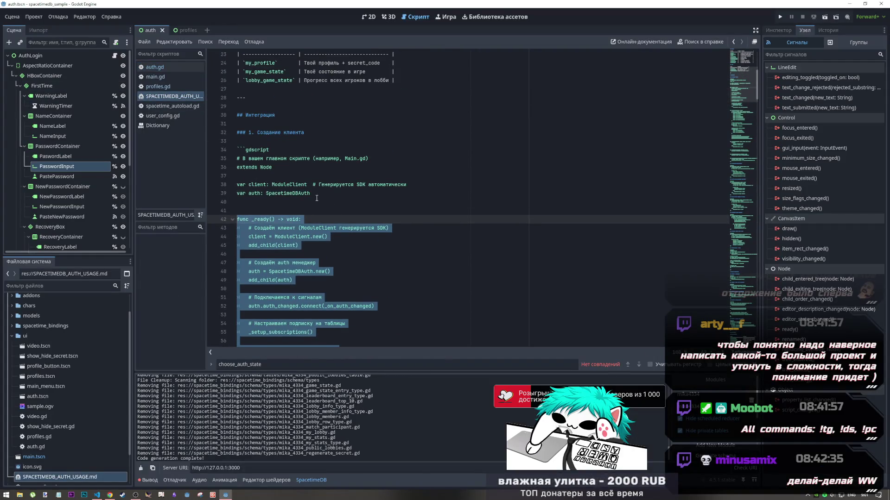
{"action": "left_click_drag", "start_coordinate": [310, 193], "coordinate": [191, 186]}
{"action": "key", "text": "ctrl+c"}
{"action": "key", "text": "alt+Tab"}
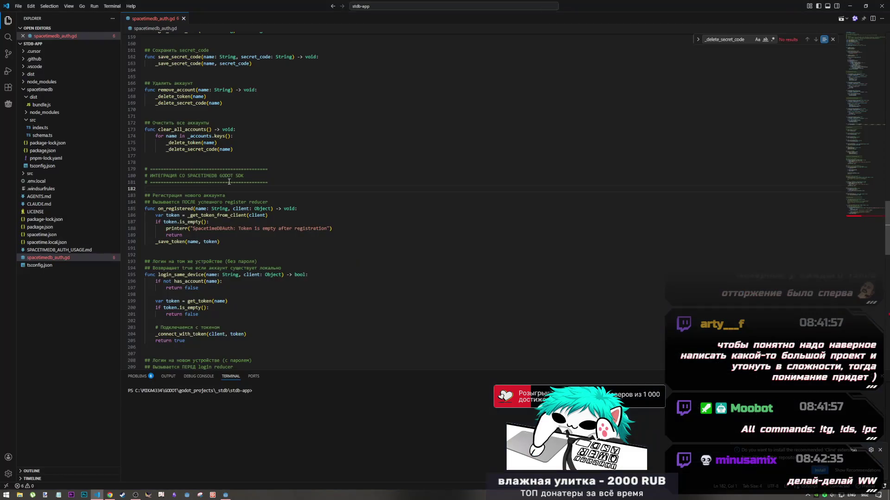
{"action": "key", "text": "alt+Tab"}
{"action": "key", "text": "alt+Tab"}
{"action": "key", "text": "alt+Tab"}
{"action": "key", "text": "alt+Tab"}
{"action": "key", "text": "alt+Tab"}
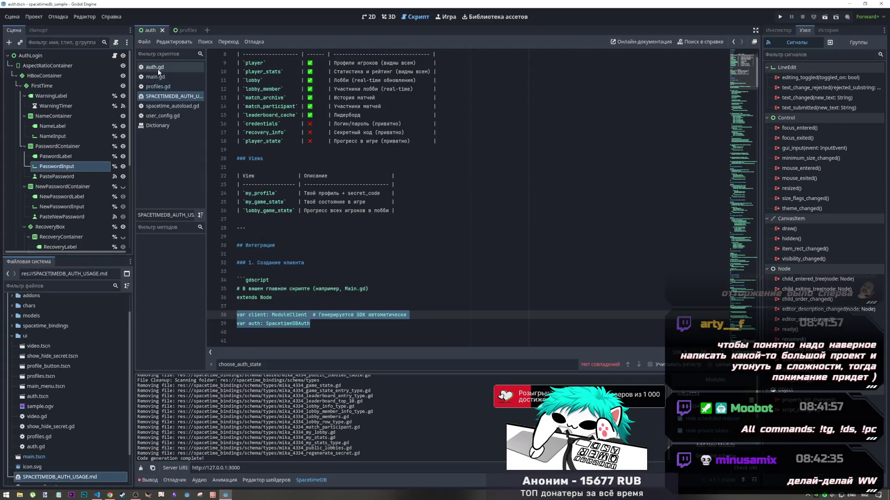
{"action": "scroll", "coordinate": [249, 145], "scroll_direction": "up", "scroll_amount": 4}
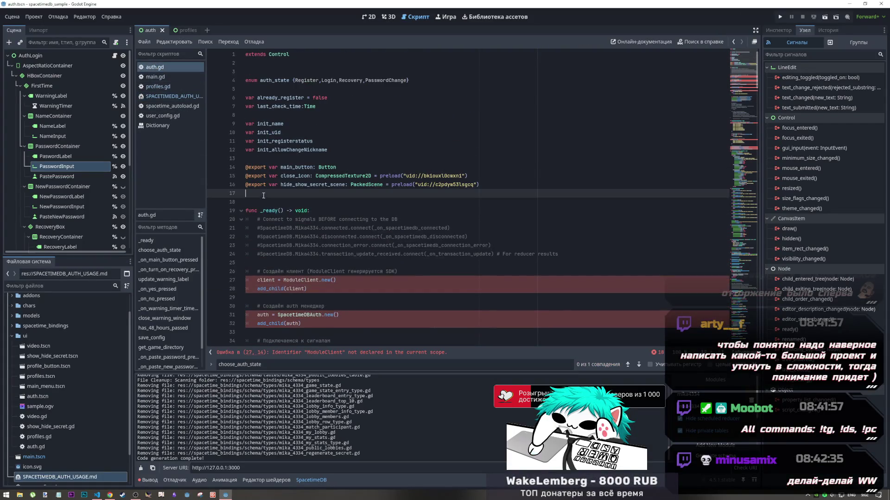
Paste the client and auth declarations above _ready, typing client as Mika4334ModuleClient via autocomplete.
{"action": "key", "text": "ctrl+v"}
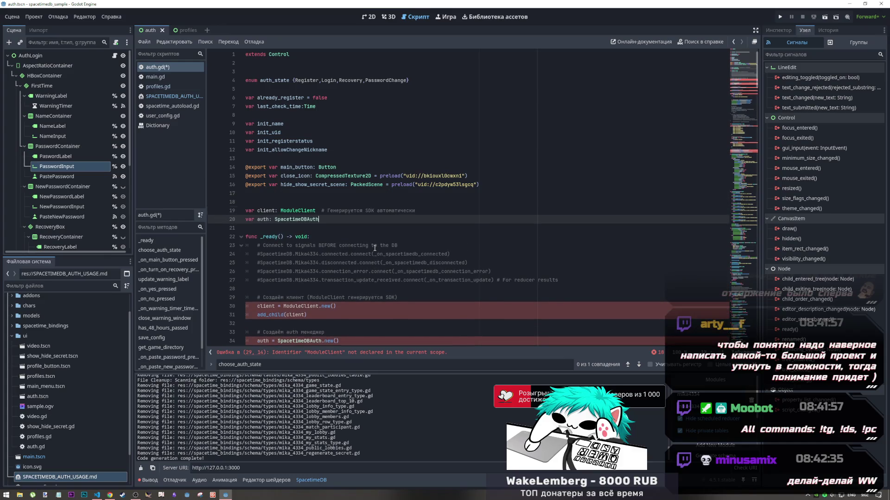
{"action": "double_click", "coordinate": [304, 211]}
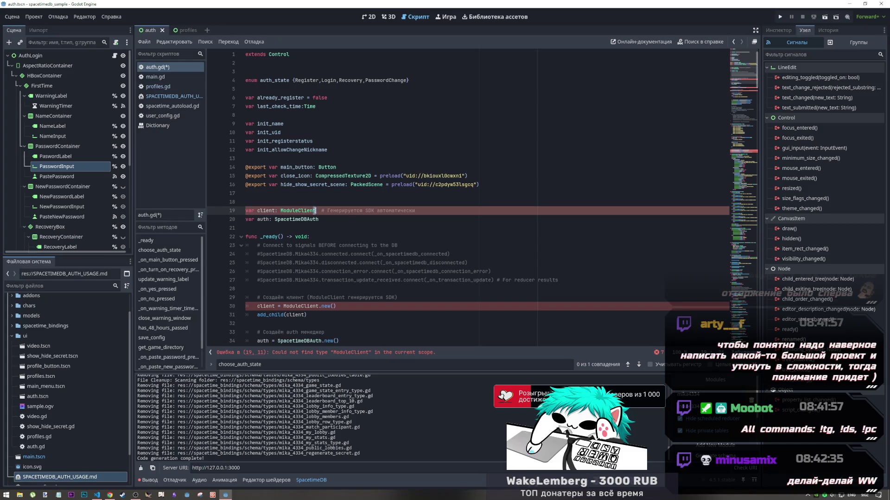
{"action": "key", "text": "ctrl+space"}
{"action": "key", "text": "Return"}
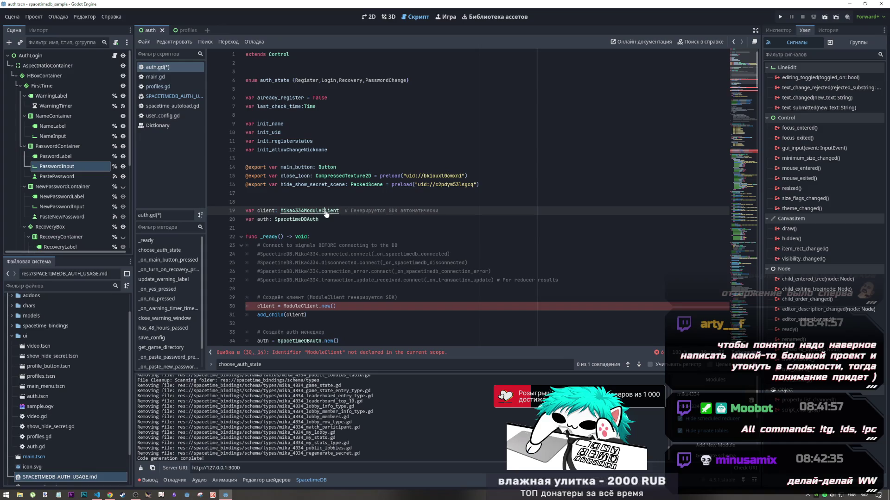
Inspect the Mika4334ModuleClient class definition, then return to auth.gd.
{"action": "left_click", "coordinate": [326, 210], "text": "ctrl"}
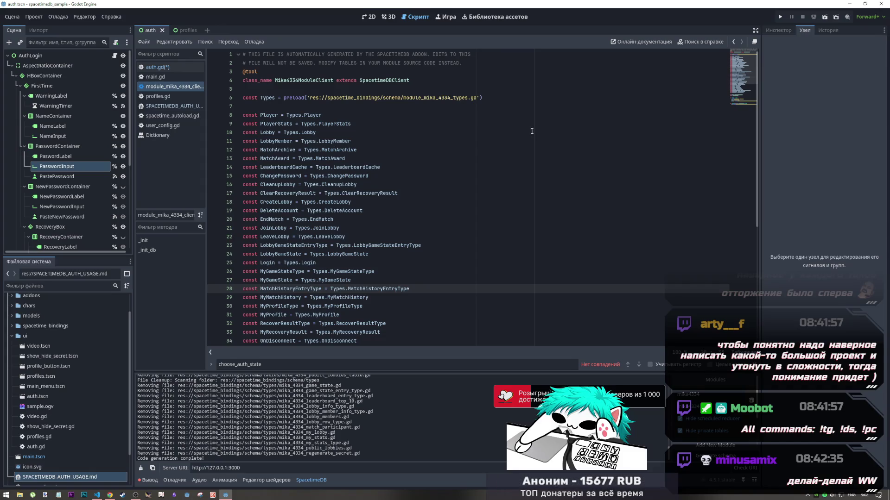
{"action": "scroll", "coordinate": [524, 143], "scroll_direction": "down", "scroll_amount": 7}
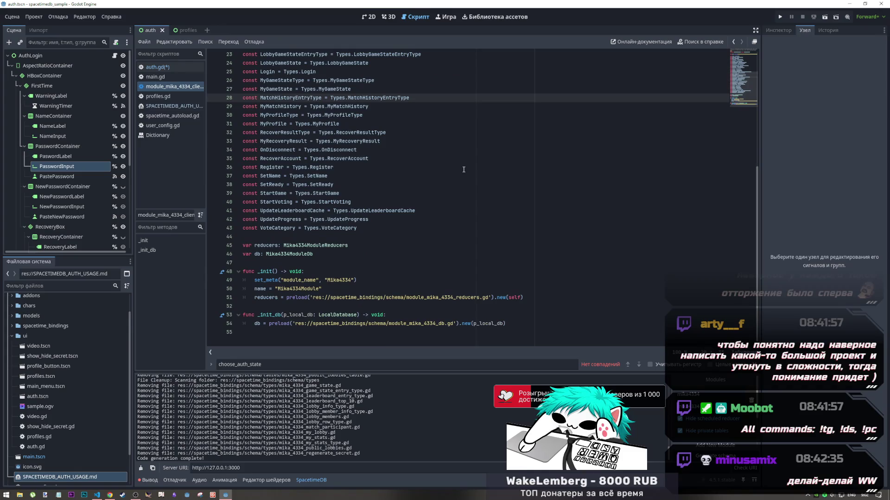
{"action": "scroll", "coordinate": [463, 169], "scroll_direction": "up", "scroll_amount": 7}
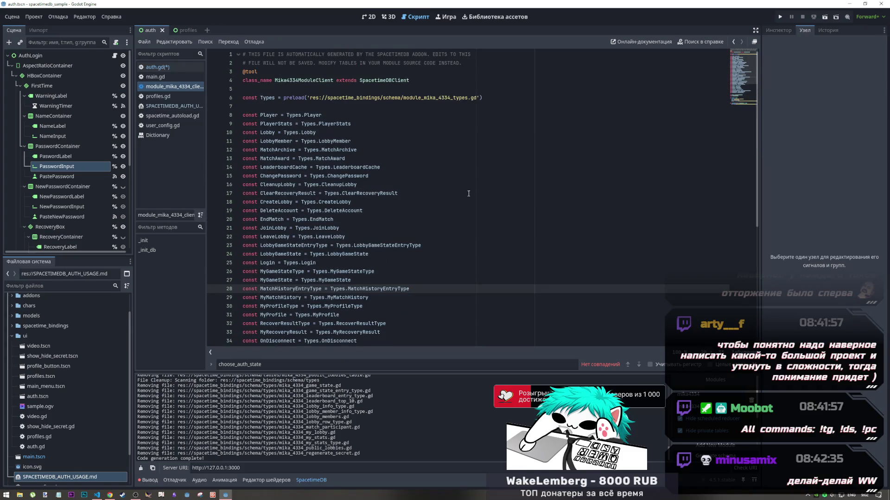
{"action": "key", "text": "ctrl+Home"}
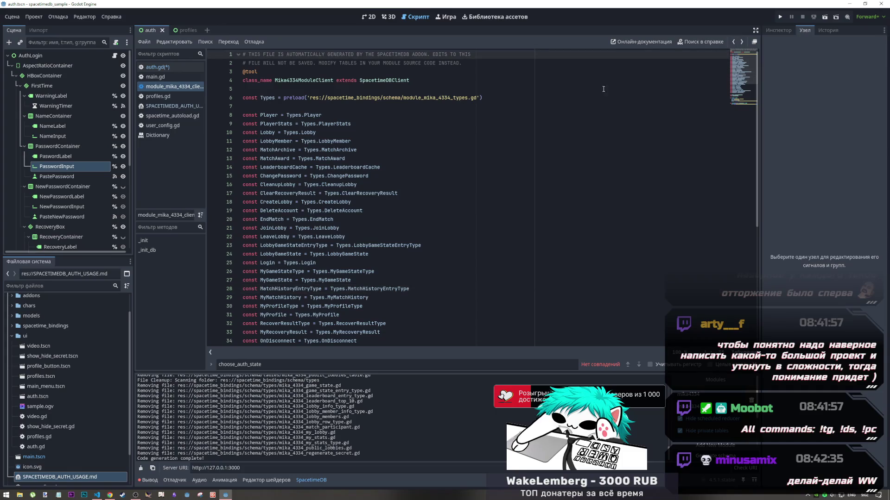
{"action": "left_click", "coordinate": [733, 41]}
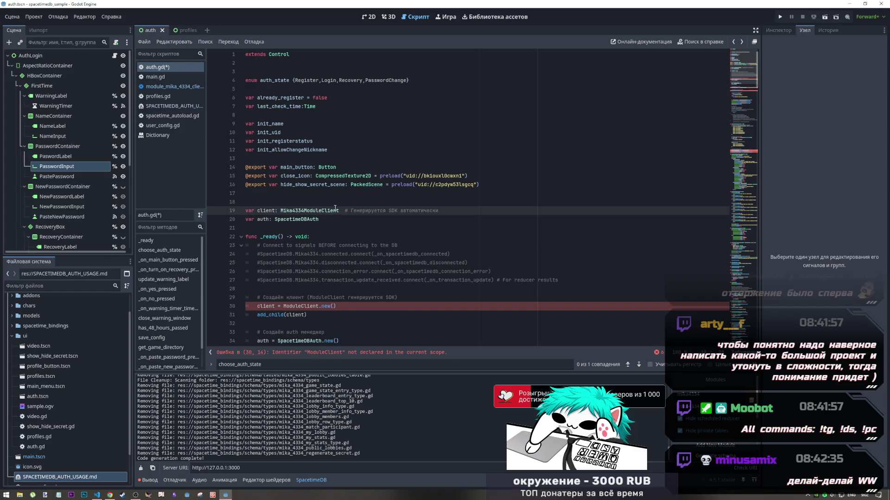
Replace ModuleClient with Mika4334ModuleClient in the client = ModuleClient.new() line.
{"action": "scroll", "coordinate": [335, 209], "scroll_direction": "down", "scroll_amount": 2}
{"action": "double_click", "coordinate": [323, 159]}
{"action": "key", "text": "ctrl+c"}
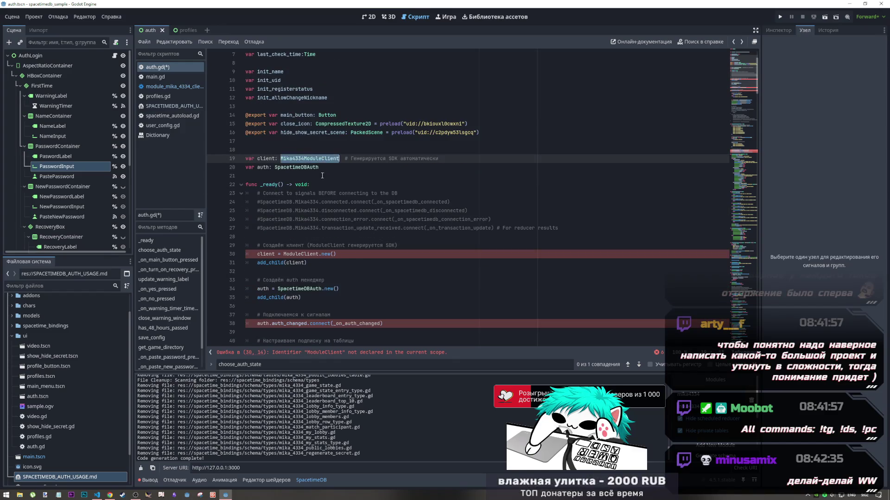
{"action": "double_click", "coordinate": [306, 254]}
{"action": "key", "text": "ctrl+v"}
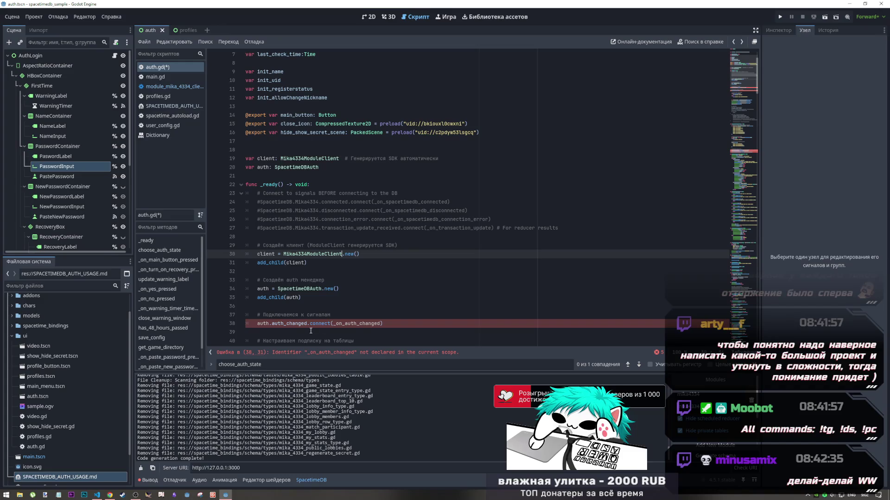
Review the rest of auth.gd and close the module_mika_4334_client.gd script.
{"action": "scroll", "coordinate": [312, 331], "scroll_direction": "down", "scroll_amount": 2}
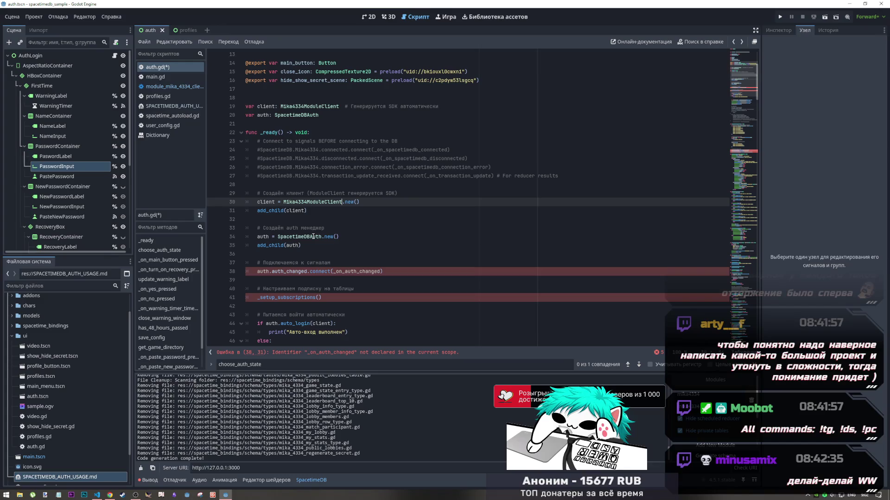
{"action": "scroll", "coordinate": [340, 285], "scroll_direction": "down", "scroll_amount": 1}
{"action": "scroll", "coordinate": [341, 285], "scroll_direction": "down", "scroll_amount": 7}
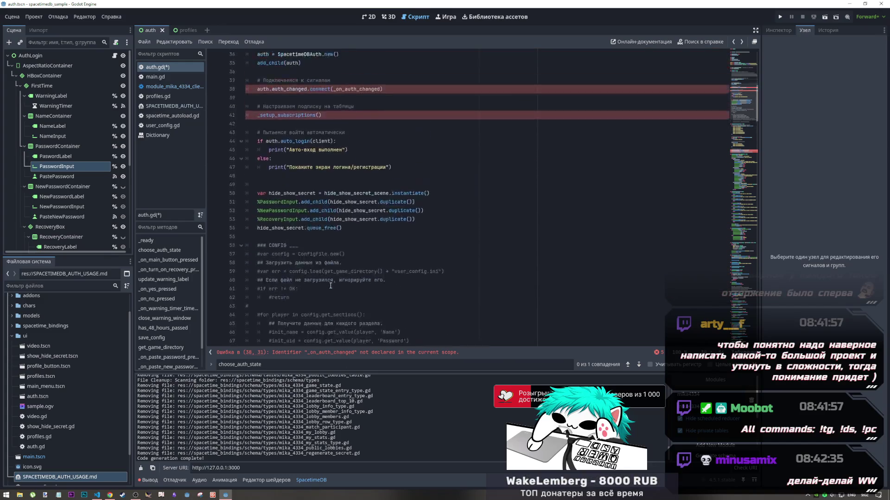
{"action": "scroll", "coordinate": [331, 285], "scroll_direction": "down", "scroll_amount": 6}
{"action": "left_click", "coordinate": [289, 236]}
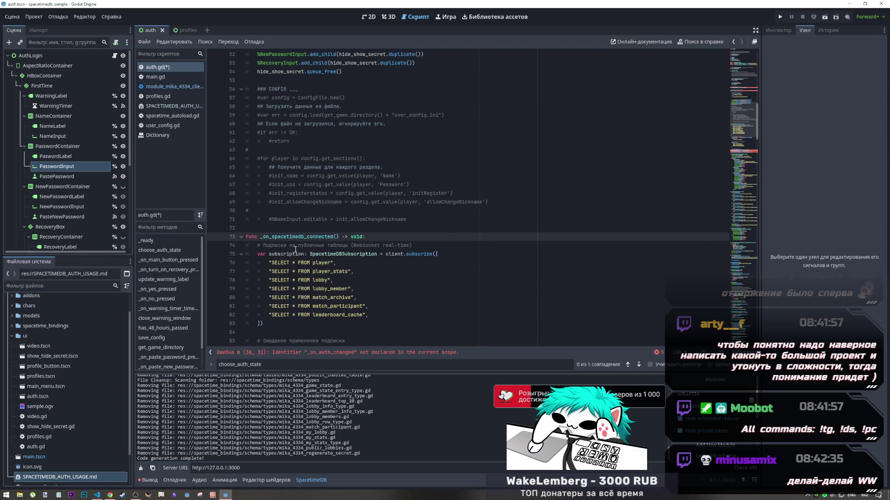
{"action": "key", "text": "alt+Tab"}
{"action": "key", "text": "alt+Tab"}
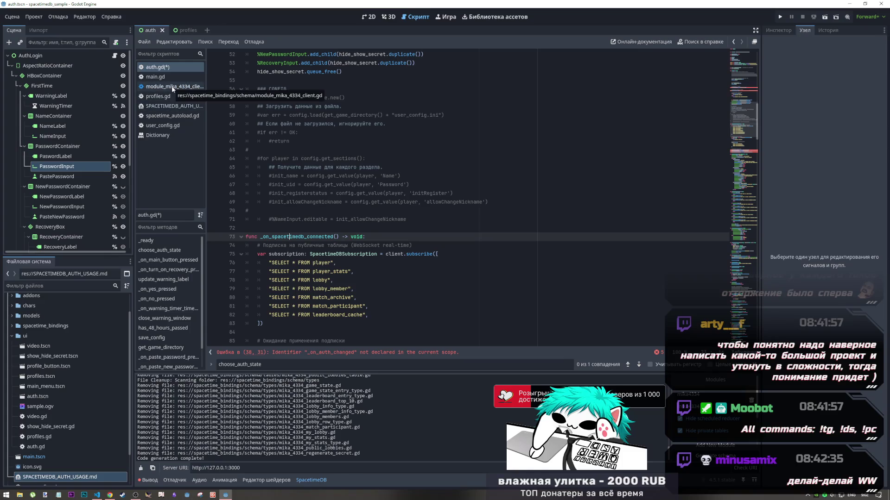
{"action": "left_click", "coordinate": [188, 87]}
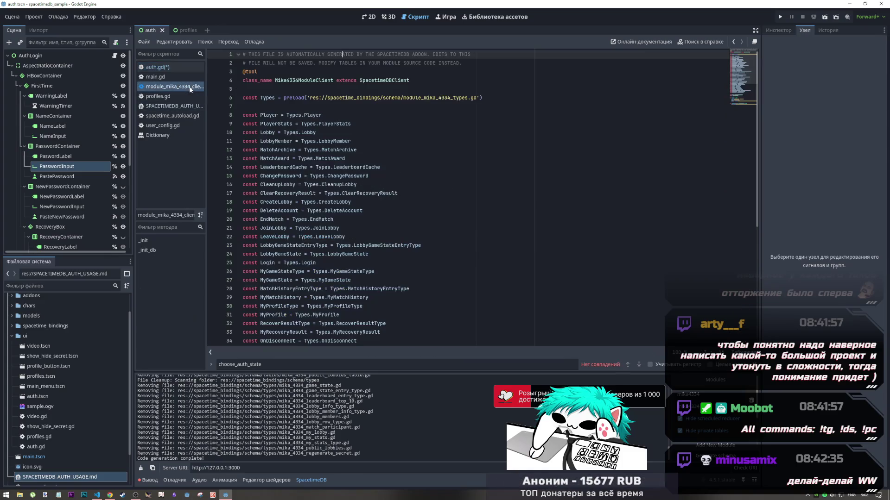
{"action": "middle_click", "coordinate": [179, 87]}
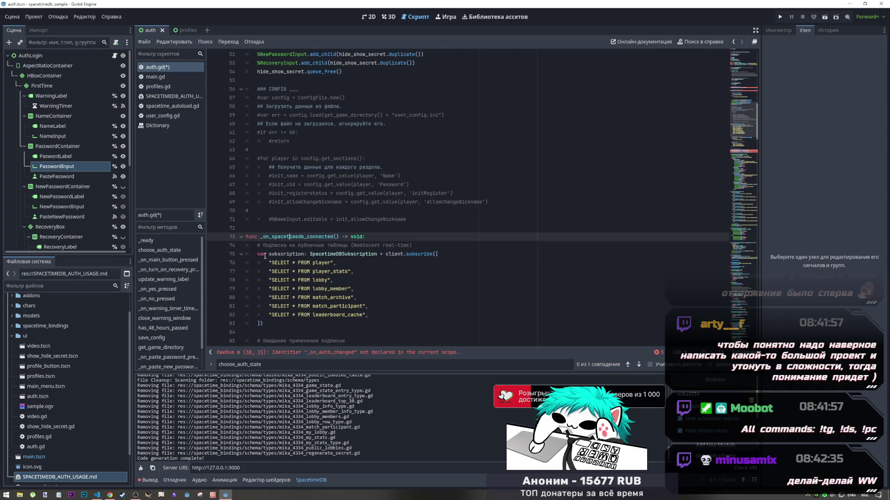
{"action": "left_click", "coordinate": [97, 494]}
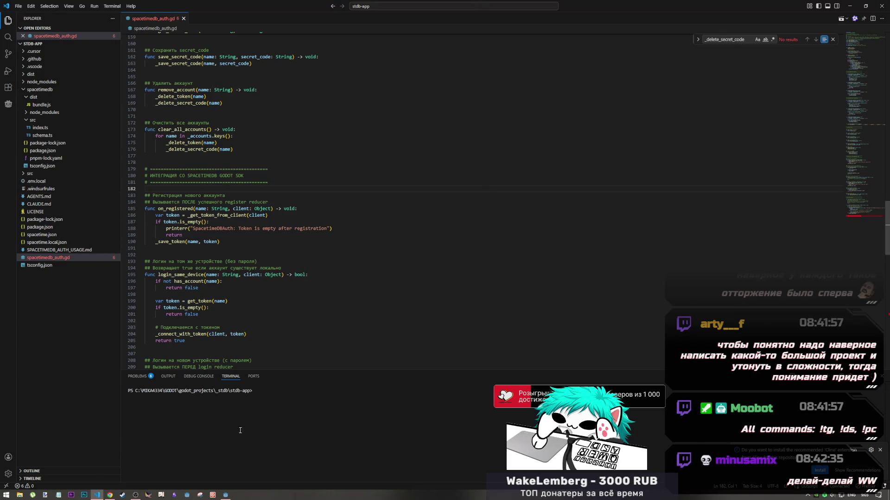
Open SPACETIMEDB_AUTH_USAGE.md in VS Code's Explorer, then show it in Godot's script list.
{"action": "scroll", "coordinate": [139, 344], "scroll_direction": "down", "scroll_amount": 2}
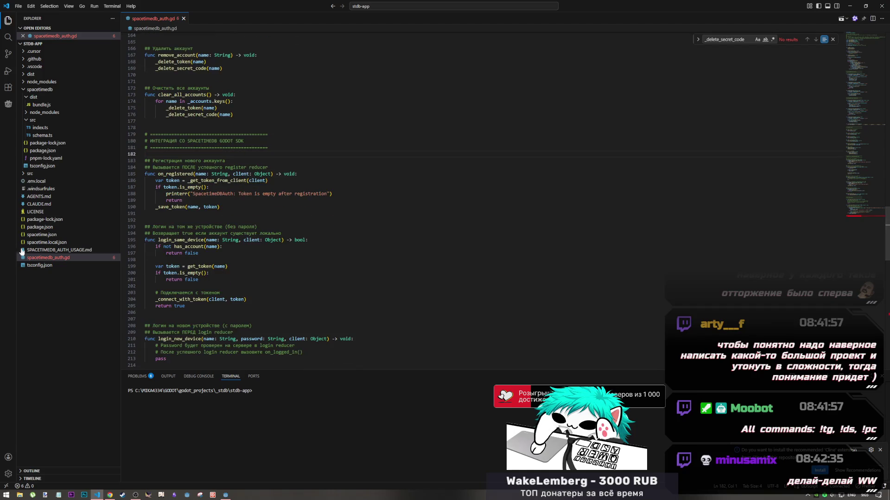
{"action": "left_click", "coordinate": [42, 250]}
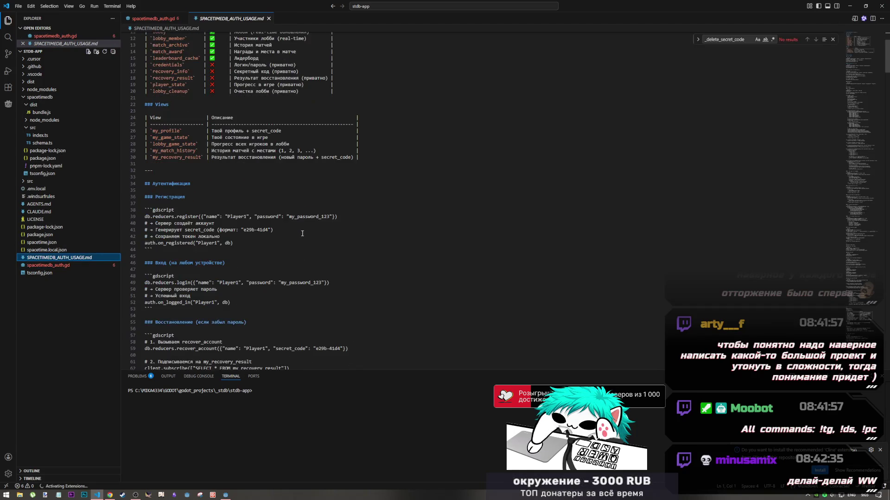
{"action": "scroll", "coordinate": [218, 230], "scroll_direction": "down", "scroll_amount": 5}
{"action": "scroll", "coordinate": [270, 176], "scroll_direction": "down", "scroll_amount": 5}
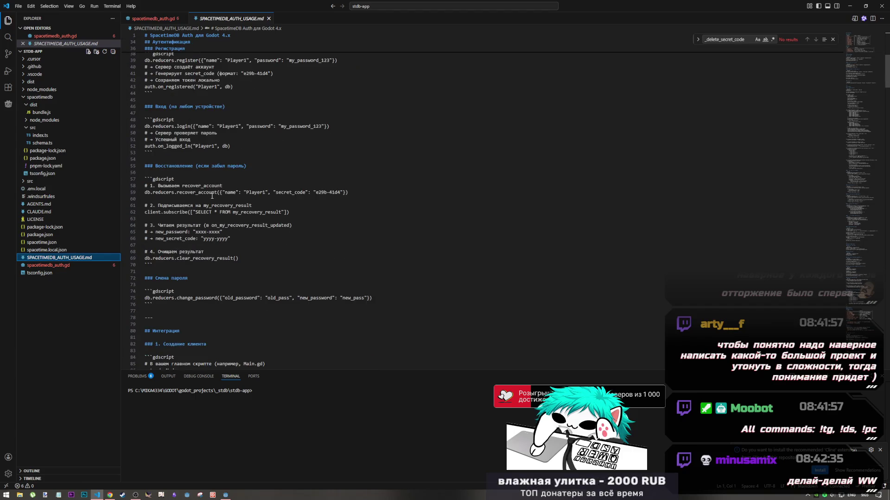
{"action": "scroll", "coordinate": [228, 218], "scroll_direction": "up", "scroll_amount": 6}
{"action": "scroll", "coordinate": [228, 218], "scroll_direction": "up", "scroll_amount": 8}
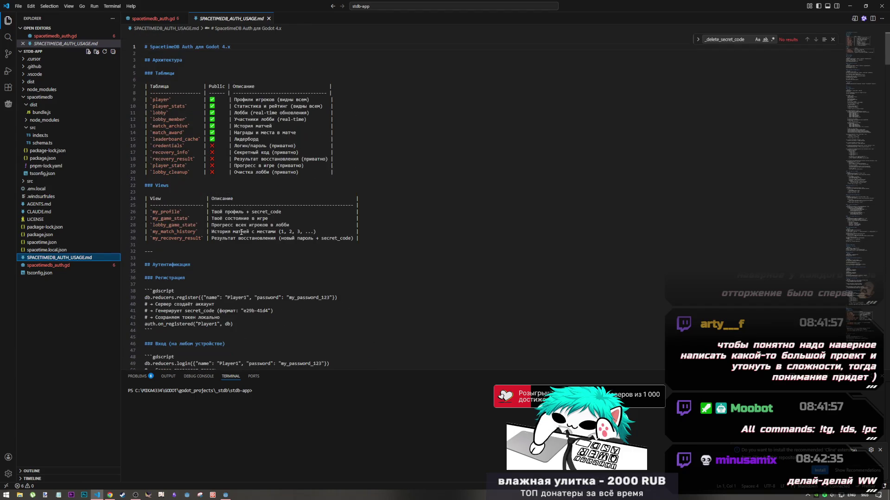
{"action": "key", "text": "alt+Tab"}
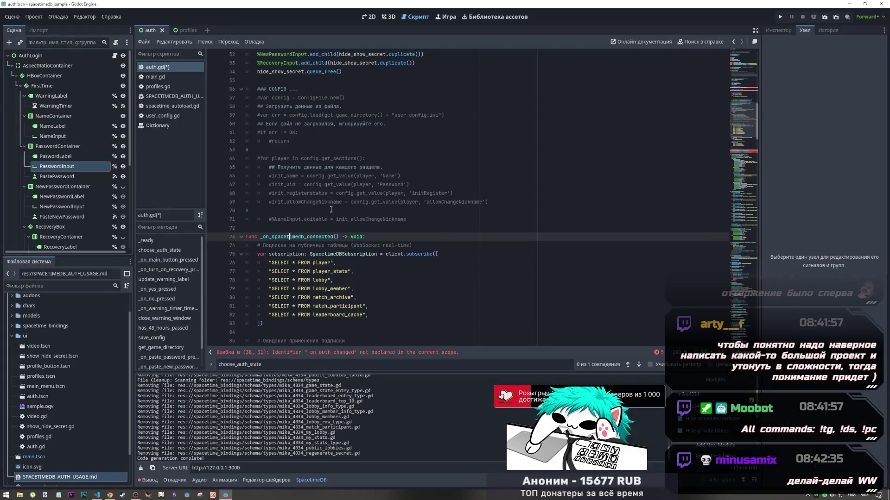
{"action": "key", "text": "alt+Tab"}
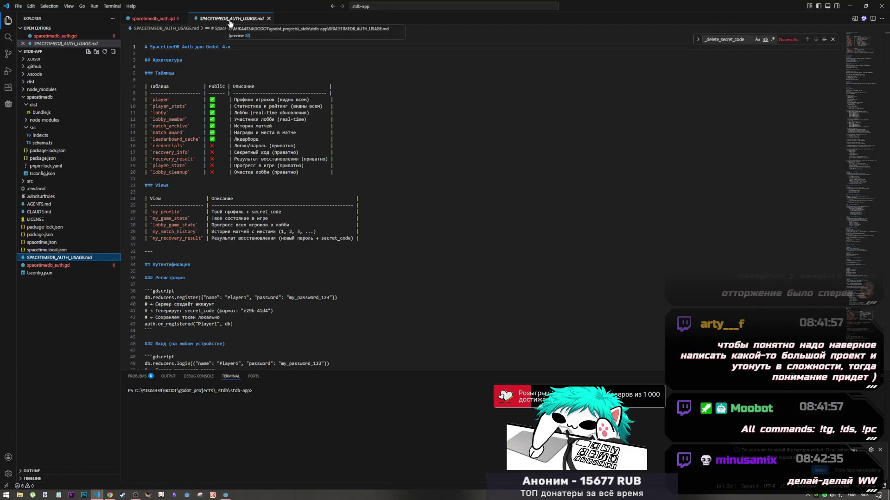
{"action": "key", "text": "alt+Tab"}
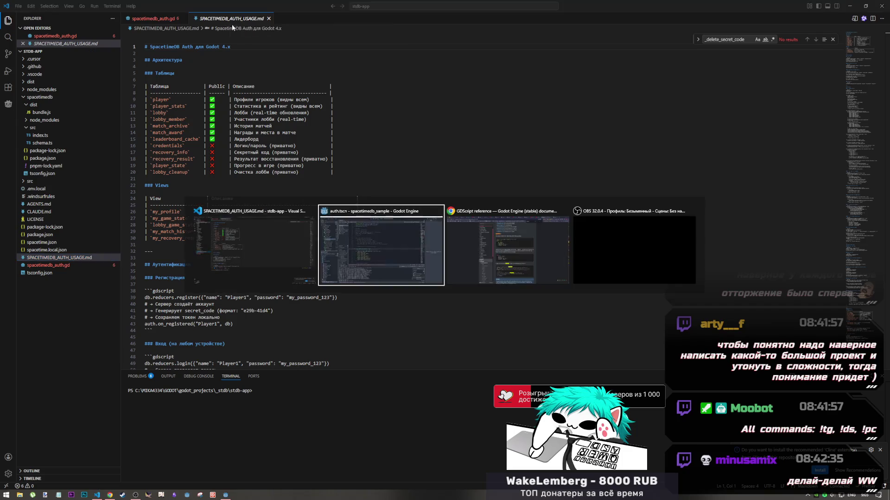
{"action": "left_click", "coordinate": [165, 97]}
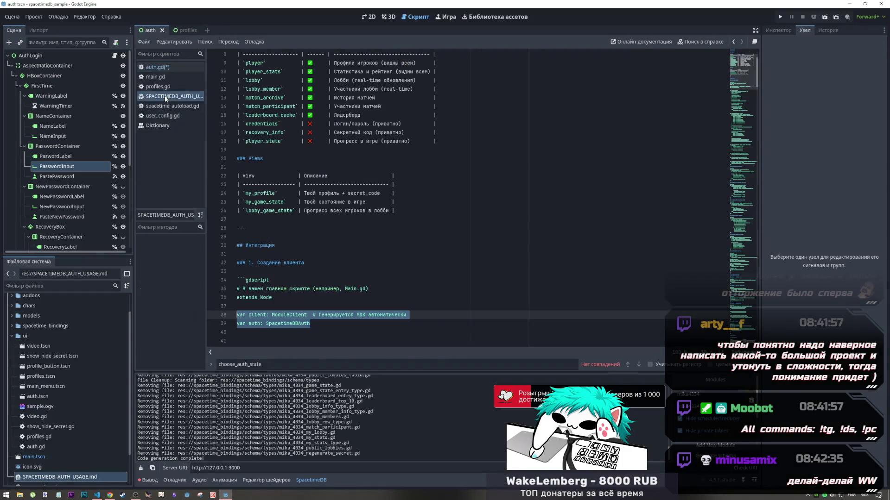
Replace Godot's SPACETIMEDB_AUTH_USAGE.md content with the full guide copied from VS Code and save.
{"action": "scroll", "coordinate": [356, 194], "scroll_direction": "up", "scroll_amount": 3}
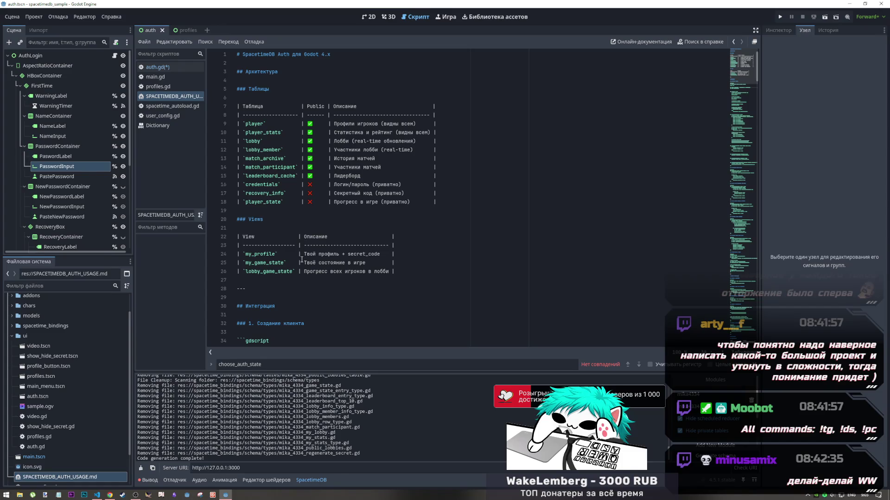
{"action": "key", "text": "alt+Tab"}
{"action": "key", "text": "alt+Tab"}
{"action": "key", "text": "alt+Tab"}
{"action": "scroll", "coordinate": [279, 248], "scroll_direction": "down", "scroll_amount": 3}
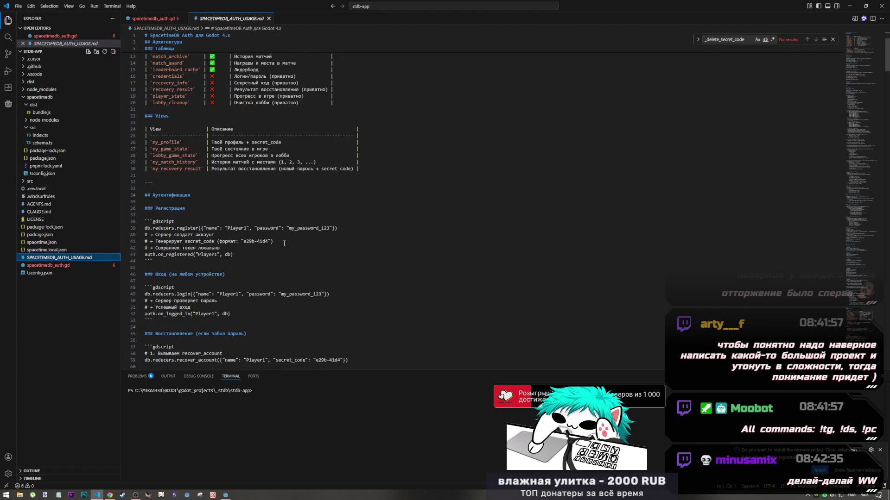
{"action": "left_click", "coordinate": [284, 240]}
{"action": "key", "text": "ctrl+a"}
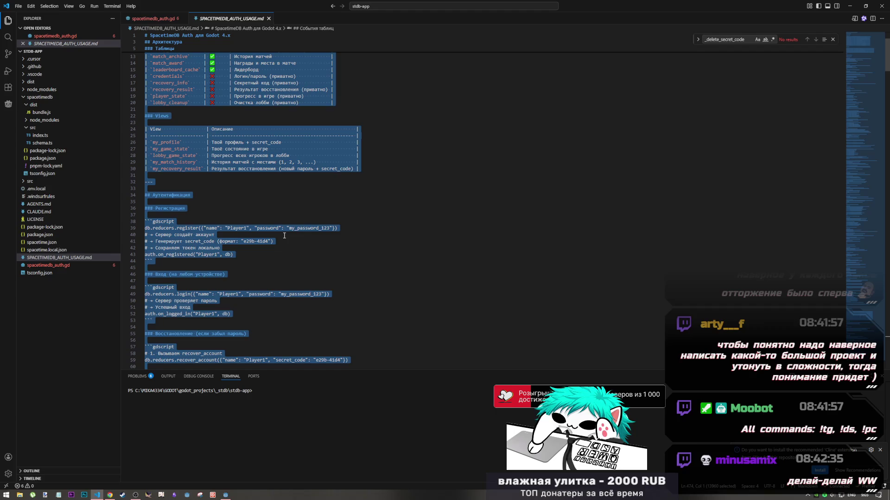
{"action": "left_click", "coordinate": [297, 218]}
{"action": "scroll", "coordinate": [310, 231], "scroll_direction": "down", "scroll_amount": 20}
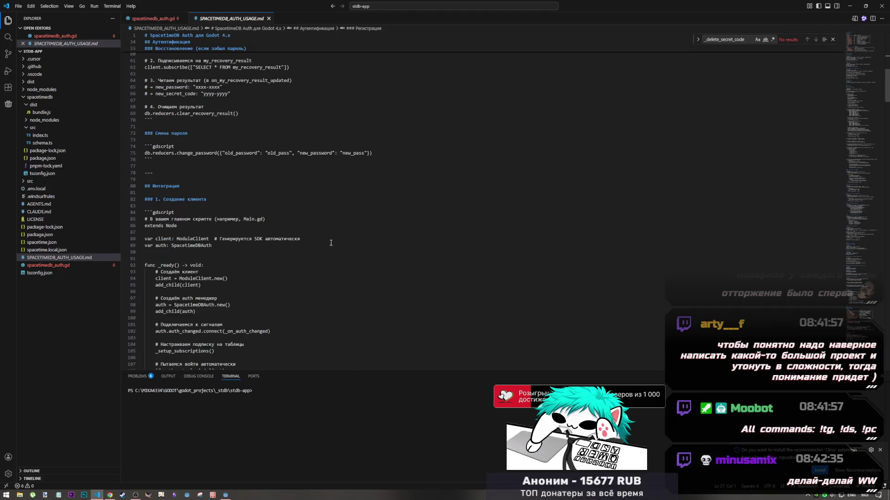
{"action": "scroll", "coordinate": [327, 244], "scroll_direction": "down", "scroll_amount": 5}
{"action": "key", "text": "alt+Tab"}
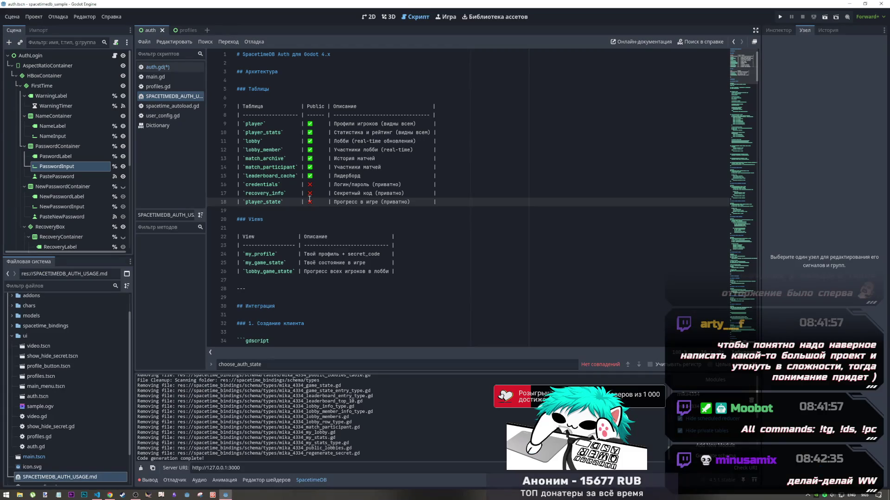
{"action": "key", "text": "ctrl+a"}
{"action": "key", "text": "ctrl+v"}
{"action": "key", "text": "ctrl+s"}
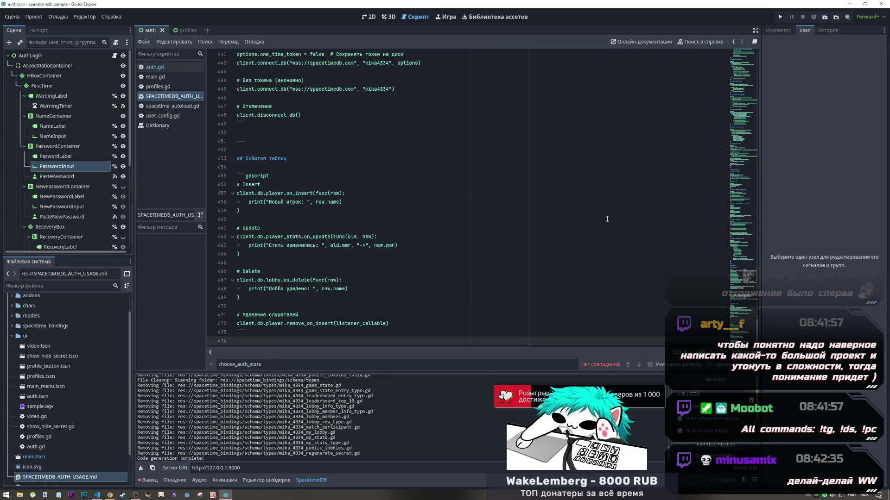
Review the guide's register call, secret_code comments and on_registered line.
{"action": "mouse_move", "coordinate": [755, 302]}
{"action": "left_mouse_down"}
{"action": "mouse_move", "coordinate": [748, 269]}
{"action": "mouse_move", "coordinate": [743, 280]}
{"action": "left_mouse_up"}
{"action": "scroll", "coordinate": [743, 276], "scroll_direction": "up", "scroll_amount": 20}
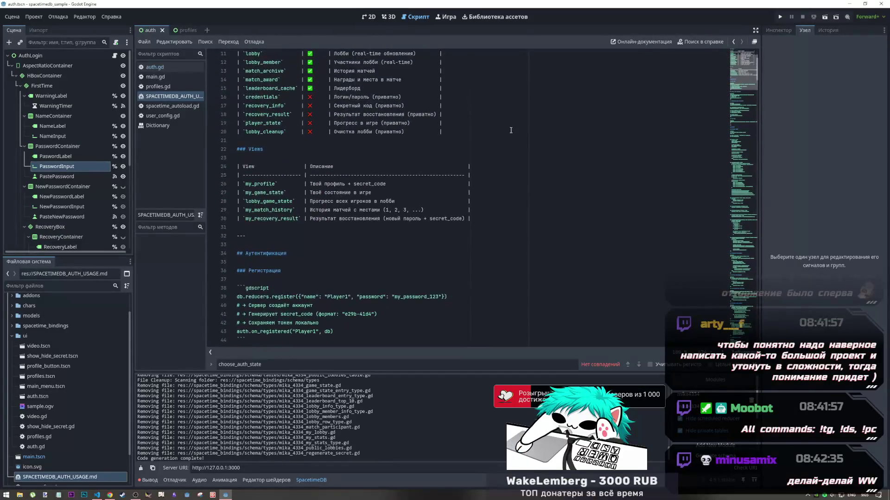
{"action": "scroll", "coordinate": [286, 214], "scroll_direction": "down", "scroll_amount": 11}
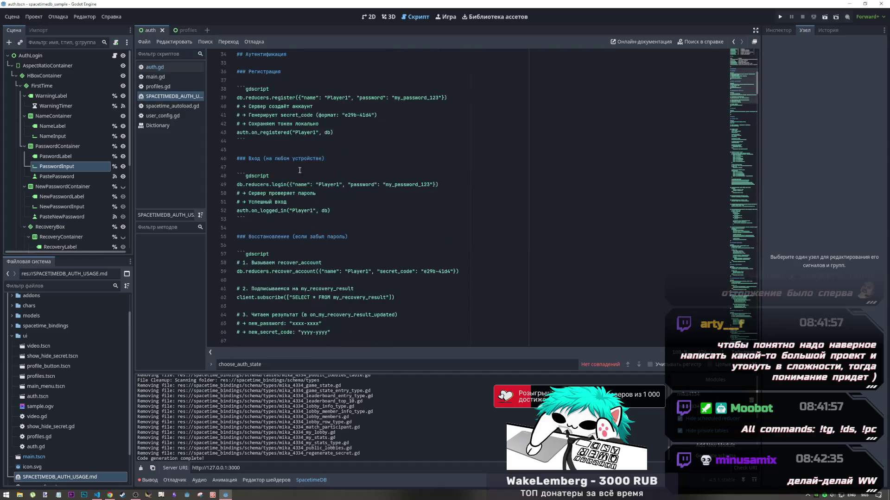
{"action": "left_click", "coordinate": [309, 133]}
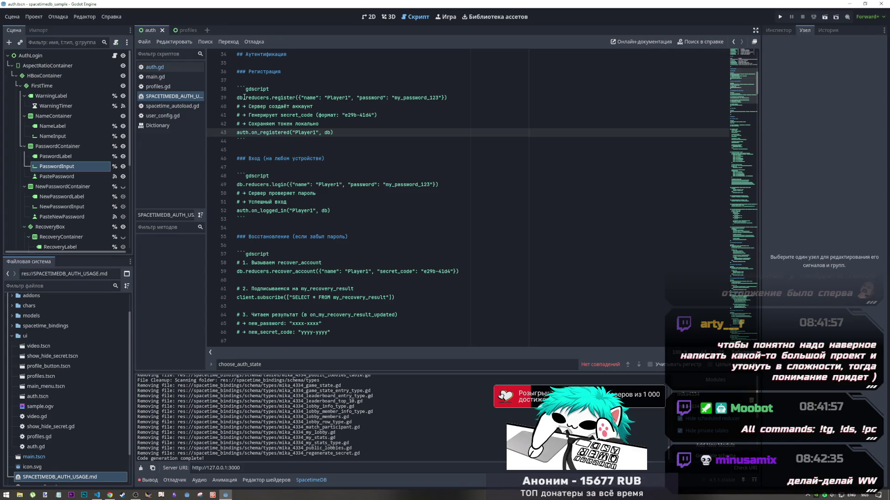
{"action": "mouse_move", "coordinate": [243, 98]}
{"action": "left_mouse_down"}
{"action": "mouse_move", "coordinate": [445, 98]}
{"action": "mouse_move", "coordinate": [386, 97]}
{"action": "left_mouse_up"}
{"action": "mouse_move", "coordinate": [267, 107]}
{"action": "left_mouse_down"}
{"action": "mouse_move", "coordinate": [359, 116]}
{"action": "mouse_move", "coordinate": [279, 124]}
{"action": "mouse_move", "coordinate": [325, 125]}
{"action": "left_mouse_up"}
{"action": "left_click", "coordinate": [281, 135]}
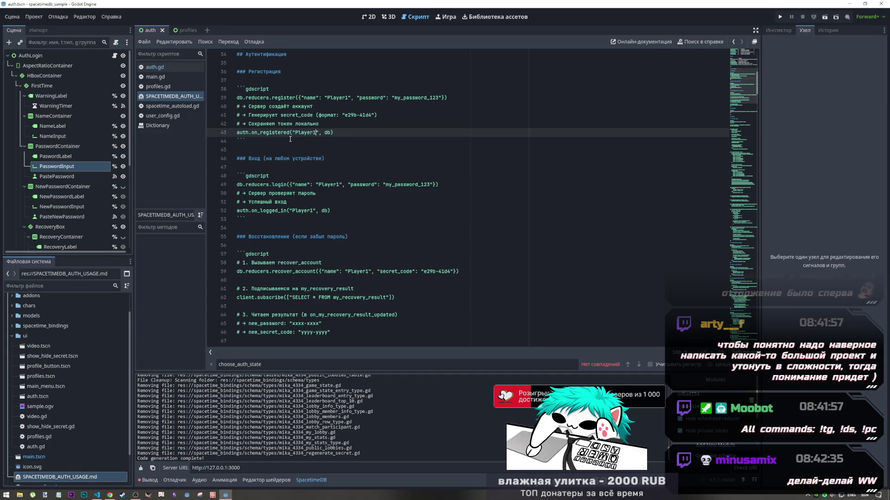
{"action": "left_click_drag", "start_coordinate": [250, 133], "coordinate": [300, 134]}
{"action": "scroll", "coordinate": [313, 149], "scroll_direction": "up", "scroll_amount": 5}
{"action": "scroll", "coordinate": [313, 149], "scroll_direction": "up", "scroll_amount": 3}
{"action": "scroll", "coordinate": [310, 150], "scroll_direction": "down", "scroll_amount": 3}
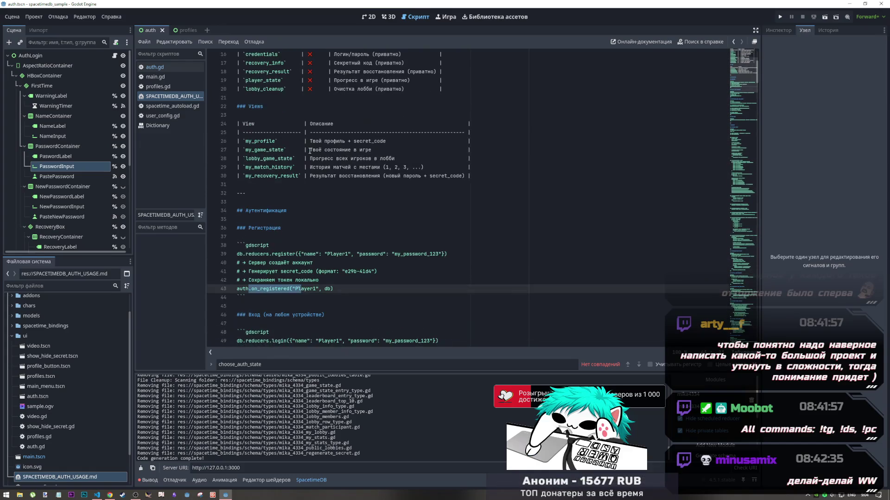
{"action": "left_click", "coordinate": [293, 254]}
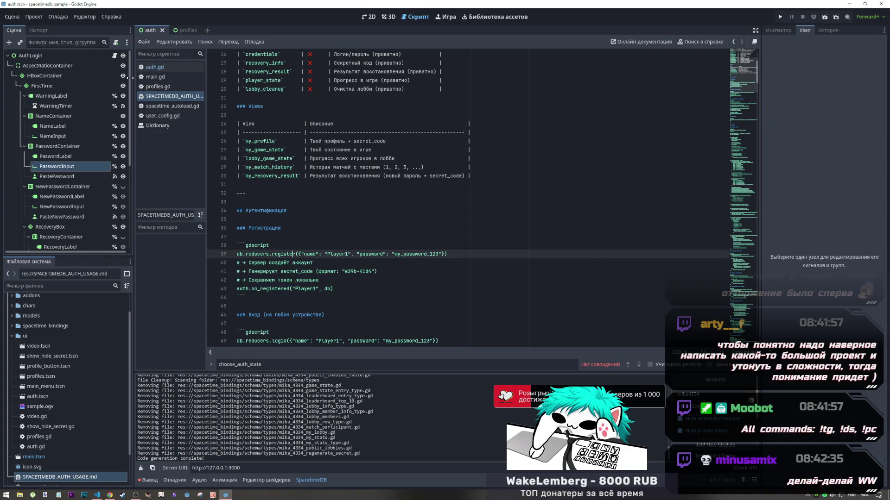
Check auth.gd, then move the usage guide to second place in the script list.
{"action": "left_click", "coordinate": [154, 66]}
{"action": "left_click", "coordinate": [355, 266]}
{"action": "scroll", "coordinate": [355, 267], "scroll_direction": "down", "scroll_amount": 5}
{"action": "scroll", "coordinate": [355, 268], "scroll_direction": "up", "scroll_amount": 2}
{"action": "key", "text": "alt+Tab"}
{"action": "key", "text": "alt+Tab"}
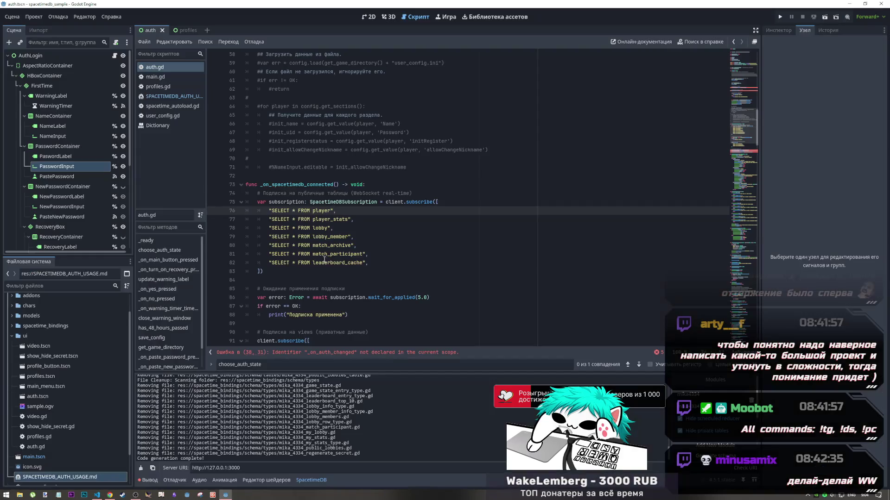
{"action": "key", "text": "alt+Left"}
{"action": "scroll", "coordinate": [309, 210], "scroll_direction": "down", "scroll_amount": 3}
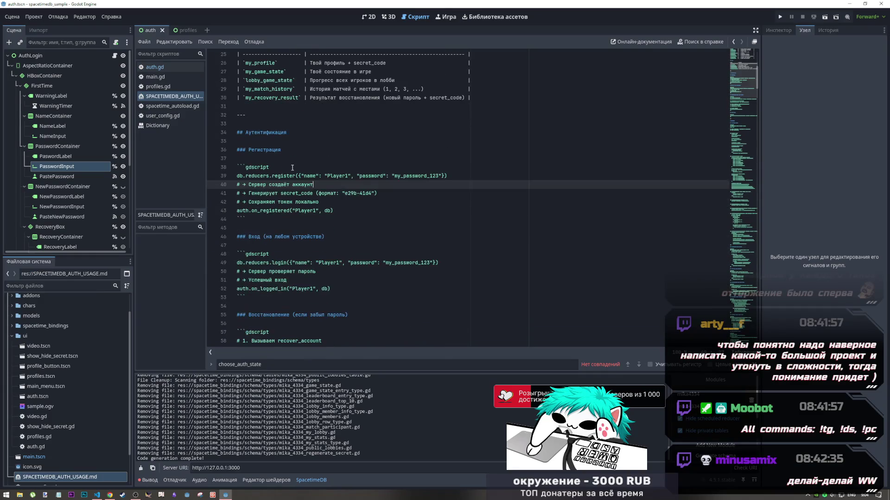
{"action": "left_click_drag", "start_coordinate": [177, 96], "coordinate": [173, 76]}
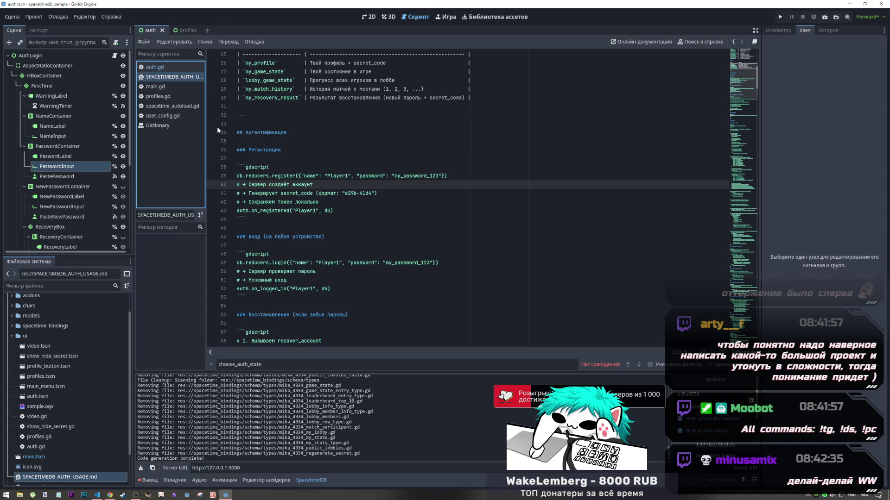
Bookmark line 34 of the guide and read on past the account-creation example.
{"action": "key", "text": "ctrl+shift+d"}
{"action": "key", "text": "ctrl+shift+k"}
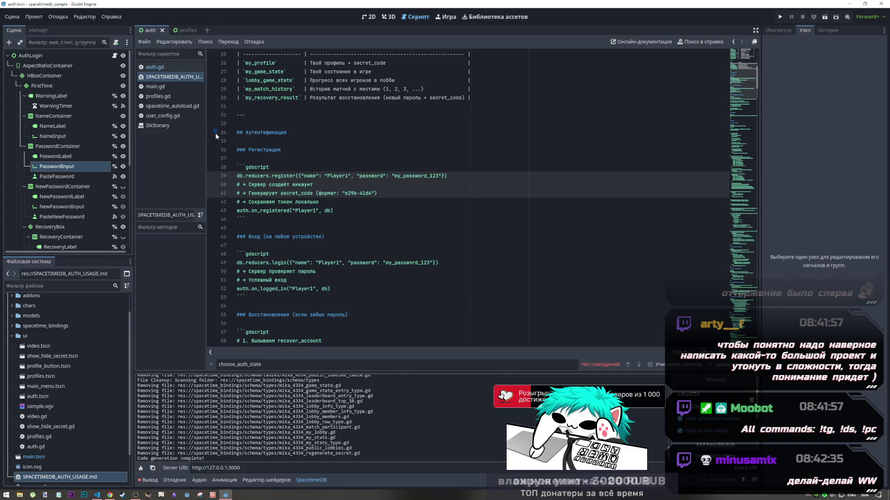
{"action": "left_click", "coordinate": [215, 132]}
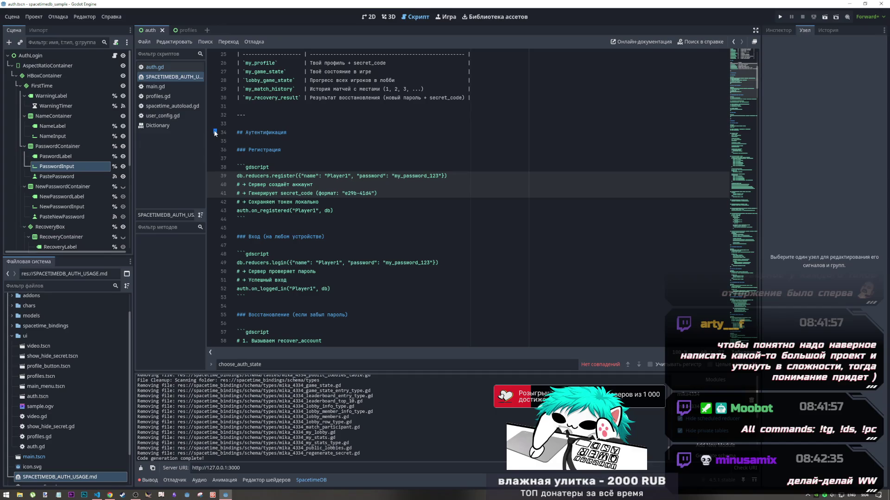
{"action": "left_click", "coordinate": [324, 202]}
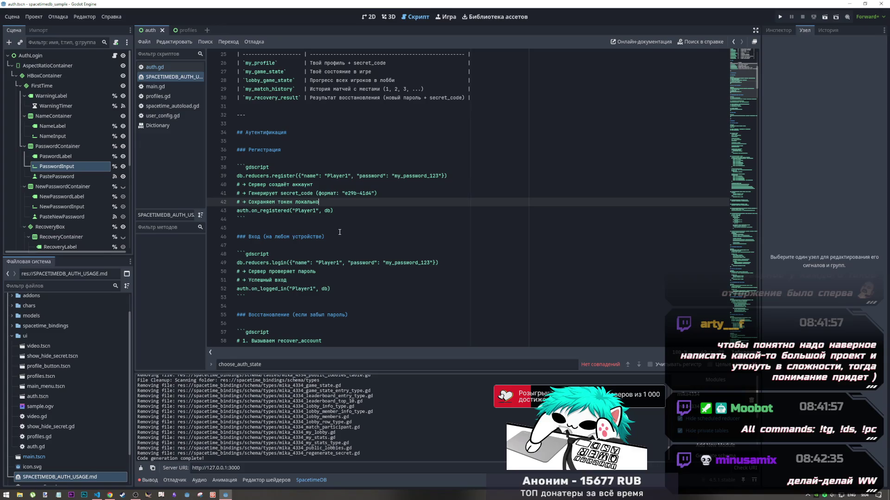
{"action": "key", "text": "Down"}
{"action": "scroll", "coordinate": [246, 221], "scroll_direction": "down", "scroll_amount": 2}
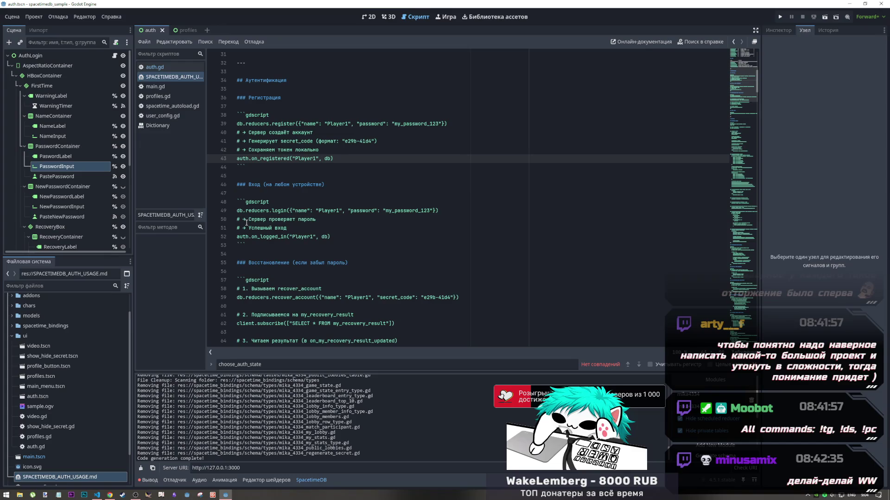
{"action": "scroll", "coordinate": [327, 177], "scroll_direction": "down", "scroll_amount": 1}
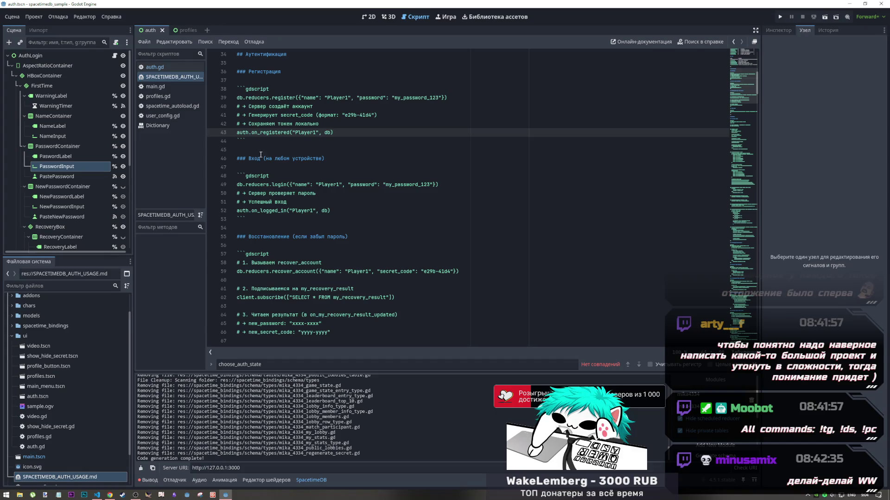
{"action": "scroll", "coordinate": [283, 202], "scroll_direction": "down", "scroll_amount": 1}
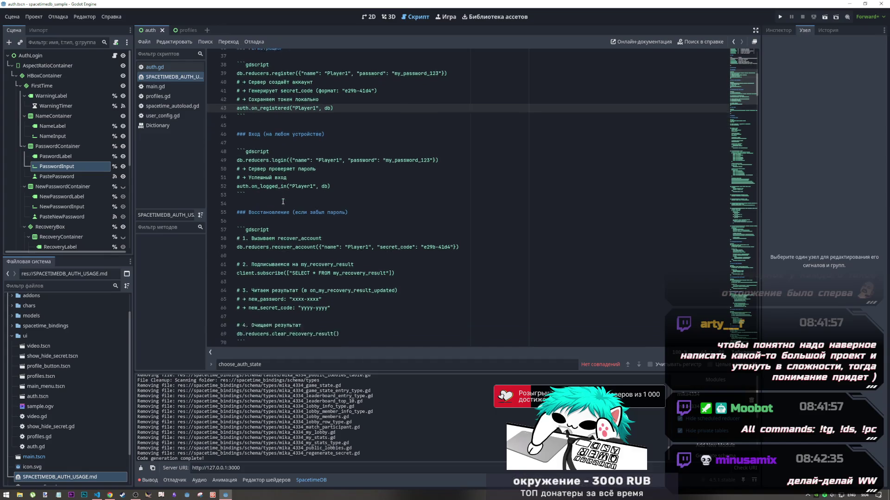
Scroll to the guide's _ready example and select its client, auth and subscription setup code.
{"action": "scroll", "coordinate": [283, 202], "scroll_direction": "down", "scroll_amount": 12}
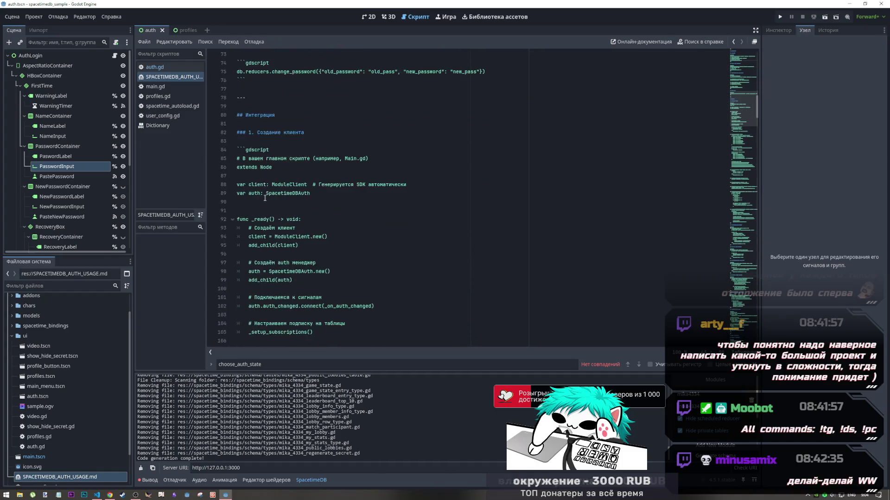
{"action": "scroll", "coordinate": [264, 198], "scroll_direction": "down", "scroll_amount": 3}
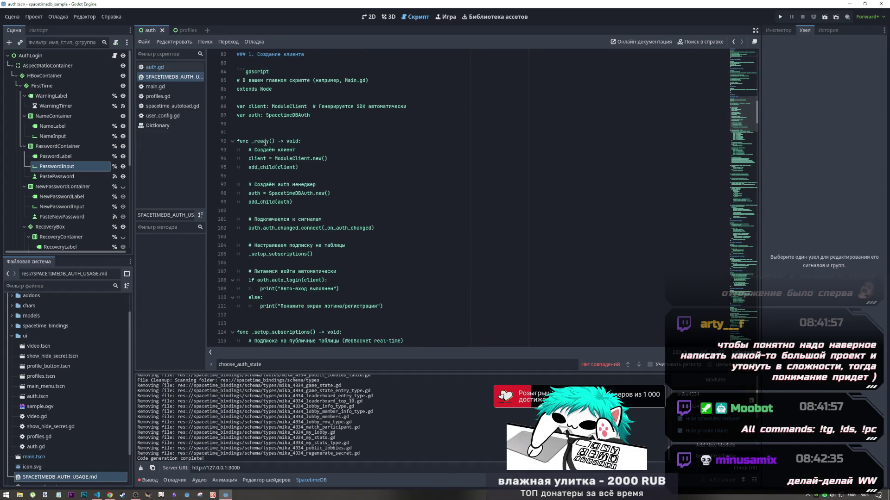
{"action": "scroll", "coordinate": [265, 141], "scroll_direction": "down", "scroll_amount": 1}
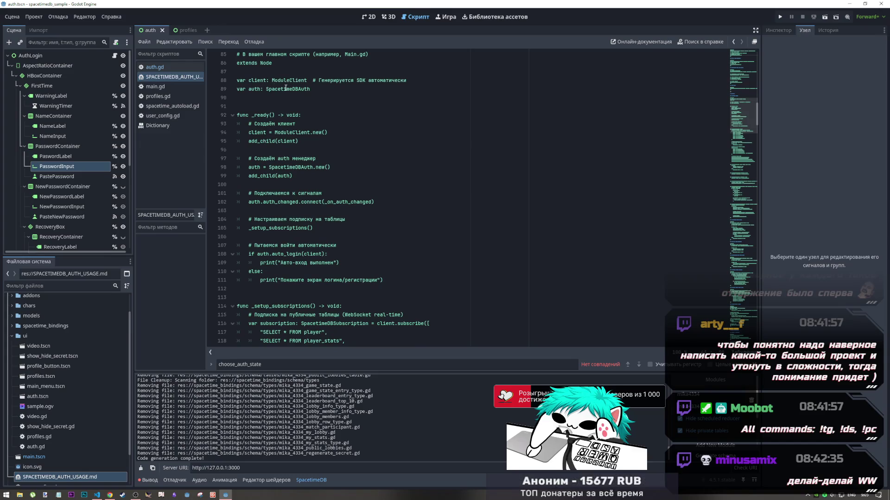
{"action": "scroll", "coordinate": [288, 92], "scroll_direction": "down", "scroll_amount": 2}
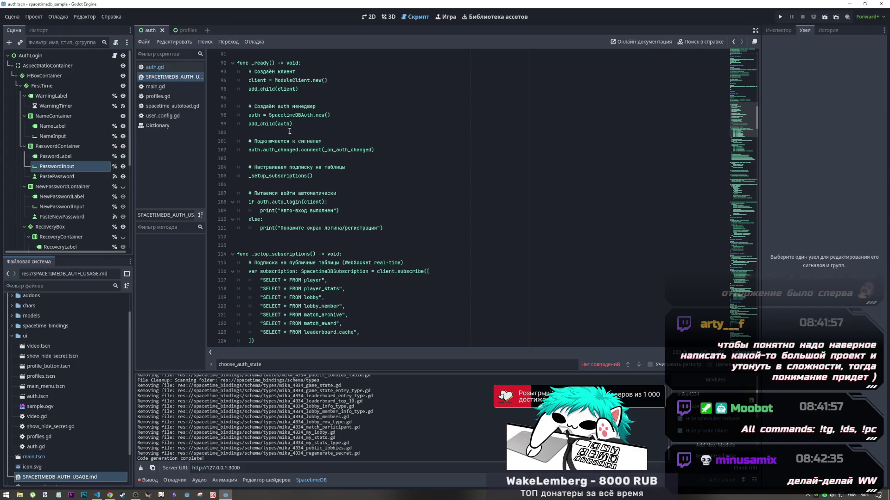
{"action": "scroll", "coordinate": [300, 188], "scroll_direction": "up", "scroll_amount": 4}
{"action": "scroll", "coordinate": [301, 204], "scroll_direction": "down", "scroll_amount": 4}
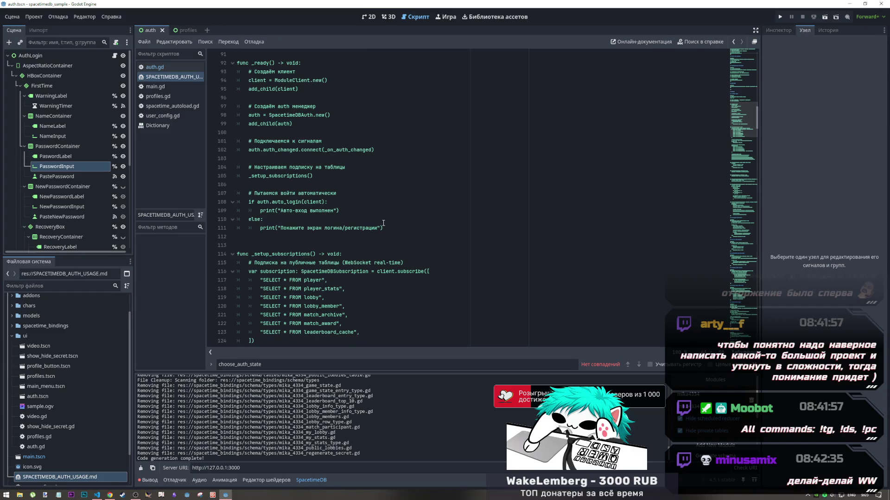
{"action": "scroll", "coordinate": [316, 220], "scroll_direction": "down", "scroll_amount": 6}
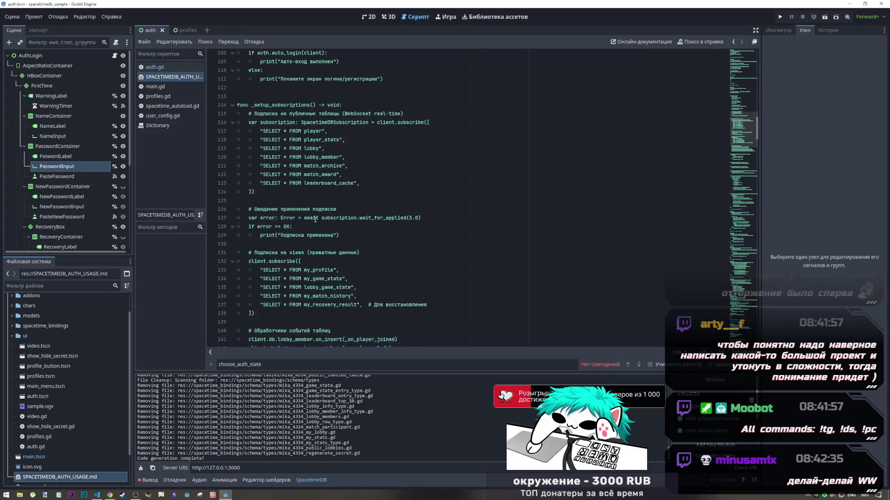
{"action": "scroll", "coordinate": [315, 220], "scroll_direction": "down", "scroll_amount": 7}
{"action": "mouse_move", "coordinate": [347, 255]}
{"action": "left_mouse_down"}
{"action": "mouse_move", "coordinate": [241, 254]}
{"action": "mouse_move", "coordinate": [288, 186]}
{"action": "left_mouse_up"}
{"action": "mouse_move", "coordinate": [288, 185]}
{"action": "left_mouse_down"}
{"action": "mouse_move", "coordinate": [252, 53]}
{"action": "mouse_move", "coordinate": [249, 173]}
{"action": "mouse_move", "coordinate": [231, 118]}
{"action": "mouse_move", "coordinate": [249, 125]}
{"action": "left_mouse_up"}
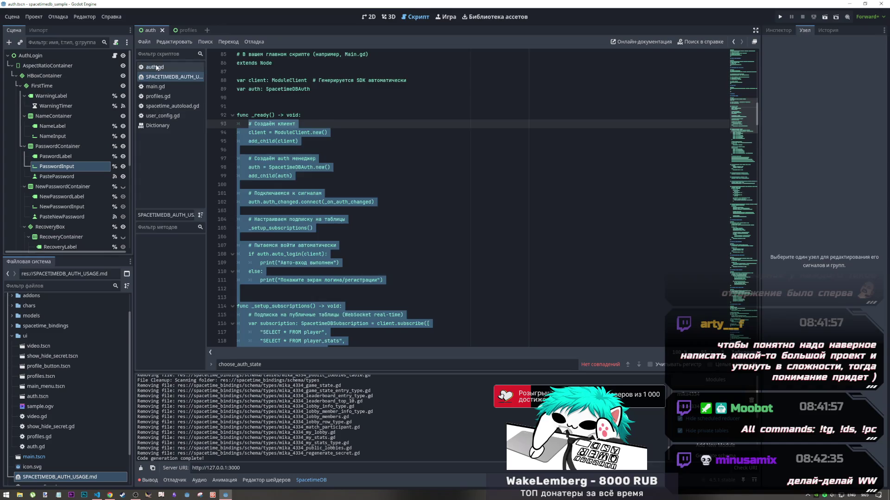
Delete the old block of setup code in auth.gd.
{"action": "left_click", "coordinate": [154, 67]}
{"action": "scroll", "coordinate": [264, 195], "scroll_direction": "down", "scroll_amount": 9}
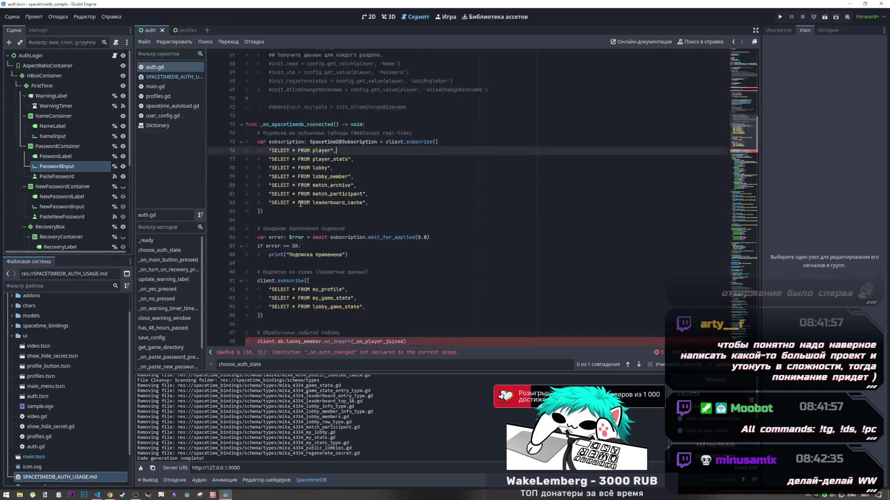
{"action": "mouse_move", "coordinate": [433, 184]}
{"action": "left_mouse_down"}
{"action": "mouse_move", "coordinate": [371, 176]}
{"action": "mouse_move", "coordinate": [286, 142]}
{"action": "mouse_move", "coordinate": [260, 226]}
{"action": "mouse_move", "coordinate": [241, 228]}
{"action": "left_mouse_up"}
{"action": "key", "text": "Delete"}
Move the pasted client setup block into _ready above the hide_show_secret code.
{"action": "scroll", "coordinate": [297, 197], "scroll_direction": "up", "scroll_amount": 4}
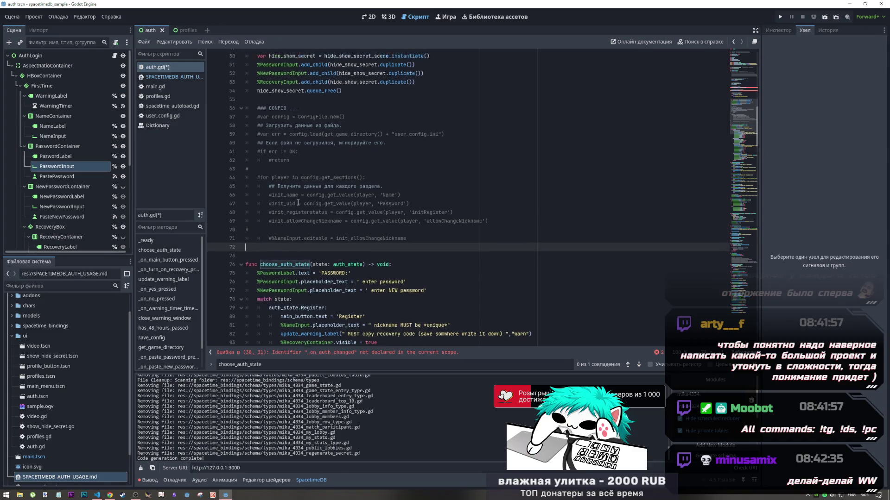
{"action": "scroll", "coordinate": [296, 193], "scroll_direction": "down", "scroll_amount": 15}
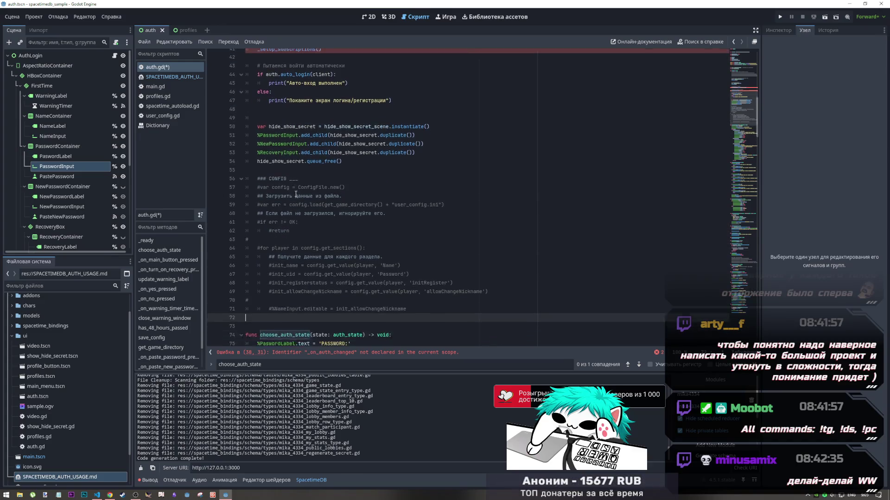
{"action": "scroll", "coordinate": [295, 195], "scroll_direction": "down", "scroll_amount": 3}
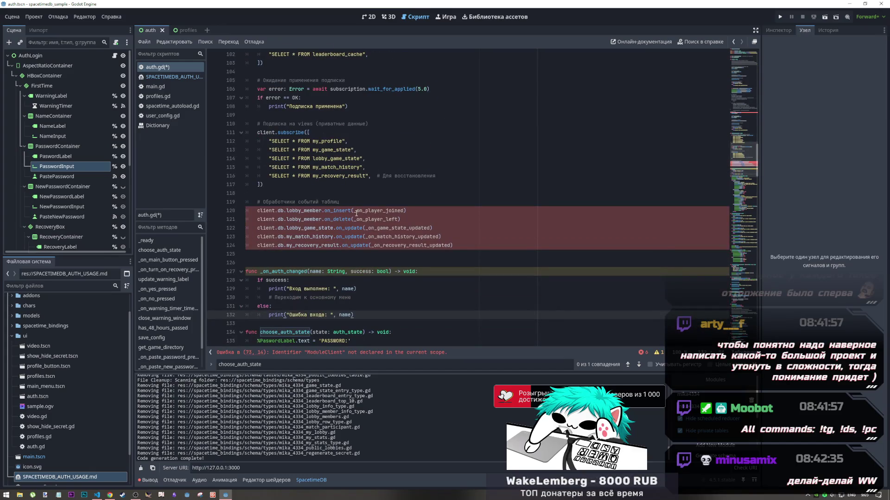
{"action": "scroll", "coordinate": [354, 213], "scroll_direction": "up", "scroll_amount": 15}
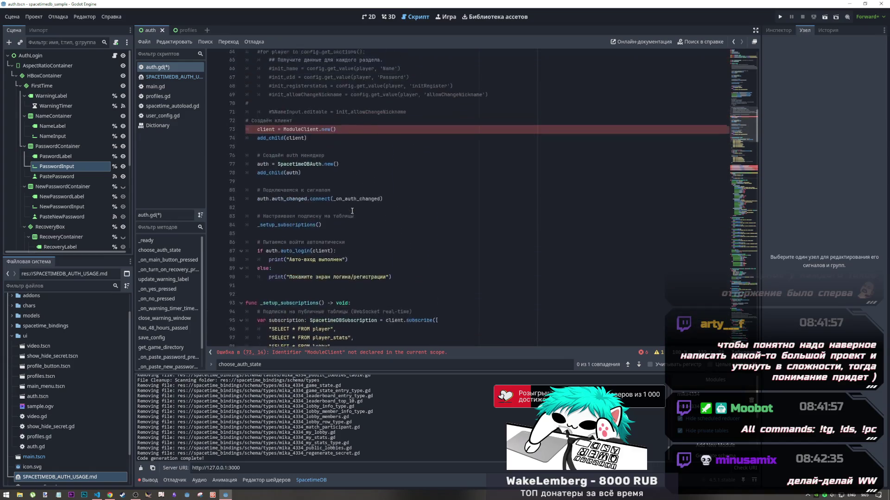
{"action": "scroll", "coordinate": [345, 237], "scroll_direction": "down", "scroll_amount": 5}
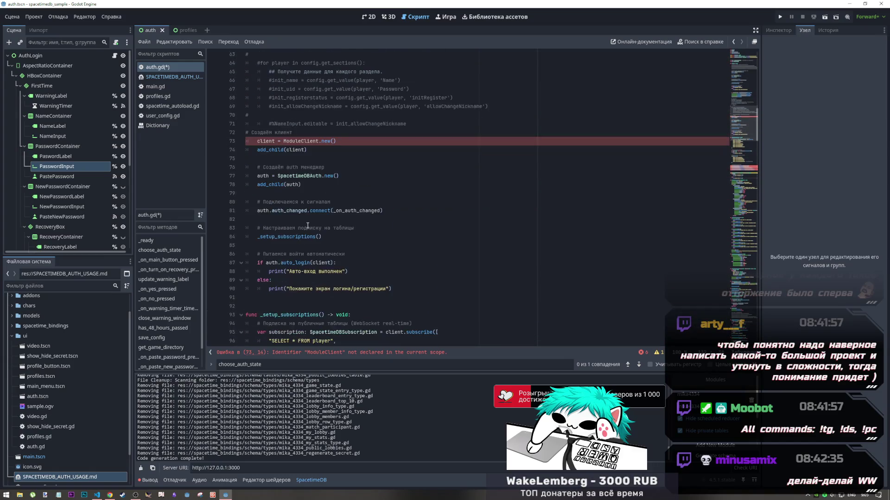
{"action": "mouse_move", "coordinate": [394, 236]}
{"action": "left_mouse_down"}
{"action": "mouse_move", "coordinate": [288, 234]}
{"action": "mouse_move", "coordinate": [246, 81]}
{"action": "left_mouse_up"}
{"action": "key", "text": "ctrl+x"}
{"action": "scroll", "coordinate": [291, 159], "scroll_direction": "up", "scroll_amount": 5}
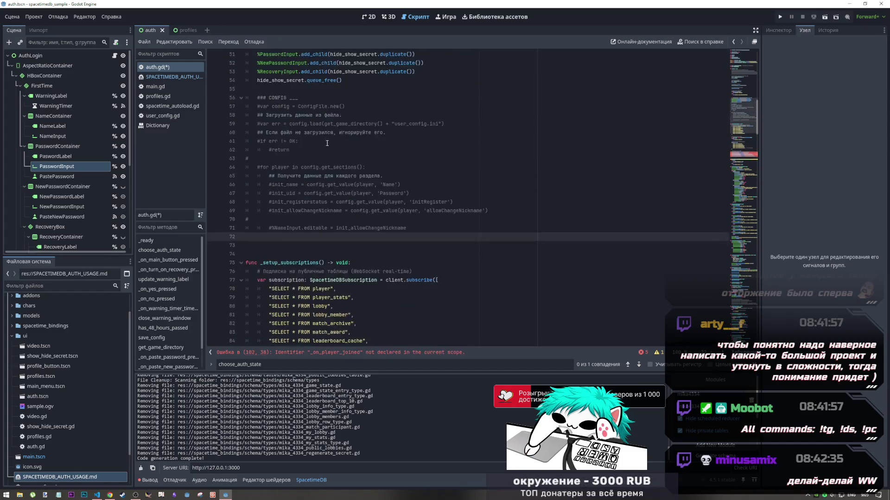
{"action": "left_click", "coordinate": [291, 159]}
{"action": "key", "text": "ctrl+v"}
{"action": "scroll", "coordinate": [415, 302], "scroll_direction": "up", "scroll_amount": 6}
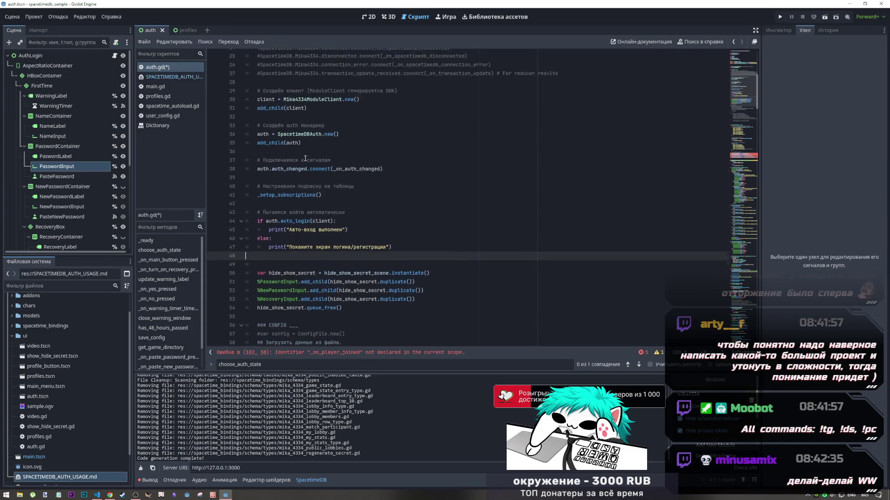
{"action": "mouse_move", "coordinate": [415, 301]}
{"action": "left_mouse_down"}
{"action": "mouse_move", "coordinate": [260, 278]}
{"action": "mouse_move", "coordinate": [252, 178]}
{"action": "mouse_move", "coordinate": [258, 225]}
{"action": "left_mouse_up"}
{"action": "key", "text": "ctrl+z"}
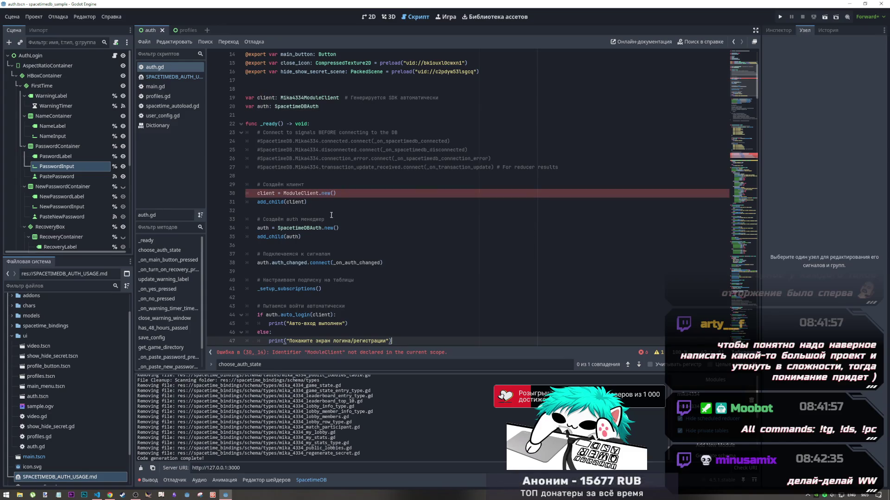
Replace the undeclared ModuleClient in line 30's .new() call with a pasted name, undoing the first try.
{"action": "scroll", "coordinate": [322, 126], "scroll_direction": "up", "scroll_amount": 4}
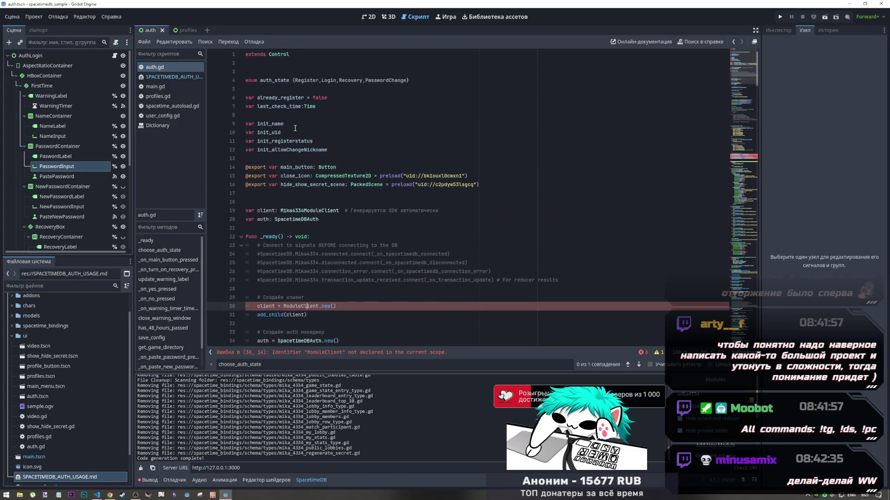
{"action": "scroll", "coordinate": [322, 126], "scroll_direction": "down", "scroll_amount": 3}
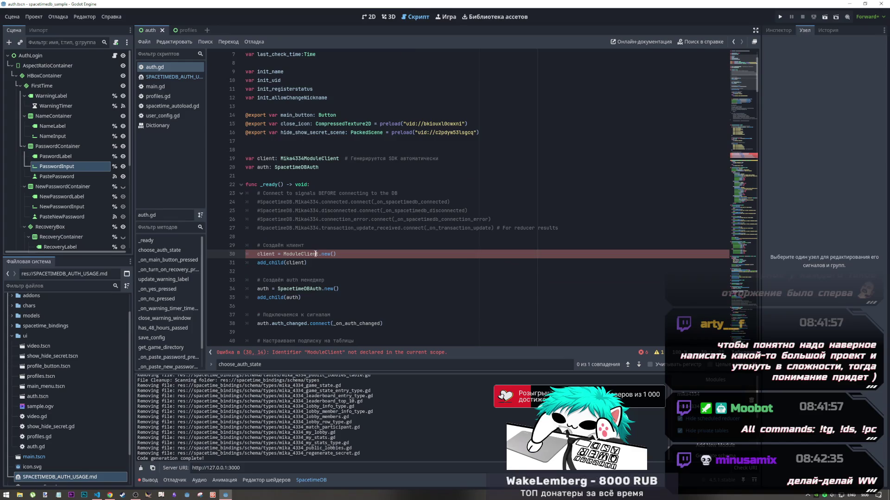
{"action": "scroll", "coordinate": [319, 256], "scroll_direction": "down", "scroll_amount": 3}
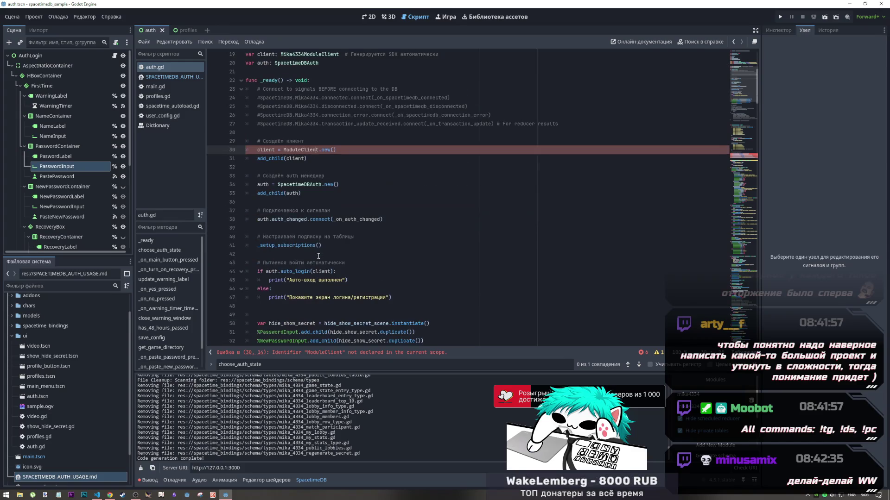
{"action": "scroll", "coordinate": [317, 106], "scroll_direction": "up", "scroll_amount": 2}
{"action": "double_click", "coordinate": [317, 106]}
{"action": "double_click", "coordinate": [302, 202]}
{"action": "key", "text": "ctrl+v"}
{"action": "key", "text": "ctrl+z"}
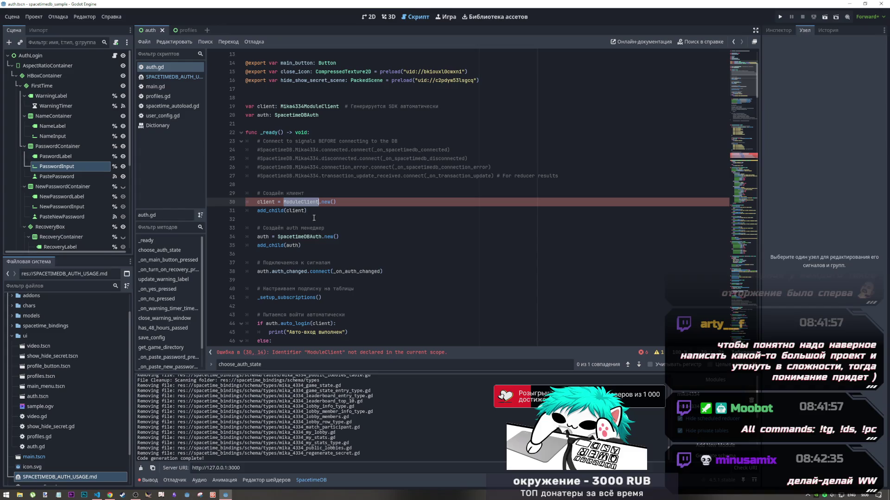
{"action": "double_click", "coordinate": [266, 106]}
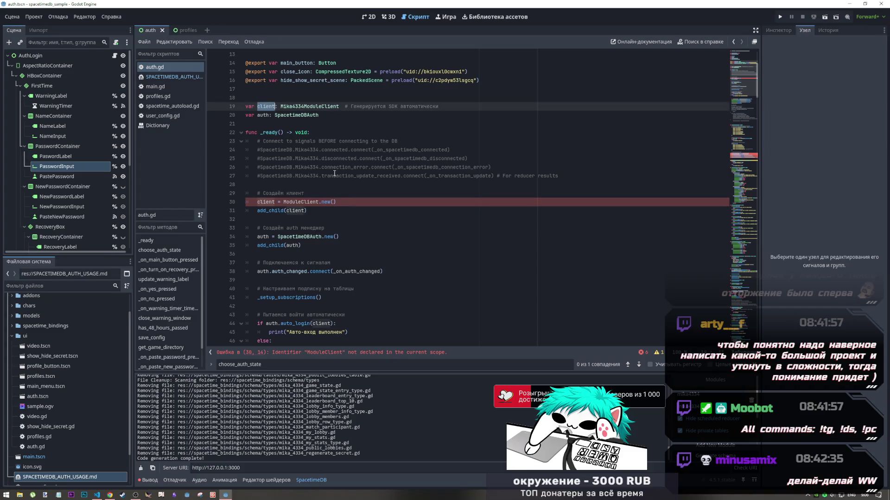
{"action": "key", "text": "ctrl+c"}
{"action": "double_click", "coordinate": [309, 202]}
{"action": "key", "text": "ctrl+v"}
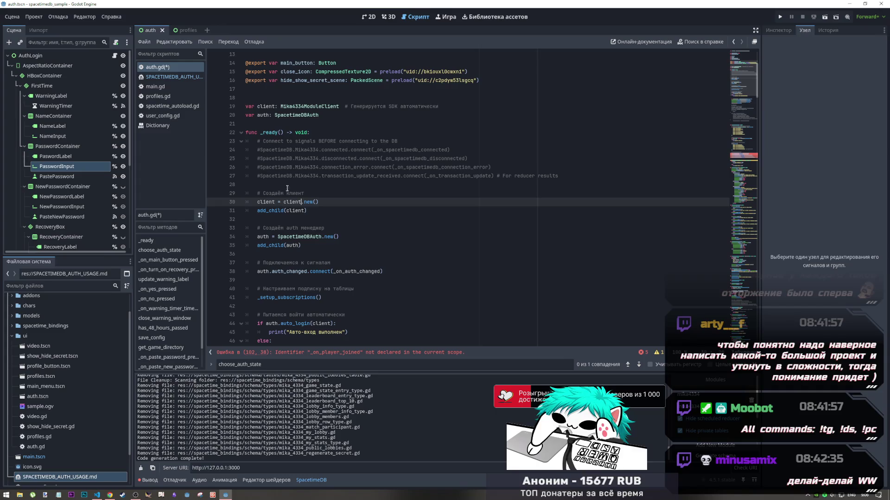
Paste Mika4334ModuleClient over the class name on line 30 so it reads Mika4334ModuleClient.new().
{"action": "double_click", "coordinate": [273, 107]}
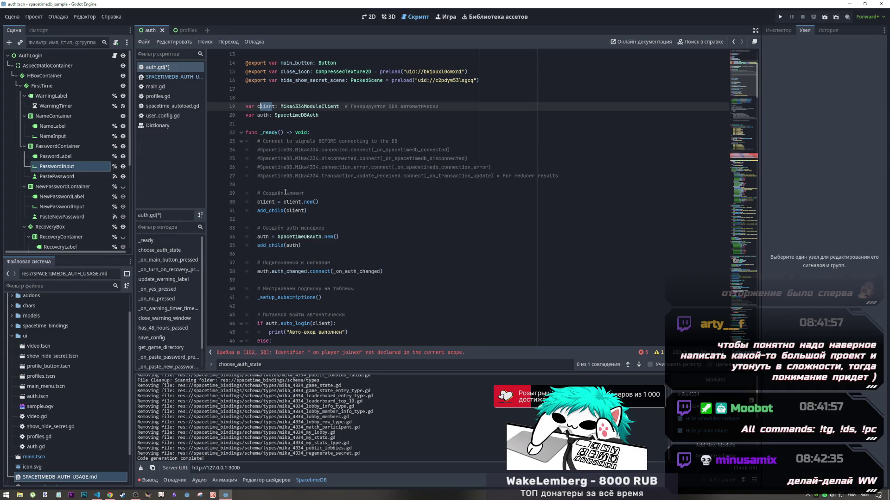
{"action": "left_click", "coordinate": [274, 202]}
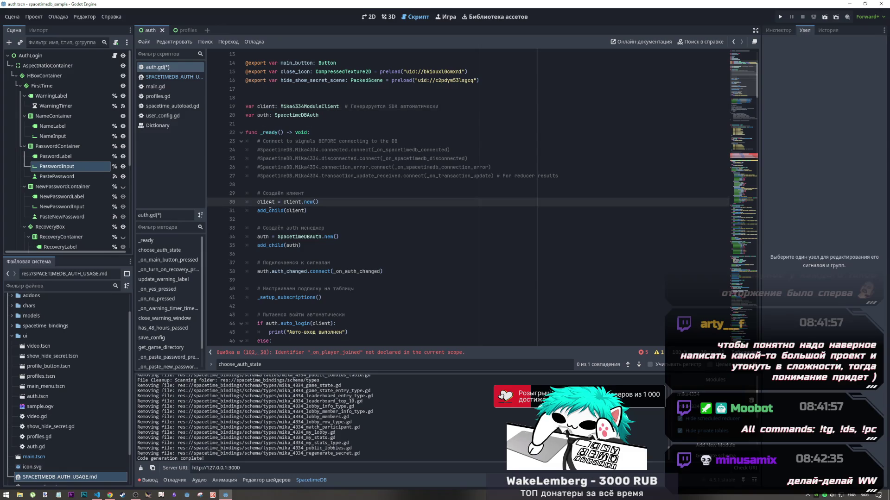
{"action": "double_click", "coordinate": [261, 202]}
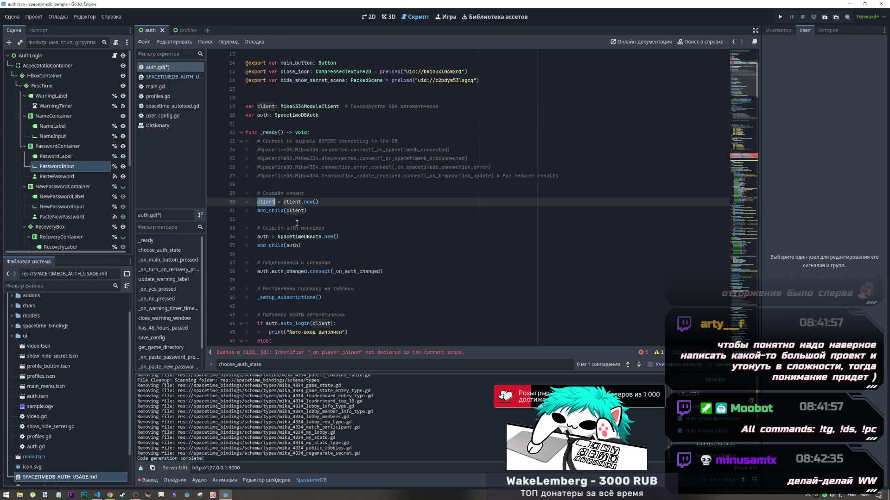
{"action": "scroll", "coordinate": [310, 223], "scroll_direction": "down", "scroll_amount": 5}
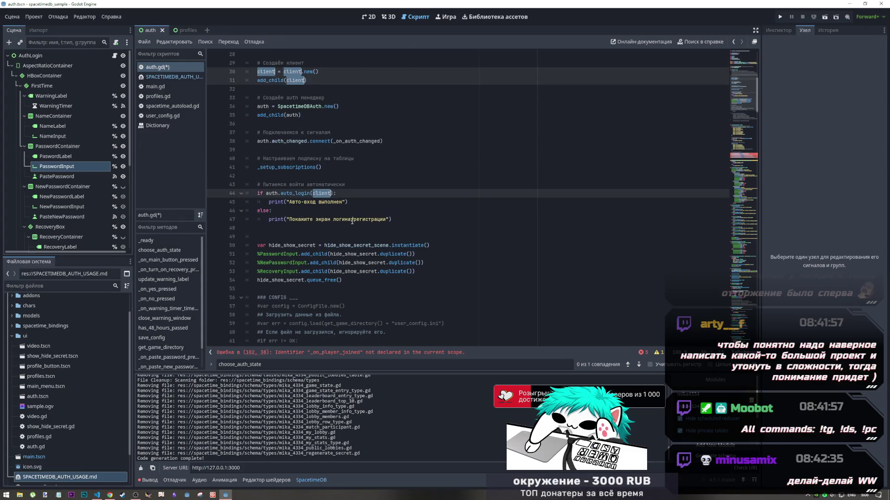
{"action": "scroll", "coordinate": [352, 221], "scroll_direction": "down", "scroll_amount": 6}
{"action": "scroll", "coordinate": [350, 214], "scroll_direction": "up", "scroll_amount": 8}
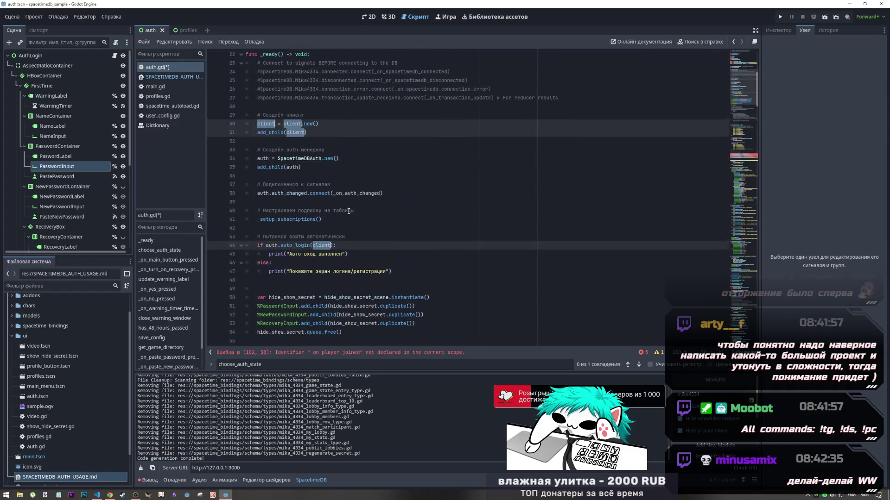
{"action": "mouse_move", "coordinate": [305, 124]}
{"action": "left_mouse_down"}
{"action": "mouse_move", "coordinate": [277, 124]}
{"action": "mouse_move", "coordinate": [292, 123]}
{"action": "left_mouse_up"}
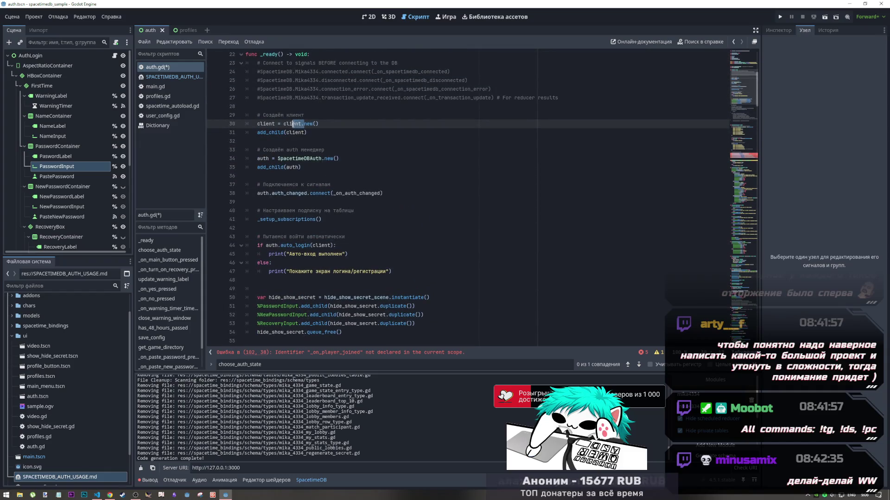
{"action": "scroll", "coordinate": [300, 139], "scroll_direction": "up", "scroll_amount": 3}
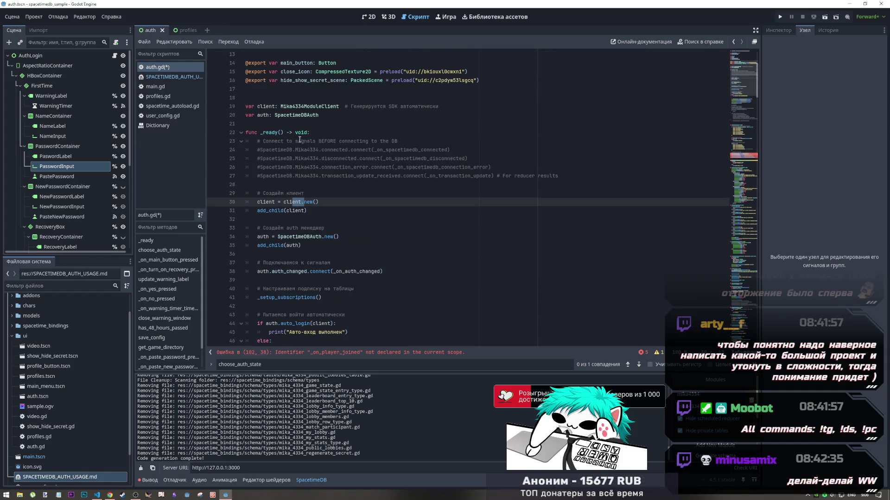
{"action": "left_click", "coordinate": [284, 201]}
{"action": "left_click", "coordinate": [304, 201], "text": "shift"}
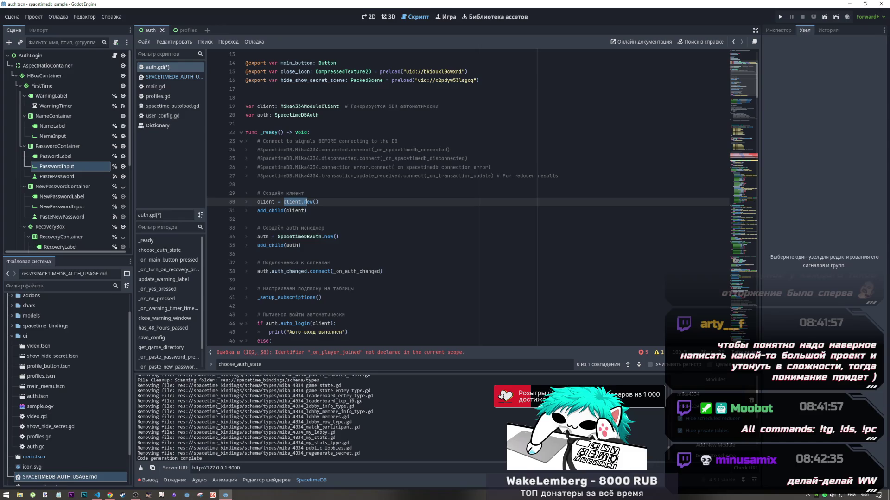
{"action": "left_click", "coordinate": [289, 210], "text": "ctrl"}
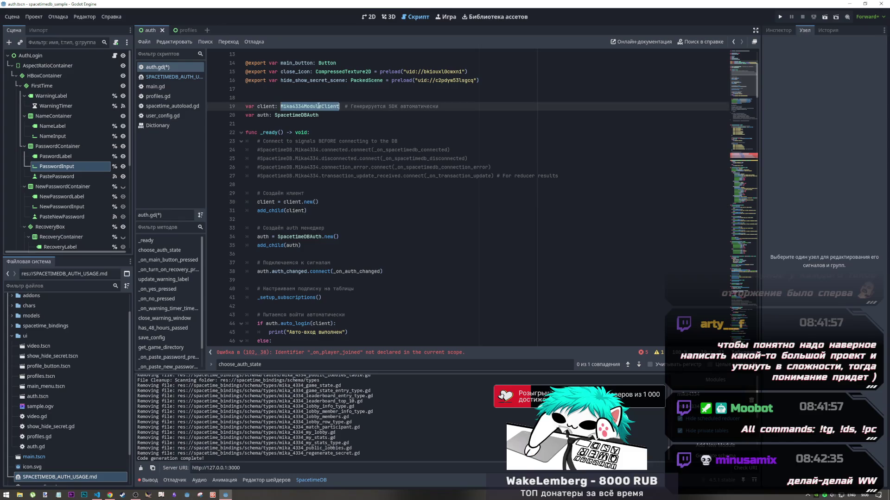
{"action": "double_click", "coordinate": [292, 201]}
{"action": "key", "text": "ctrl+v"}
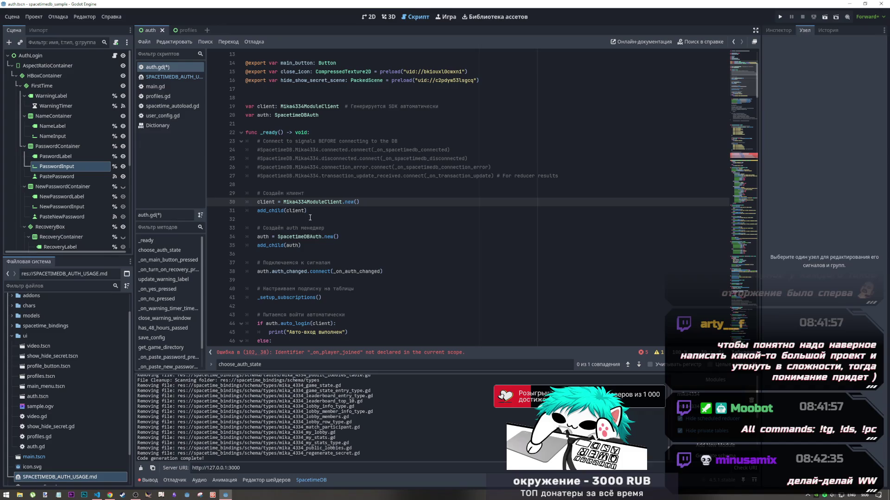
Save auth.gd and delete the blank lines after the client setup and before the signal comment.
{"action": "left_click", "coordinate": [319, 108]}
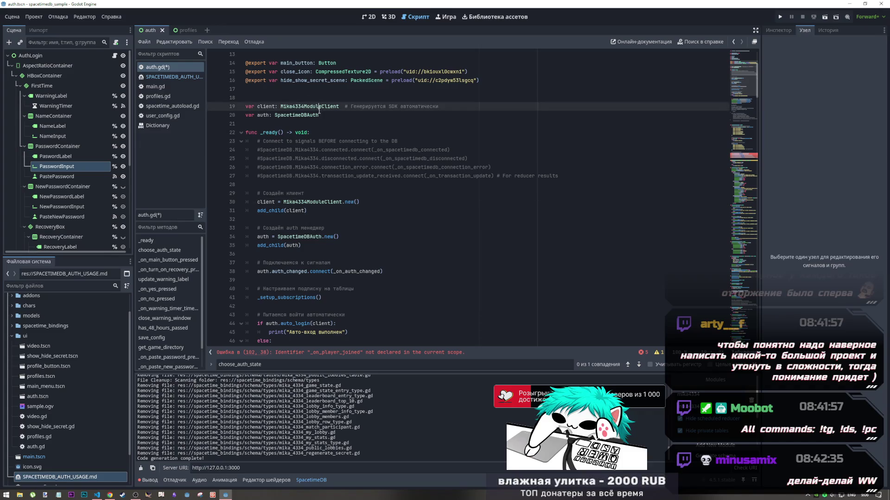
{"action": "key", "text": "ctrl+s"}
{"action": "scroll", "coordinate": [331, 204], "scroll_direction": "down", "scroll_amount": 4}
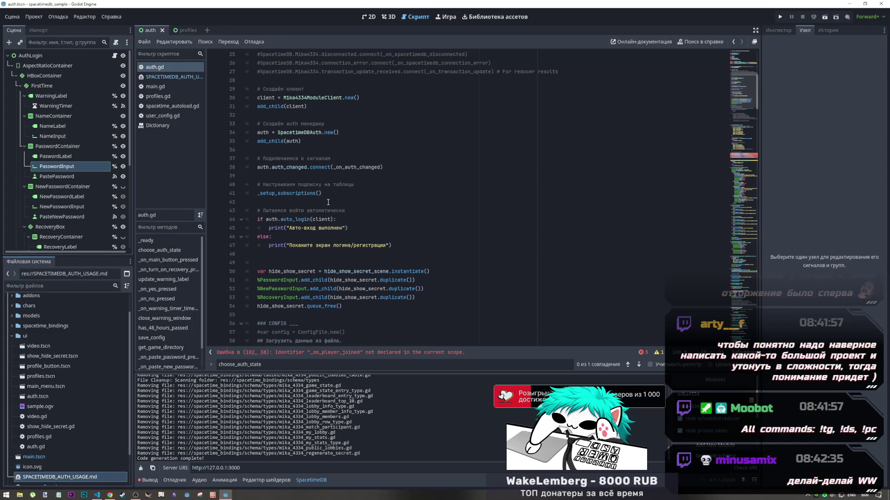
{"action": "scroll", "coordinate": [327, 203], "scroll_direction": "up", "scroll_amount": 3}
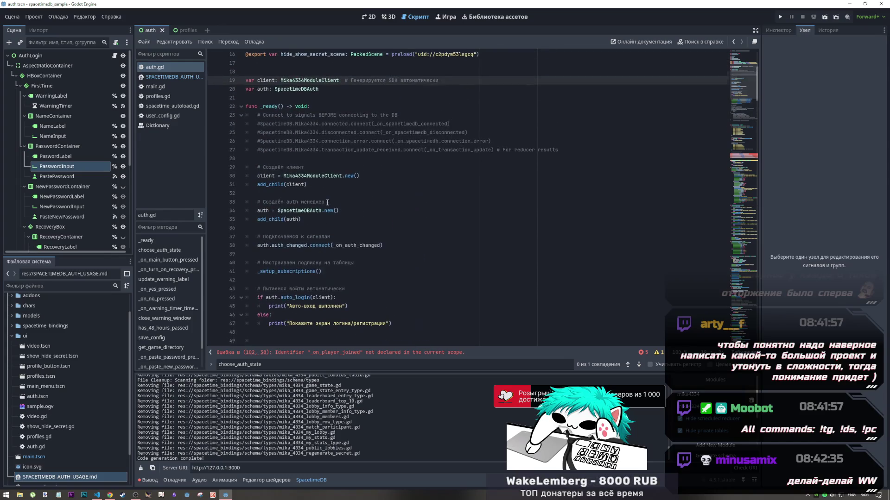
{"action": "left_click", "coordinate": [274, 195]}
{"action": "key", "text": "BackSpace"}
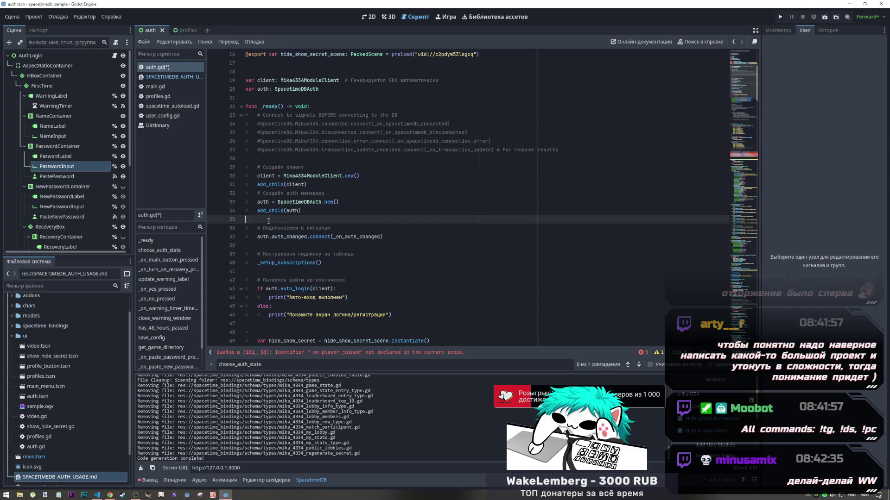
{"action": "left_click", "coordinate": [274, 219]}
{"action": "key", "text": "BackSpace"}
Delete the blank lines above the subscription comment and before the auto-login block.
{"action": "left_click", "coordinate": [262, 245]}
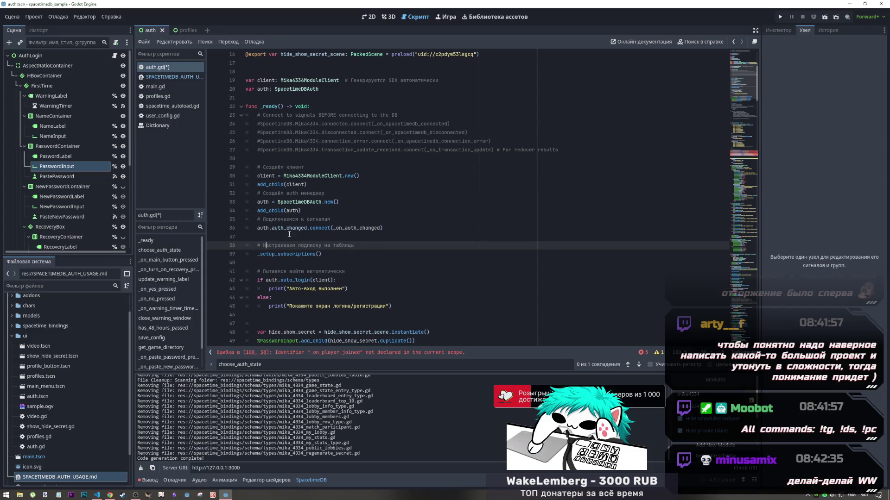
{"action": "left_click", "coordinate": [271, 237]}
{"action": "key", "text": "BackSpace"}
{"action": "left_click", "coordinate": [268, 256]}
{"action": "key", "text": "BackSpace"}
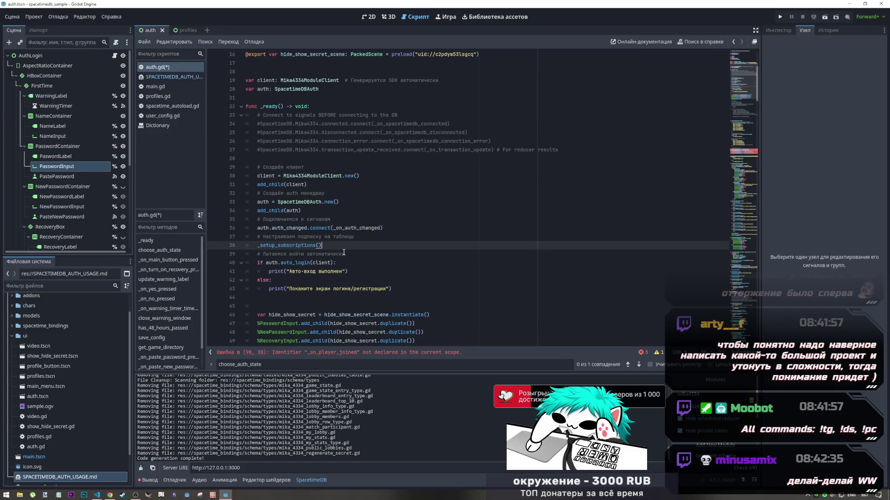
{"action": "left_click", "coordinate": [315, 219]}
{"action": "left_click", "coordinate": [273, 228]}
{"action": "left_click_drag", "start_coordinate": [274, 229], "coordinate": [371, 229]}
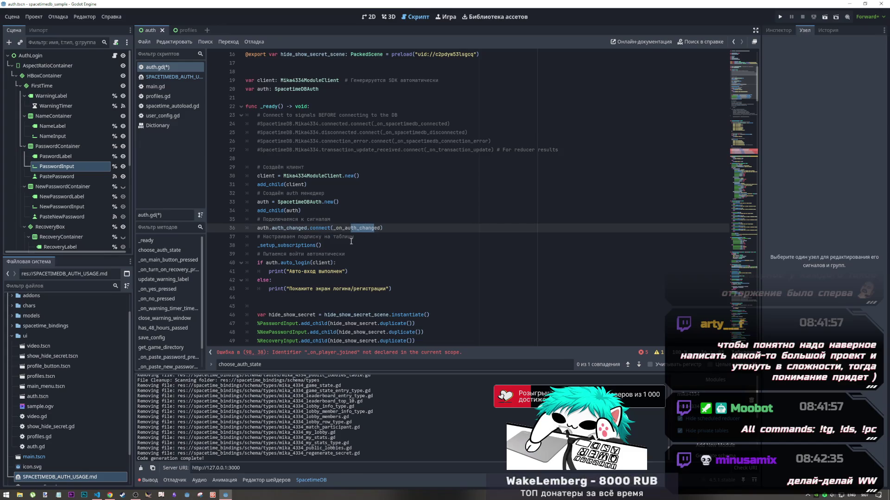
{"action": "left_click", "coordinate": [310, 237]}
{"action": "key", "text": "End"}
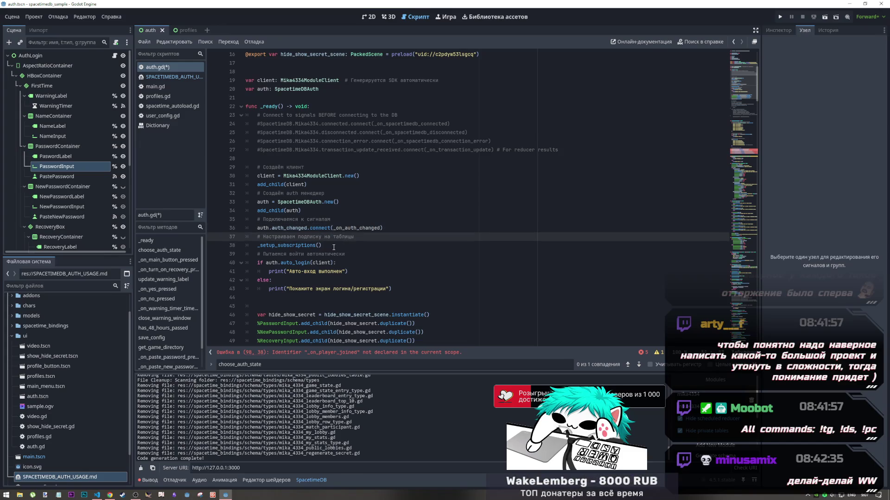
{"action": "scroll", "coordinate": [334, 247], "scroll_direction": "down", "scroll_amount": 2}
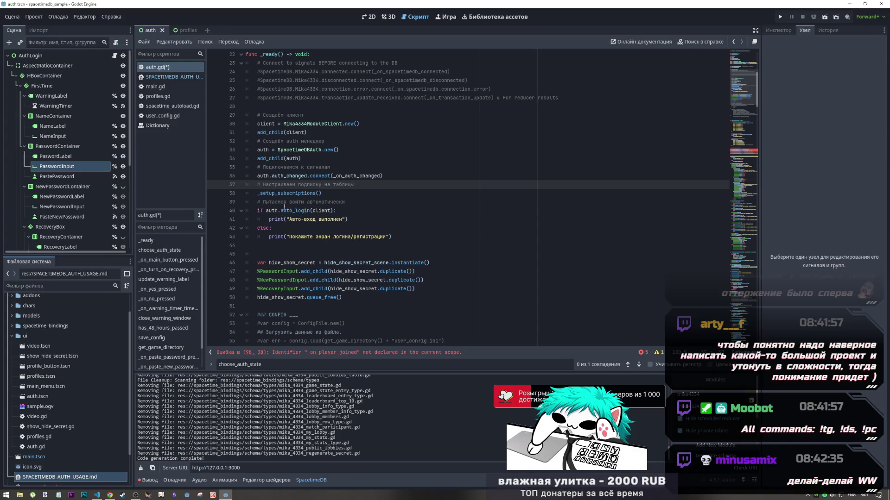
Delete the blank line above the _setup_subscriptions function.
{"action": "scroll", "coordinate": [283, 210], "scroll_direction": "down", "scroll_amount": 5}
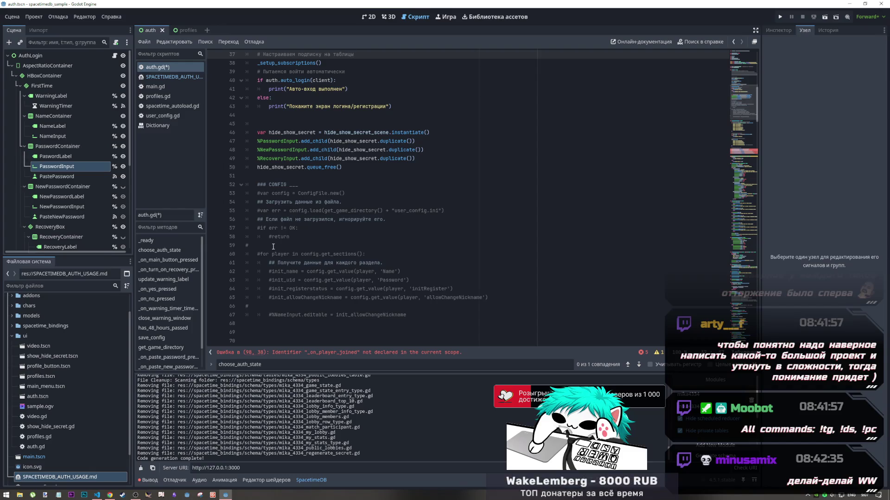
{"action": "scroll", "coordinate": [272, 247], "scroll_direction": "down", "scroll_amount": 5}
{"action": "scroll", "coordinate": [272, 248], "scroll_direction": "up", "scroll_amount": 3}
{"action": "scroll", "coordinate": [273, 248], "scroll_direction": "up", "scroll_amount": 8}
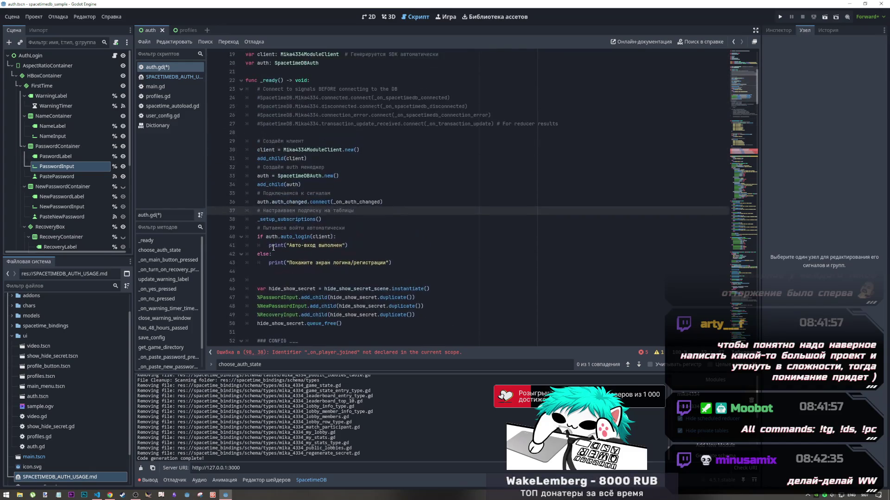
{"action": "scroll", "coordinate": [743, 86], "scroll_direction": "down", "scroll_amount": 4}
{"action": "scroll", "coordinate": [743, 86], "scroll_direction": "up", "scroll_amount": 6}
{"action": "left_click", "coordinate": [281, 193]}
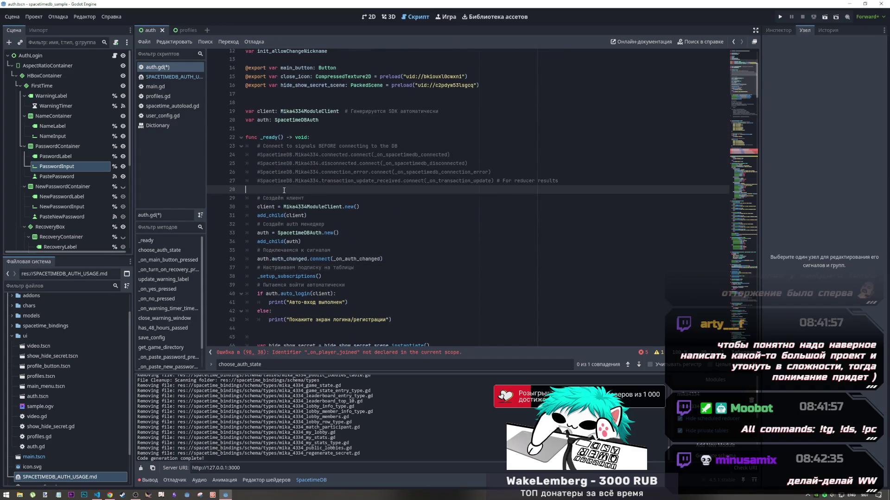
{"action": "scroll", "coordinate": [409, 188], "scroll_direction": "down", "scroll_amount": 2}
{"action": "scroll", "coordinate": [409, 187], "scroll_direction": "down", "scroll_amount": 9}
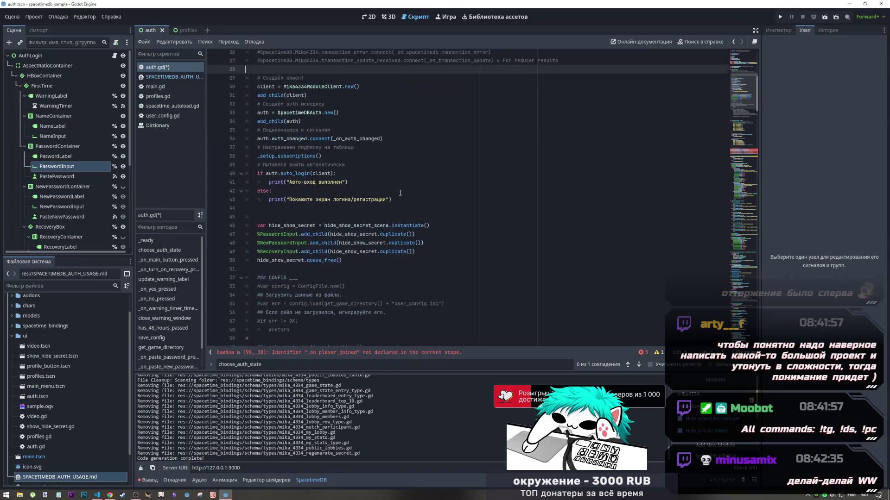
{"action": "scroll", "coordinate": [398, 191], "scroll_direction": "down", "scroll_amount": 6}
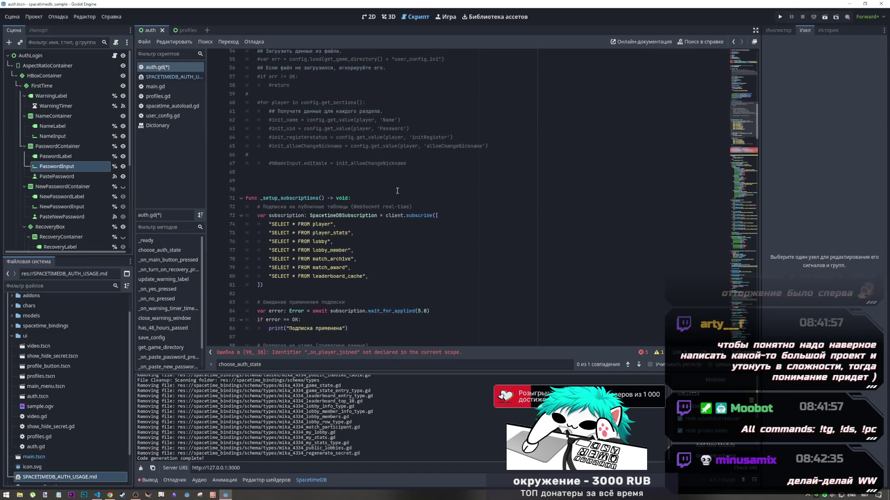
{"action": "scroll", "coordinate": [275, 130], "scroll_direction": "down", "scroll_amount": 3}
{"action": "scroll", "coordinate": [276, 131], "scroll_direction": "up", "scroll_amount": 2}
{"action": "left_click", "coordinate": [266, 112]}
{"action": "key", "text": "BackSpace"}
{"action": "key", "text": "BackSpace"}
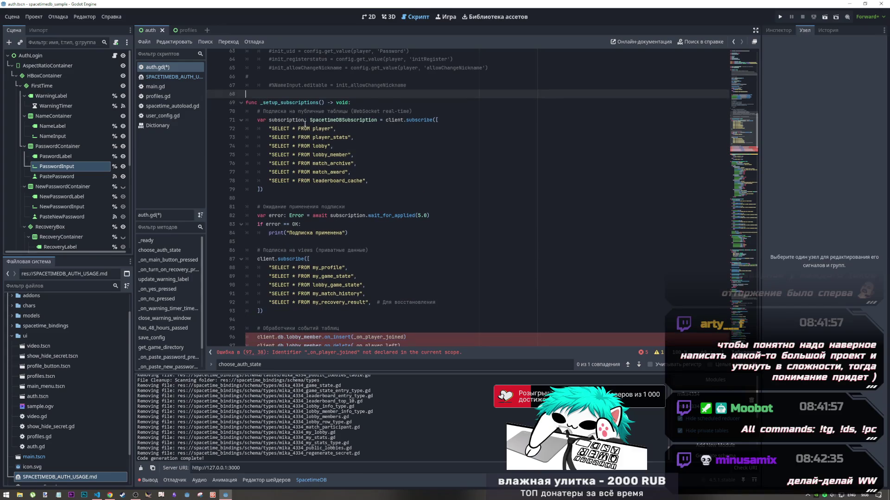
Remove the blank lines after the public table subscription list and before the views subscription.
{"action": "left_click_drag", "start_coordinate": [328, 124], "coordinate": [377, 186]}
{"action": "left_click", "coordinate": [377, 186]}
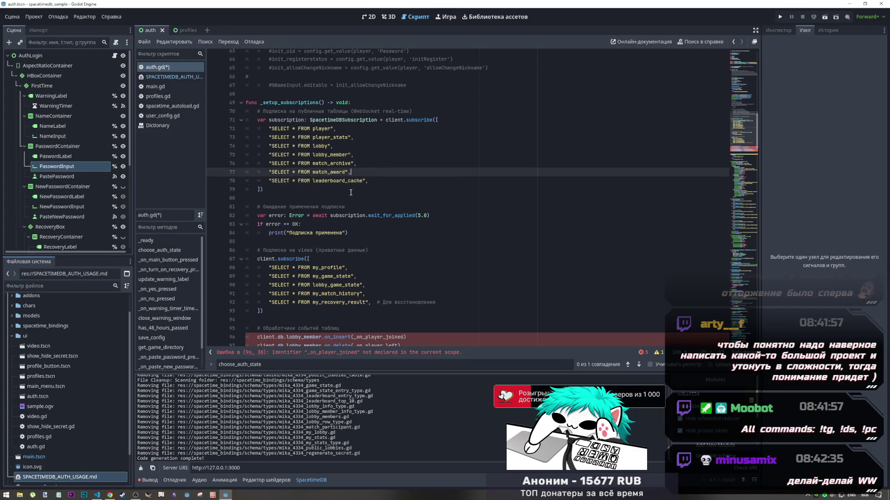
{"action": "scroll", "coordinate": [309, 199], "scroll_direction": "down", "scroll_amount": 2}
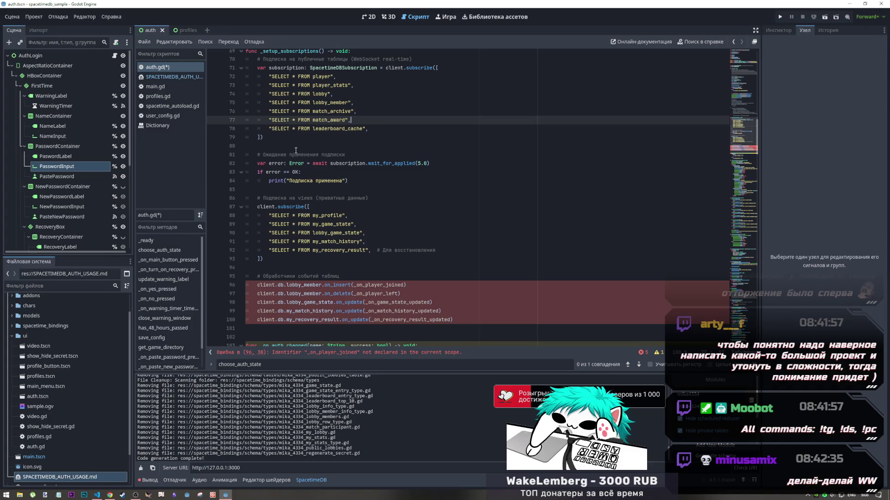
{"action": "key", "text": "Down"}
{"action": "key", "text": "Down"}
{"action": "key", "text": "Down"}
{"action": "key", "text": "BackSpace"}
{"action": "key", "text": "Down"}
{"action": "key", "text": "Down"}
{"action": "key", "text": "Down"}
{"action": "key", "text": "BackSpace"}
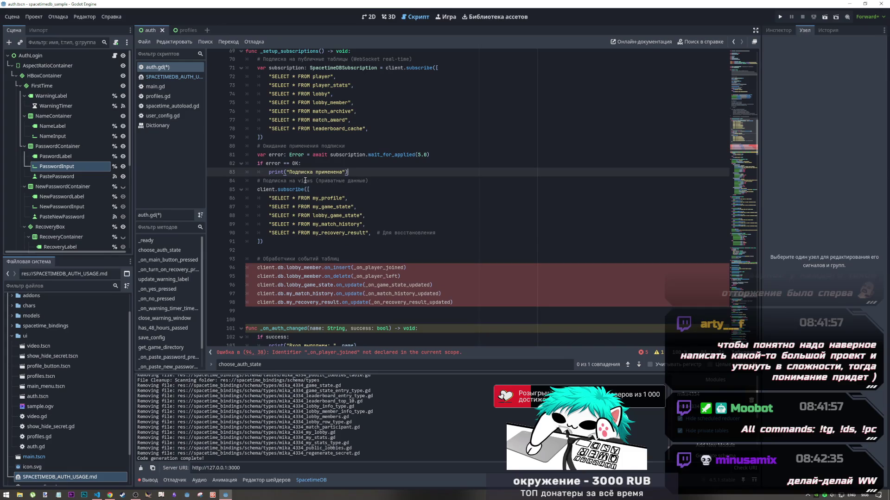
{"action": "left_click_drag", "start_coordinate": [313, 154], "coordinate": [325, 163]}
{"action": "scroll", "coordinate": [356, 167], "scroll_direction": "down", "scroll_amount": 1}
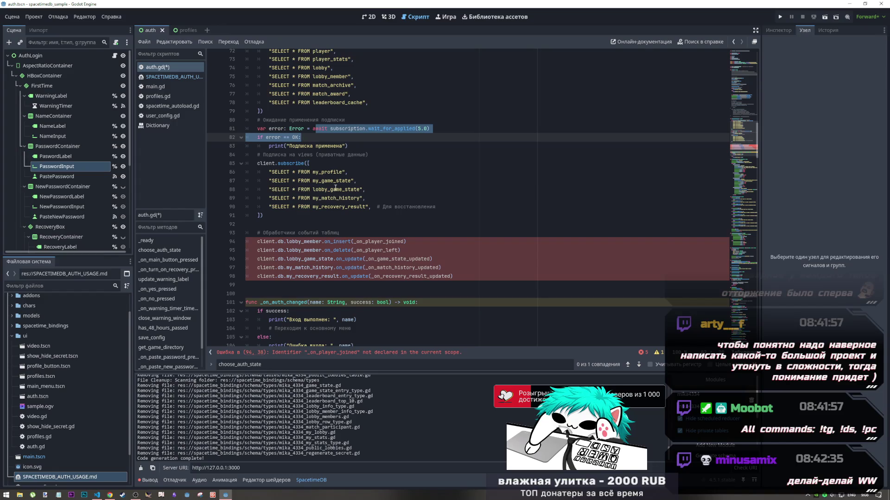
{"action": "left_click", "coordinate": [315, 145]}
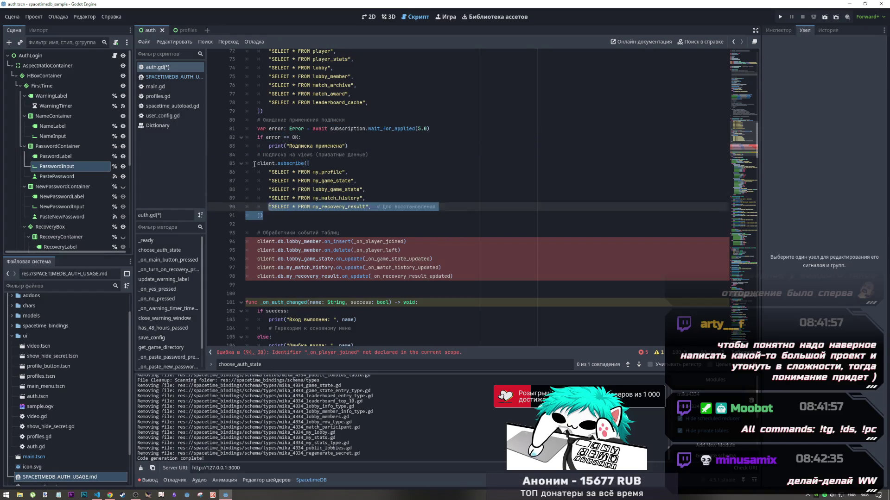
Delete the blank line between the views subscription and the table event handlers.
{"action": "left_click", "coordinate": [327, 206]}
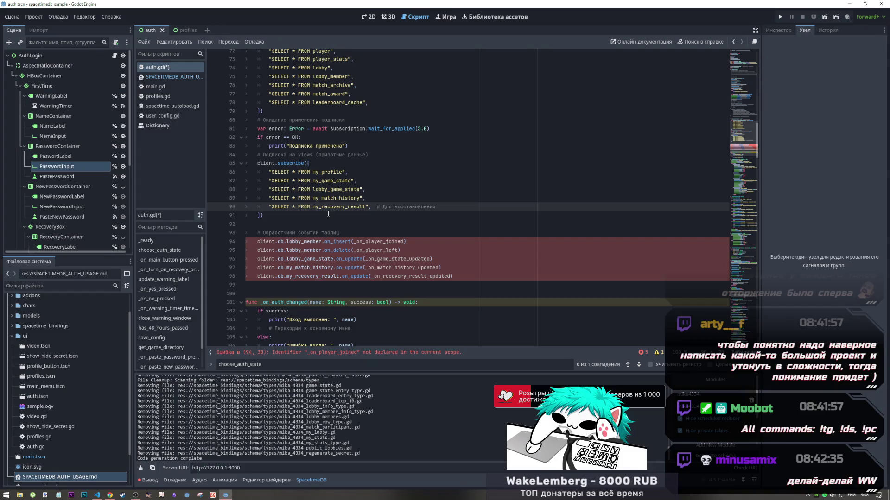
{"action": "left_click", "coordinate": [327, 215]}
{"action": "scroll", "coordinate": [328, 215], "scroll_direction": "down", "scroll_amount": 2}
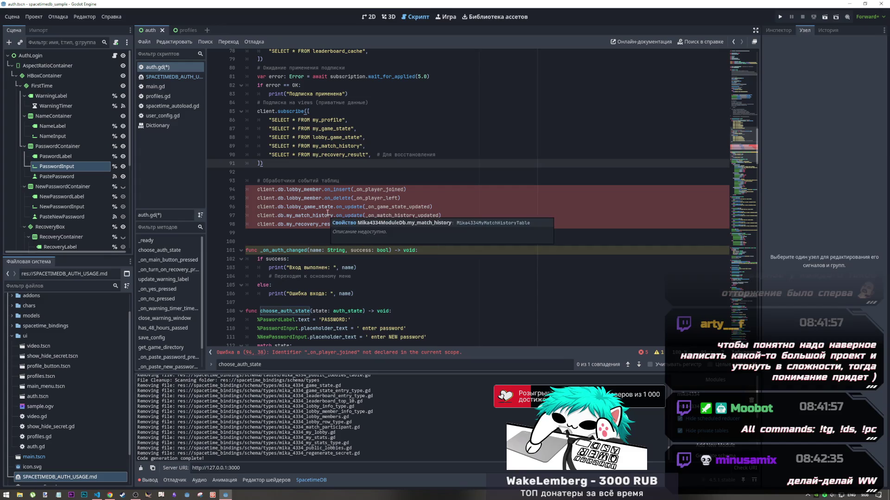
{"action": "scroll", "coordinate": [327, 212], "scroll_direction": "up", "scroll_amount": 7}
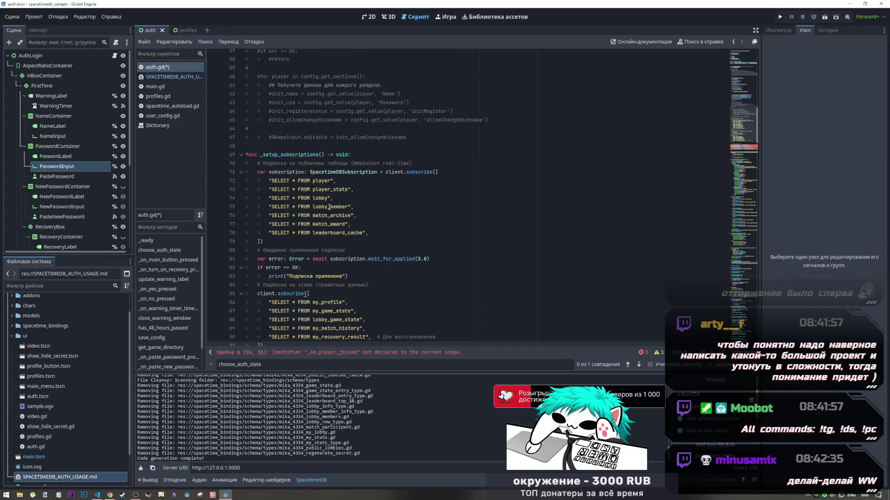
{"action": "scroll", "coordinate": [328, 208], "scroll_direction": "up", "scroll_amount": 4}
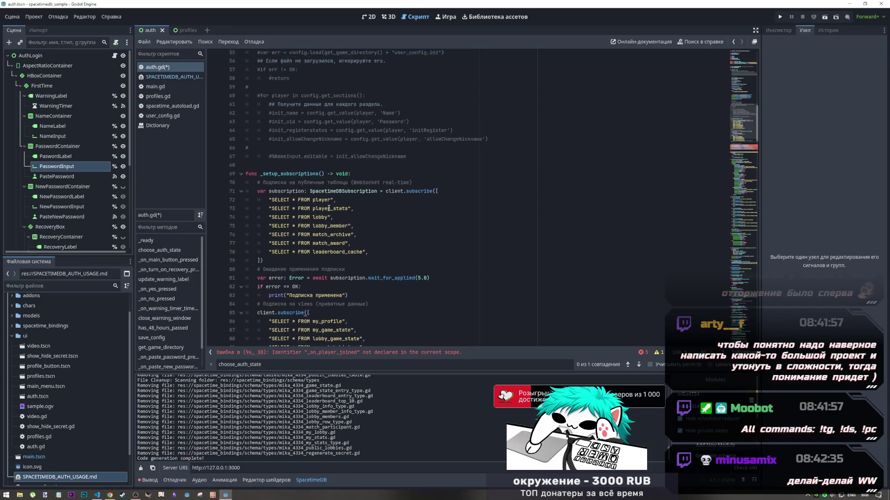
{"action": "scroll", "coordinate": [326, 208], "scroll_direction": "down", "scroll_amount": 5}
{"action": "scroll", "coordinate": [325, 207], "scroll_direction": "down", "scroll_amount": 3}
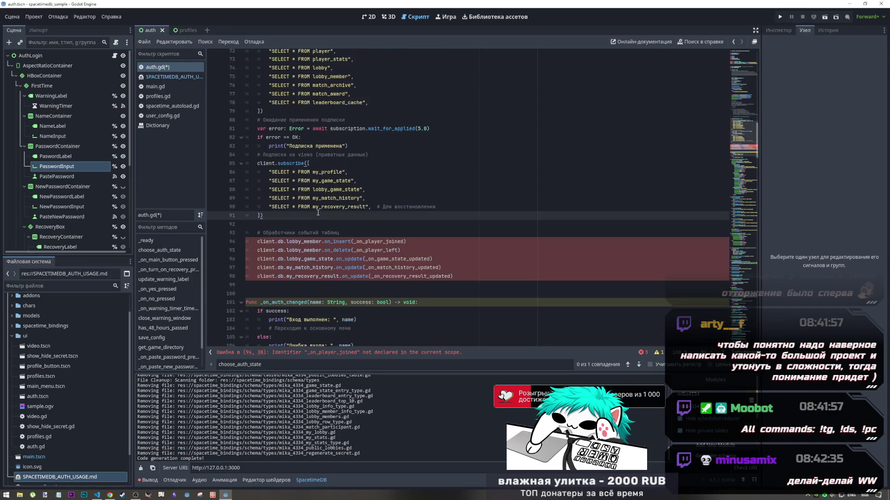
{"action": "scroll", "coordinate": [315, 223], "scroll_direction": "down", "scroll_amount": 2}
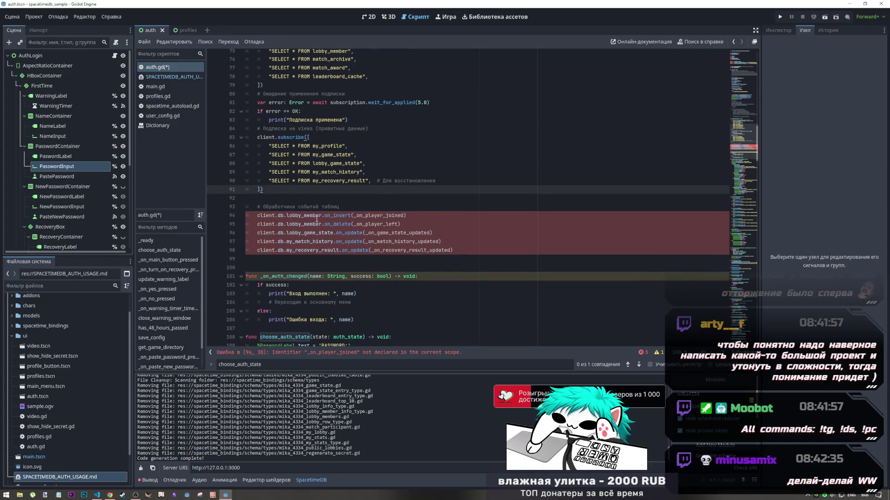
{"action": "mouse_move", "coordinate": [318, 219]}
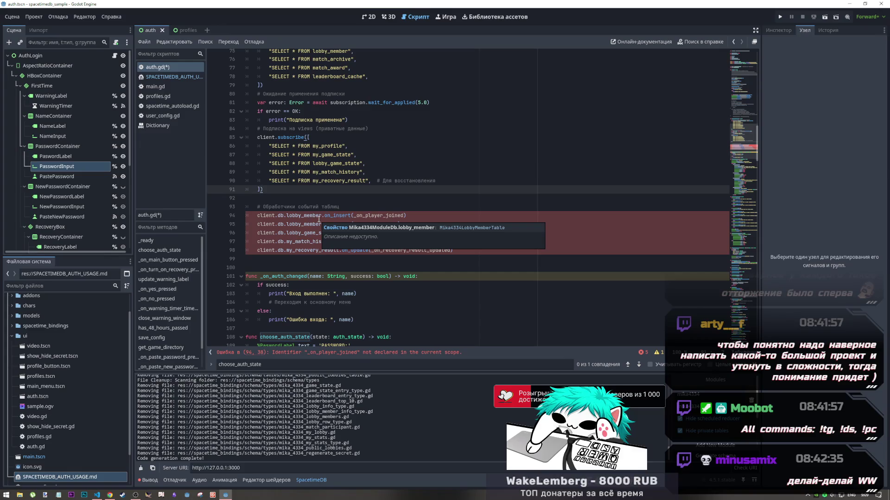
{"action": "key", "text": "Down"}
{"action": "key", "text": "BackSpace"}
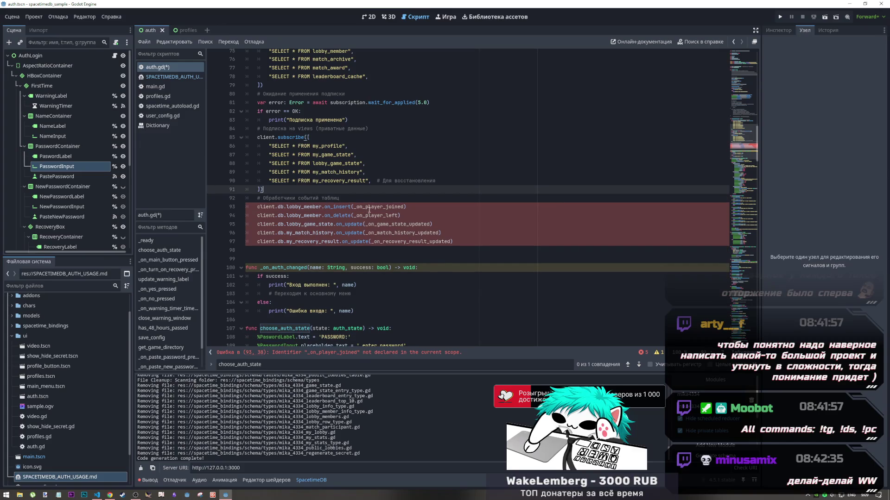
{"action": "scroll", "coordinate": [369, 210], "scroll_direction": "down", "scroll_amount": 1}
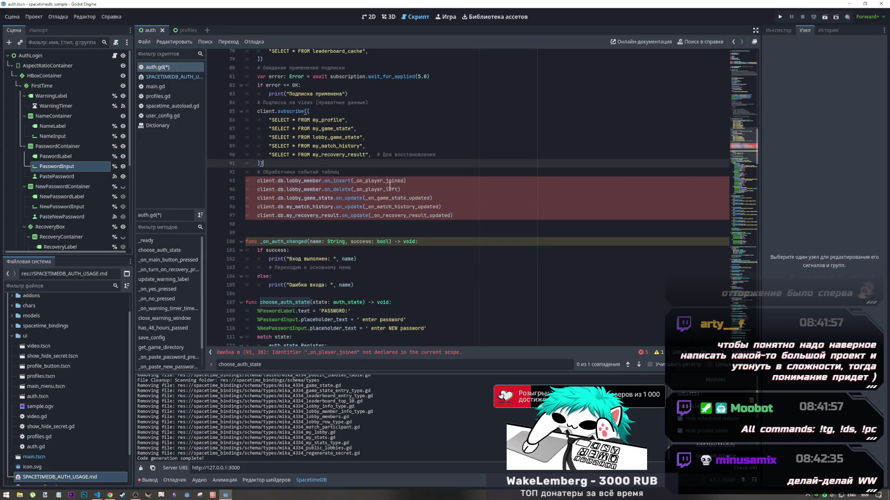
{"action": "scroll", "coordinate": [389, 196], "scroll_direction": "down", "scroll_amount": 2}
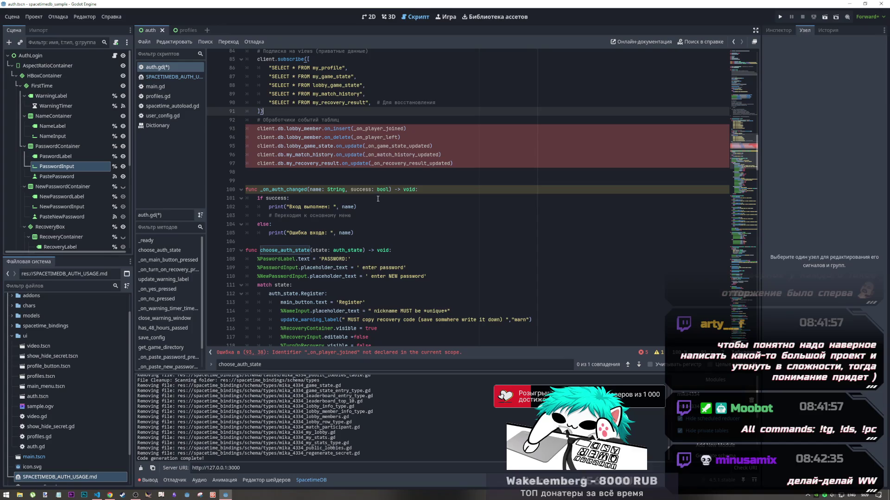
{"action": "scroll", "coordinate": [369, 203], "scroll_direction": "up", "scroll_amount": 13}
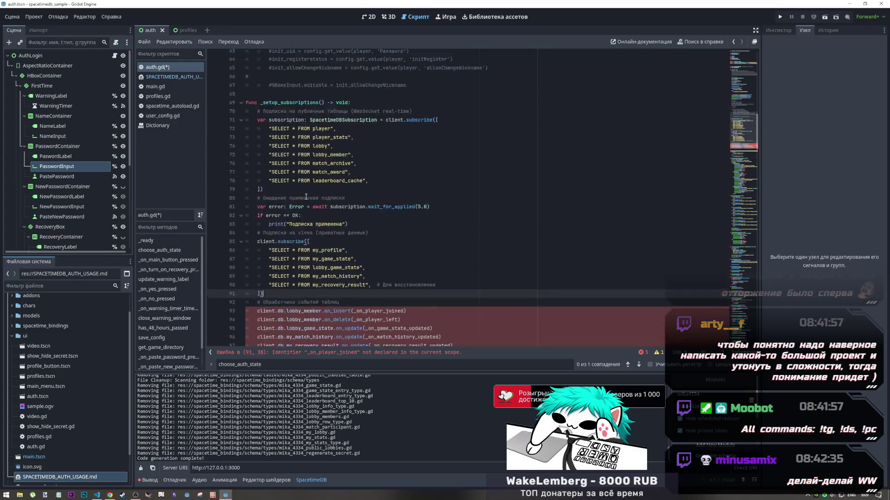
{"action": "scroll", "coordinate": [331, 202], "scroll_direction": "up", "scroll_amount": 10}
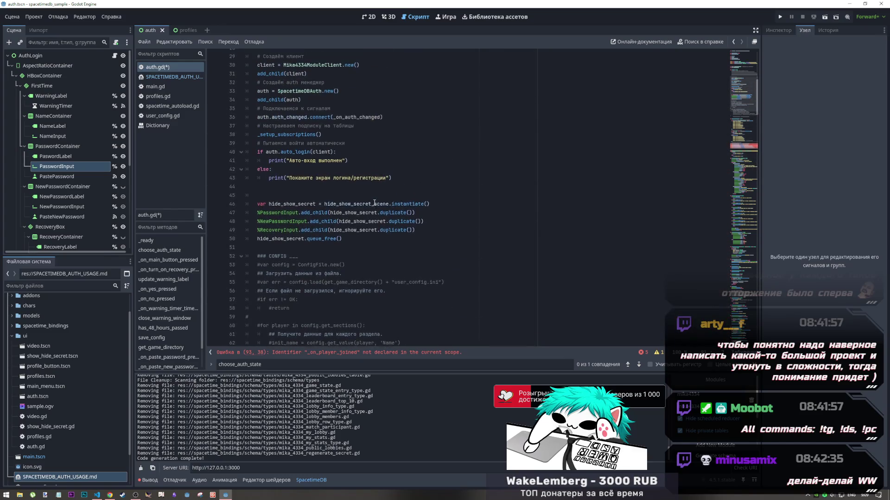
{"action": "mouse_move", "coordinate": [383, 232]}
{"action": "left_mouse_down"}
{"action": "mouse_move", "coordinate": [291, 233]}
{"action": "mouse_move", "coordinate": [333, 233]}
{"action": "left_mouse_up"}
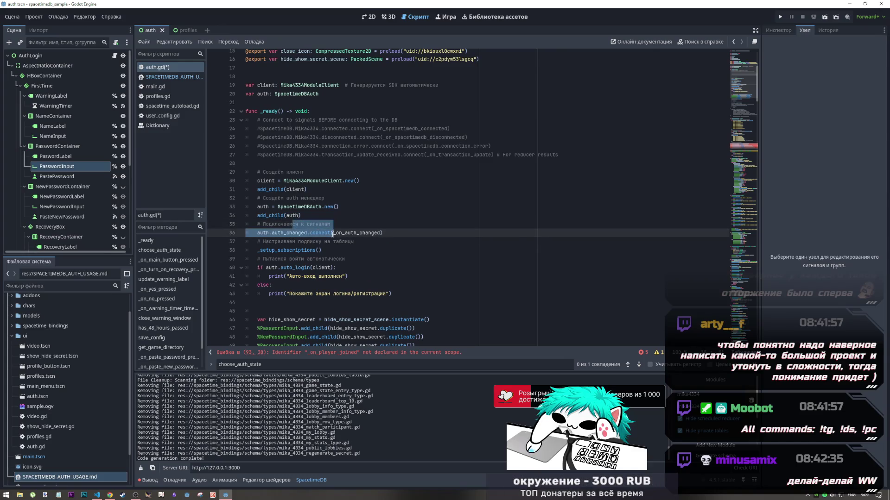
{"action": "scroll", "coordinate": [356, 241], "scroll_direction": "down", "scroll_amount": 4}
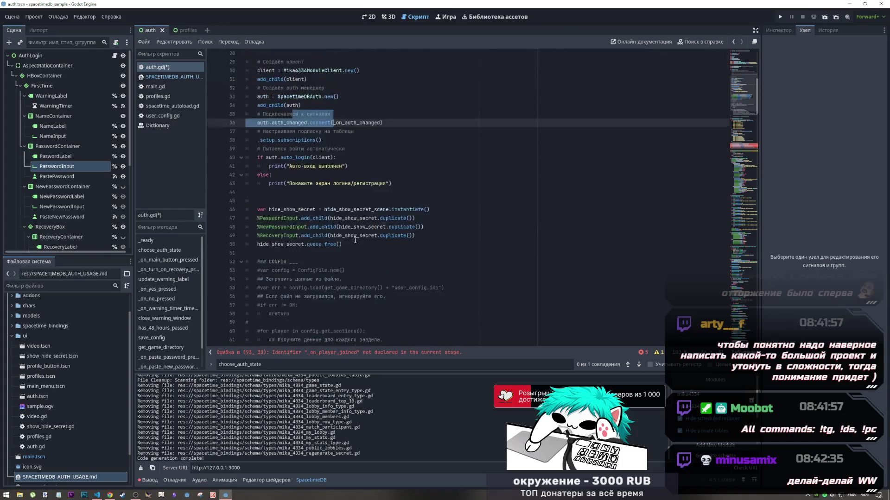
{"action": "left_click", "coordinate": [383, 138]}
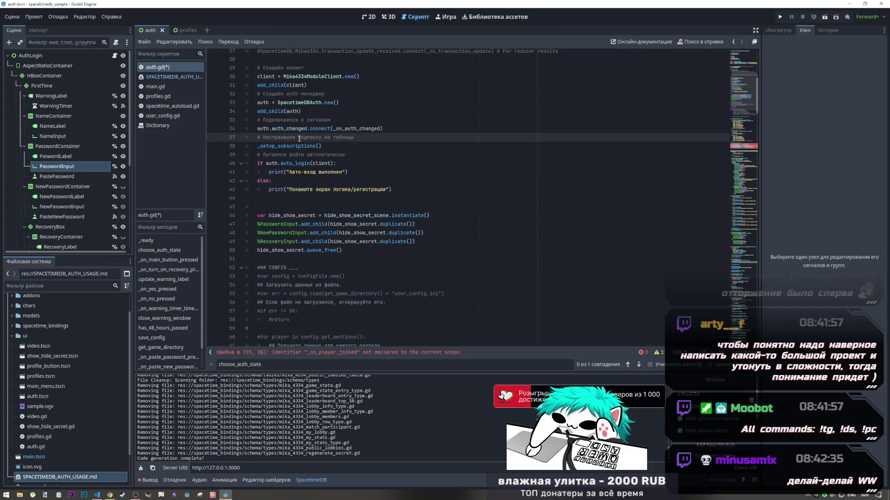
{"action": "scroll", "coordinate": [370, 136], "scroll_direction": "down", "scroll_amount": 15}
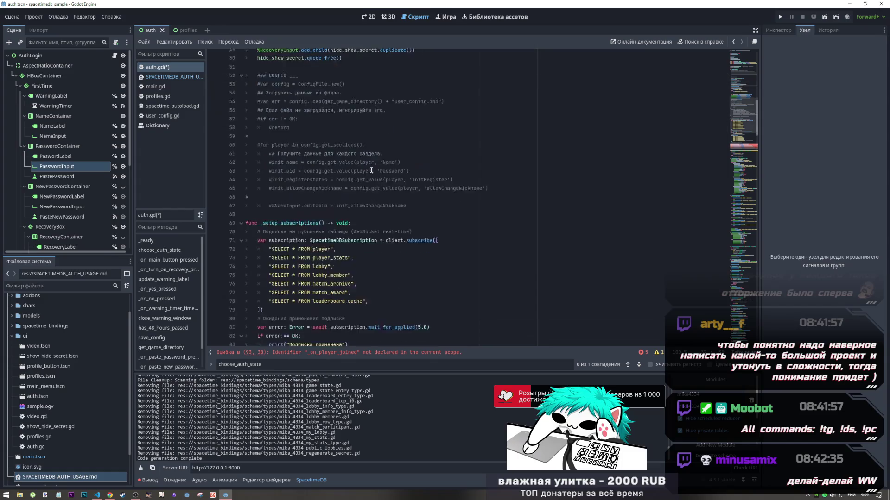
{"action": "scroll", "coordinate": [370, 168], "scroll_direction": "down", "scroll_amount": 3}
{"action": "left_click", "coordinate": [269, 233]}
{"action": "left_click", "coordinate": [285, 224]}
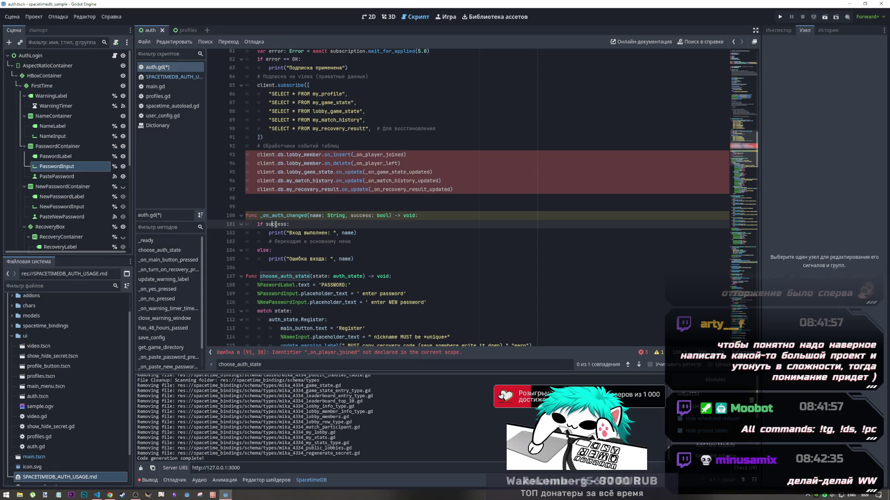
{"action": "left_click", "coordinate": [371, 217]}
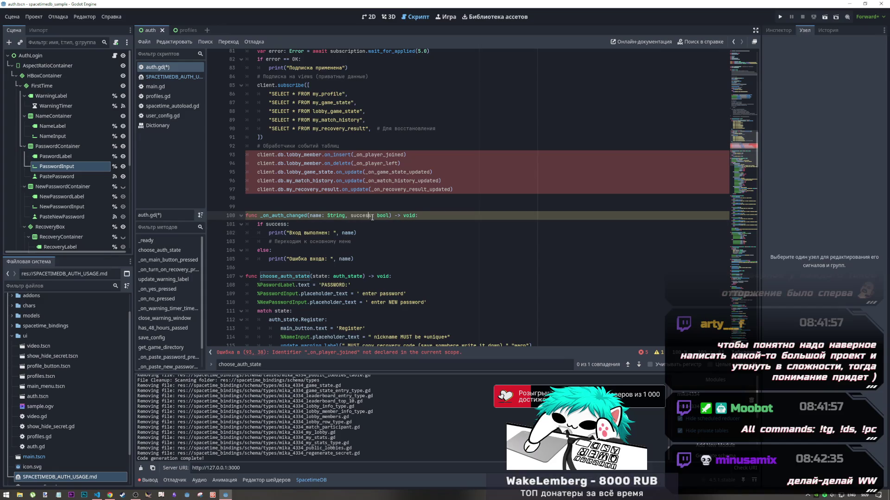
{"action": "double_click", "coordinate": [313, 215]}
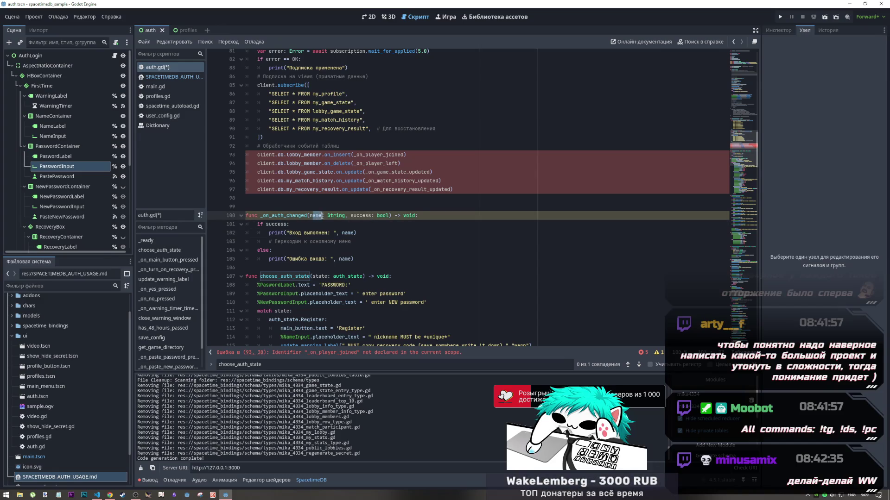
{"action": "scroll", "coordinate": [321, 215], "scroll_direction": "up", "scroll_amount": 14}
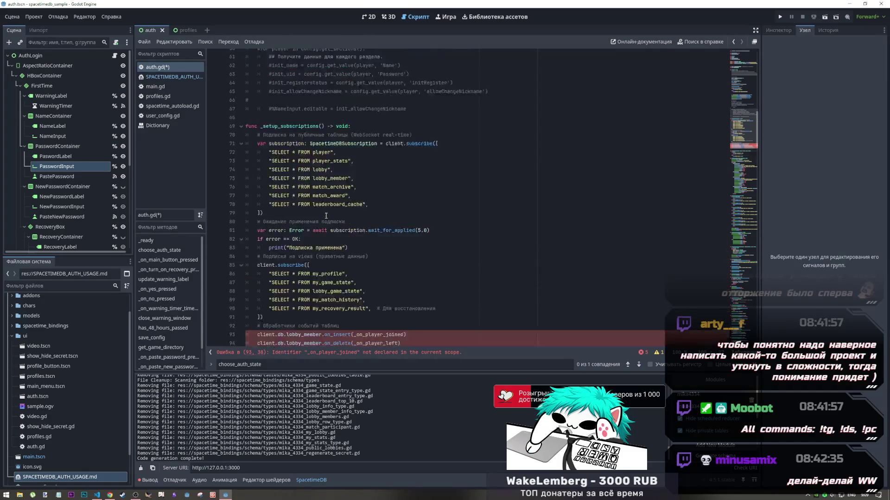
{"action": "scroll", "coordinate": [305, 139], "scroll_direction": "up", "scroll_amount": 5}
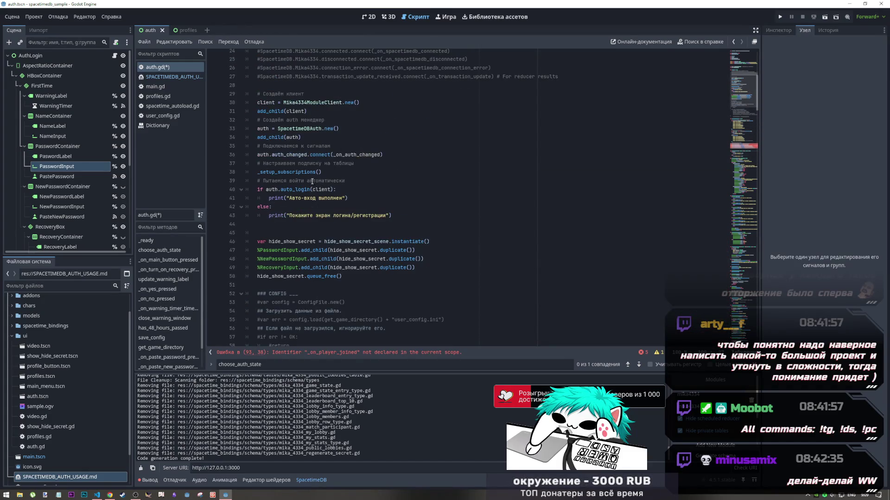
{"action": "scroll", "coordinate": [319, 103], "scroll_direction": "up", "scroll_amount": 2}
{"action": "key", "text": "alt+Tab"}
{"action": "key", "text": "alt+Tab"}
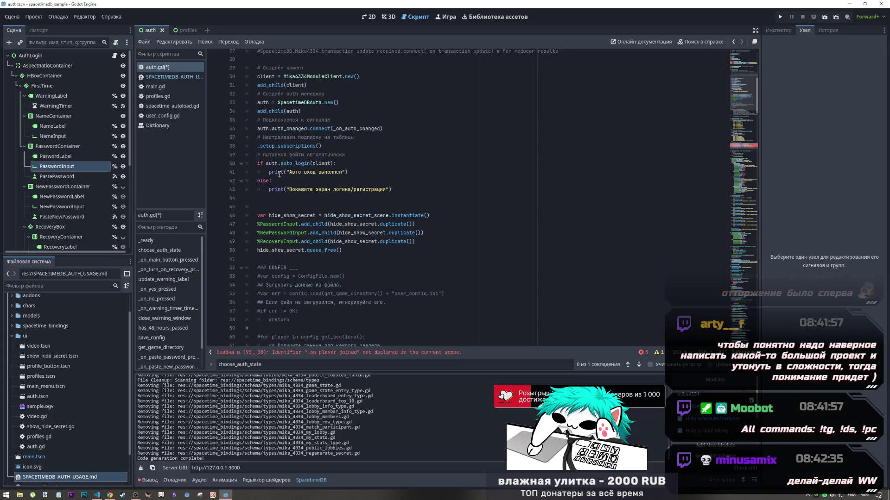
{"action": "left_click", "coordinate": [172, 77]}
Copy the _on_player_joined, _on_player_left and _on_game_state_updated handlers from the usage guide.
{"action": "scroll", "coordinate": [323, 236], "scroll_direction": "down", "scroll_amount": 9}
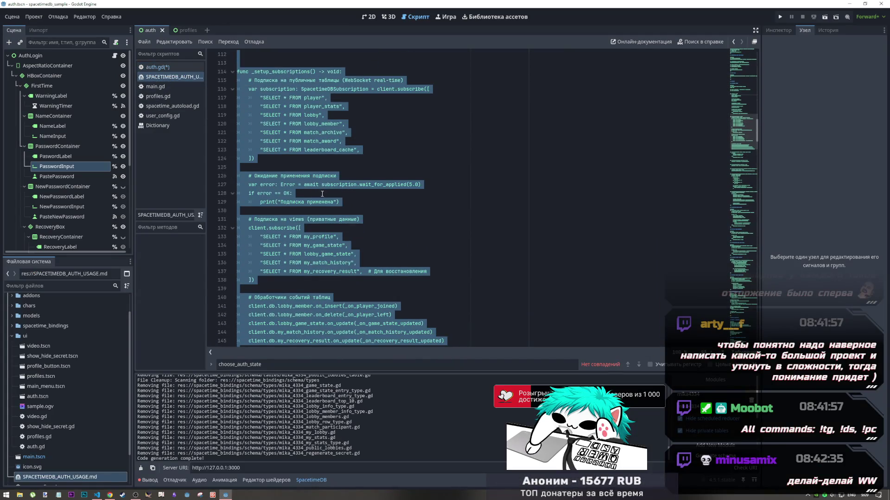
{"action": "scroll", "coordinate": [340, 217], "scroll_direction": "down", "scroll_amount": 9}
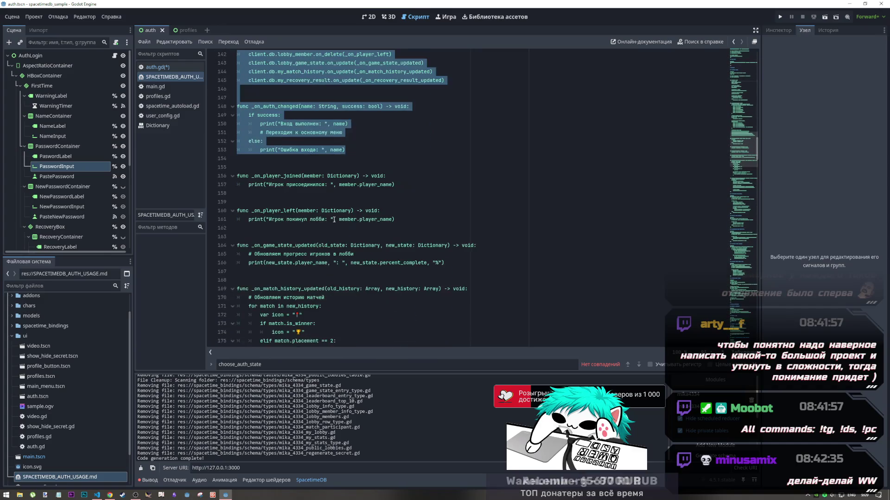
{"action": "scroll", "coordinate": [334, 219], "scroll_direction": "up", "scroll_amount": 1}
{"action": "left_click", "coordinate": [334, 220]}
{"action": "scroll", "coordinate": [332, 199], "scroll_direction": "down", "scroll_amount": 3}
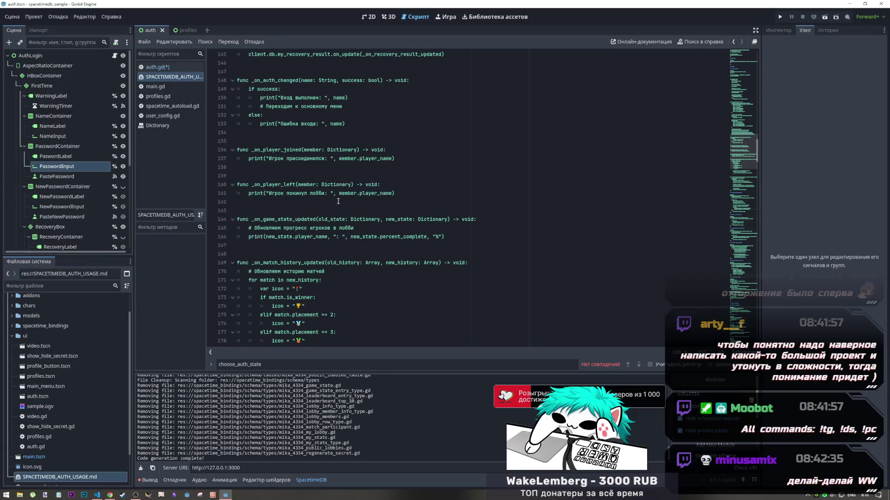
{"action": "mouse_move", "coordinate": [461, 244]}
{"action": "left_mouse_down"}
{"action": "mouse_move", "coordinate": [278, 88]}
{"action": "mouse_move", "coordinate": [183, 80]}
{"action": "mouse_move", "coordinate": [193, 152]}
{"action": "left_mouse_up"}
{"action": "key", "text": "ctrl+c"}
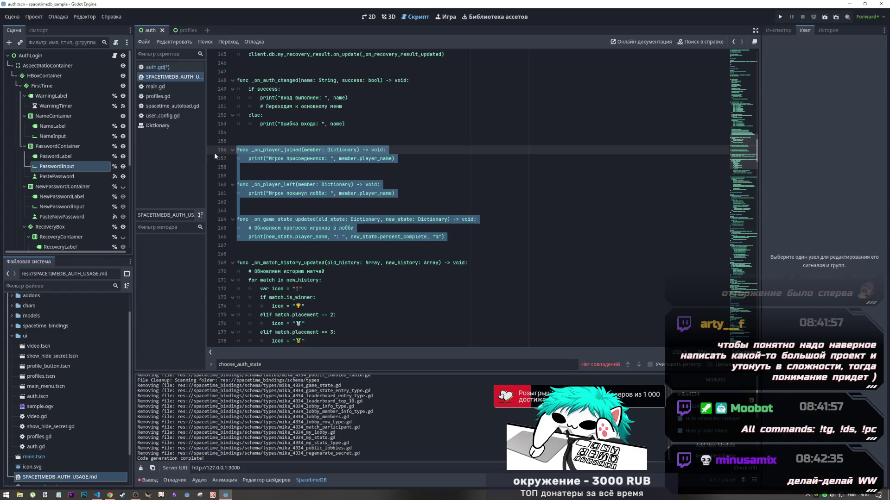
{"action": "key", "text": "alt+Tab"}
{"action": "key", "text": "alt+Tab"}
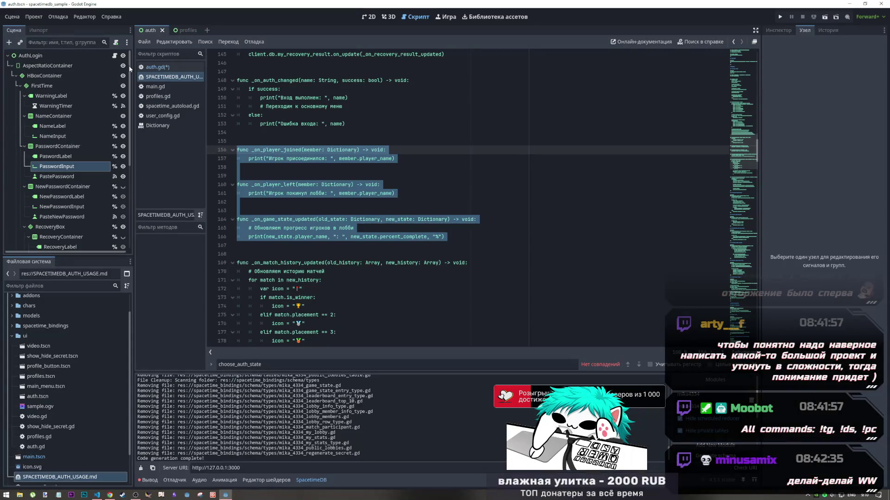
Paste the three handlers after _on_auth_changed in auth.gd and save the script.
{"action": "left_click", "coordinate": [155, 67]}
{"action": "scroll", "coordinate": [363, 212], "scroll_direction": "down", "scroll_amount": 1}
{"action": "scroll", "coordinate": [371, 196], "scroll_direction": "down", "scroll_amount": 14}
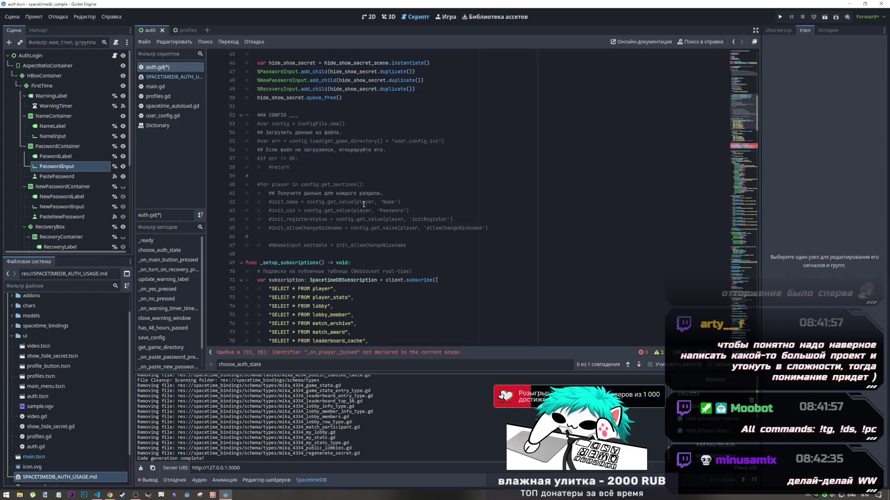
{"action": "left_click_drag", "start_coordinate": [371, 278], "coordinate": [372, 289]}
{"action": "scroll", "coordinate": [284, 268], "scroll_direction": "down", "scroll_amount": 5}
{"action": "left_click", "coordinate": [252, 219]}
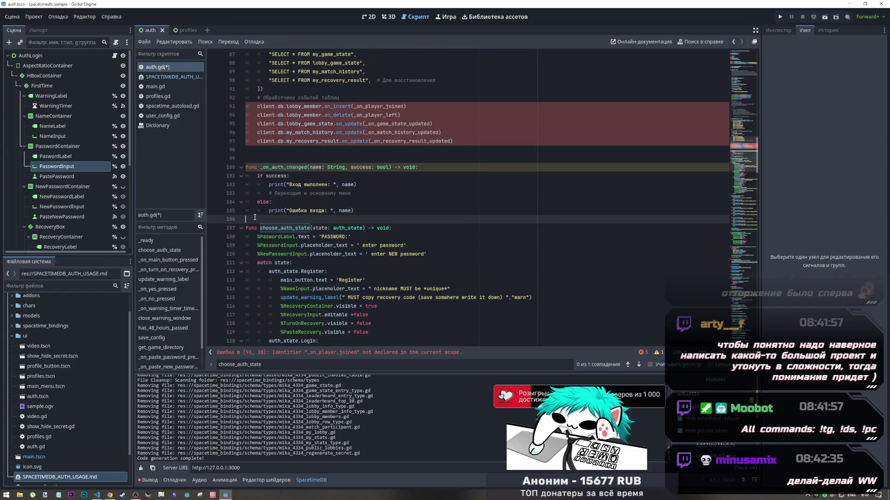
{"action": "key", "text": "Return"}
{"action": "key", "text": "Return"}
{"action": "key", "text": "Up"}
{"action": "key", "text": "ctrl+v"}
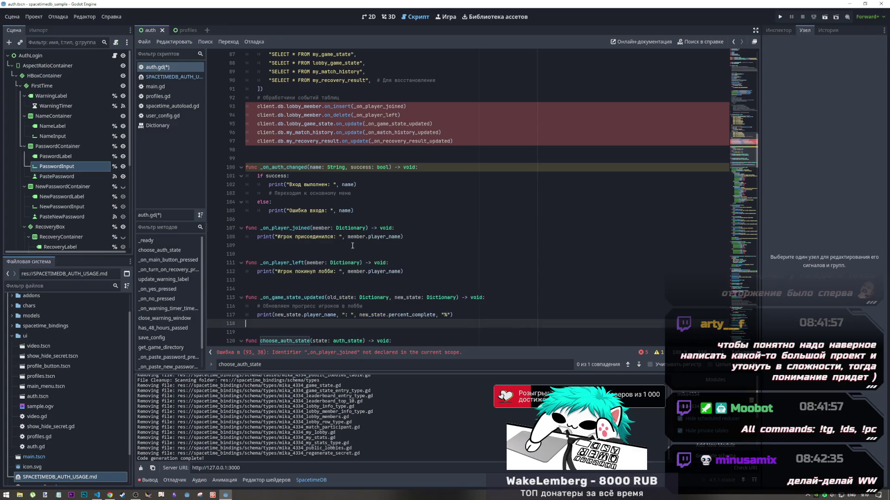
{"action": "key", "text": "ctrl+s"}
{"action": "left_click", "coordinate": [283, 151]}
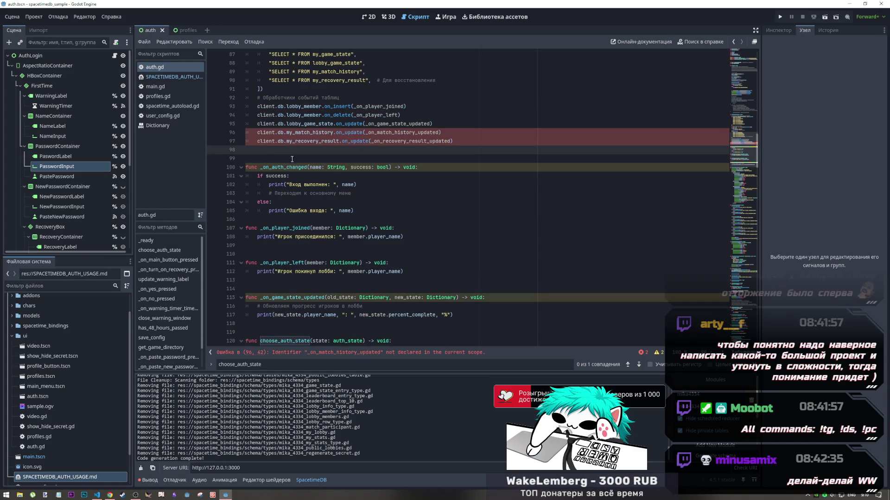
{"action": "key", "text": "alt+Tab"}
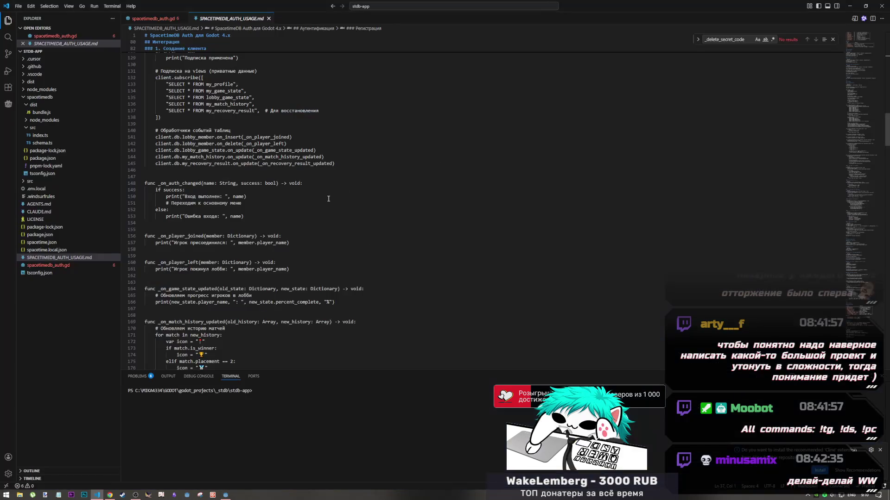
Copy the _on_match_history_updated and _on_recovery_result_updated handlers from SPACETIMEDB_AUTH_USAGE.md.
{"action": "key", "text": "alt+Tab"}
{"action": "left_click", "coordinate": [173, 76]}
{"action": "scroll", "coordinate": [434, 242], "scroll_direction": "down", "scroll_amount": 5}
{"action": "scroll", "coordinate": [434, 242], "scroll_direction": "up", "scroll_amount": 3}
{"action": "mouse_move", "coordinate": [241, 159]}
{"action": "left_mouse_down"}
{"action": "mouse_move", "coordinate": [287, 204]}
{"action": "mouse_move", "coordinate": [402, 235]}
{"action": "mouse_move", "coordinate": [389, 232]}
{"action": "left_mouse_up"}
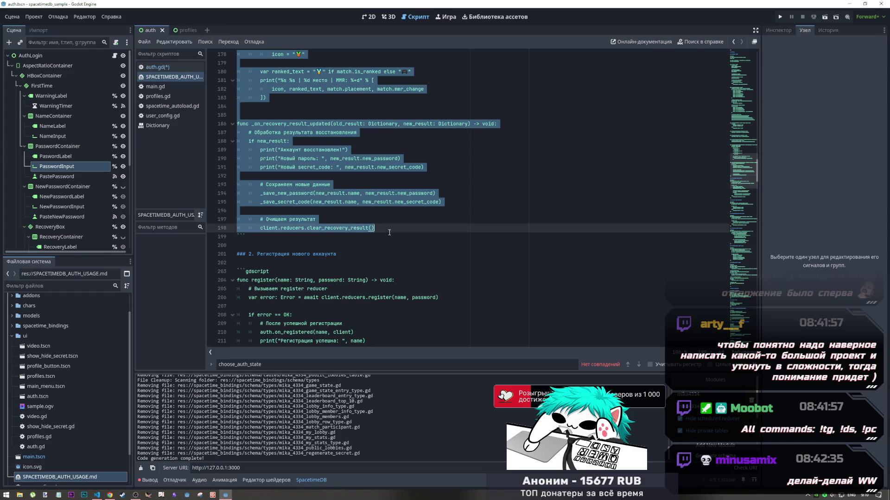
{"action": "key", "text": "alt+Tab"}
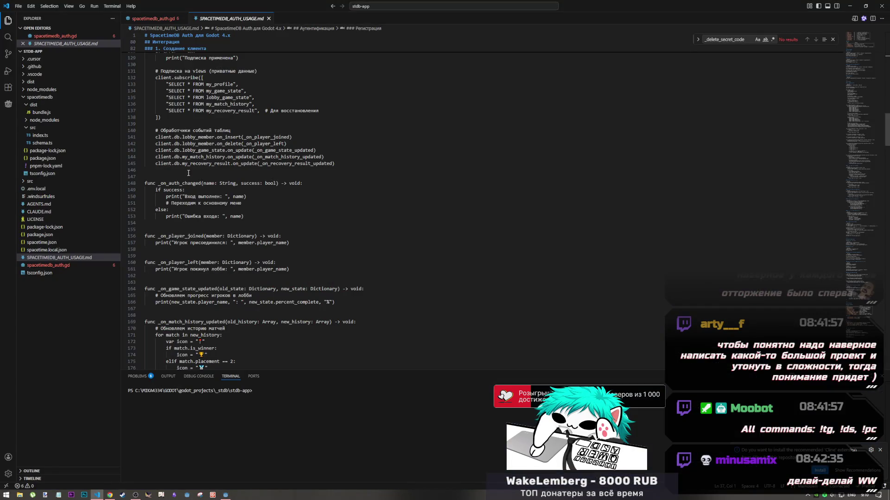
{"action": "key", "text": "alt+Tab"}
Paste both handlers into auth.gd directly below _on_game_state_updated.
{"action": "key", "text": "ctrl+v"}
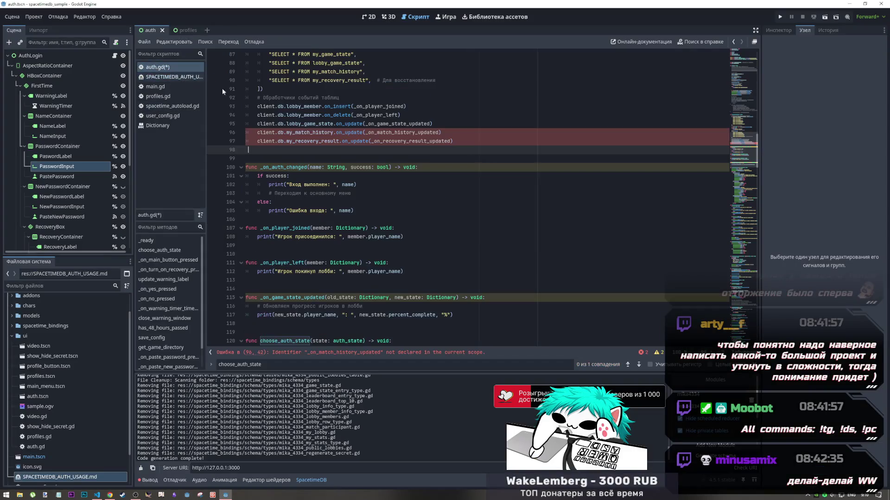
{"action": "scroll", "coordinate": [304, 192], "scroll_direction": "down", "scroll_amount": 6}
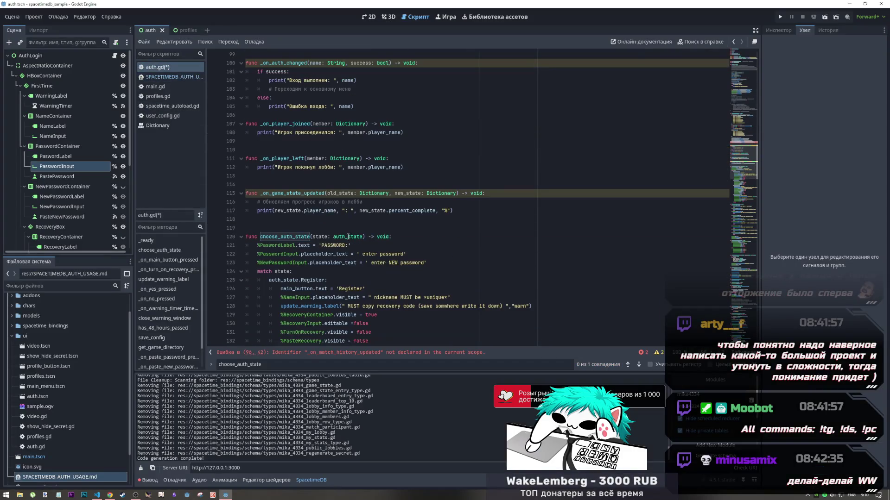
{"action": "left_click", "coordinate": [307, 167]}
{"action": "key", "text": "Return"}
{"action": "key", "text": "Return"}
{"action": "key", "text": "Return"}
{"action": "key", "text": "Return"}
{"action": "key", "text": "Return"}
{"action": "key", "text": "Return"}
{"action": "key", "text": "Up"}
{"action": "key", "text": "Up"}
{"action": "key", "text": "Up"}
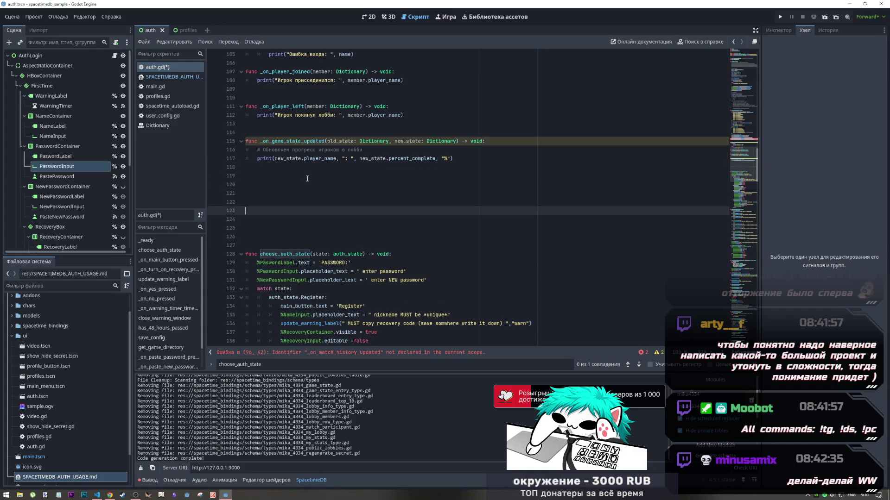
{"action": "key", "text": "ctrl+v"}
{"action": "scroll", "coordinate": [270, 264], "scroll_direction": "down", "scroll_amount": 4}
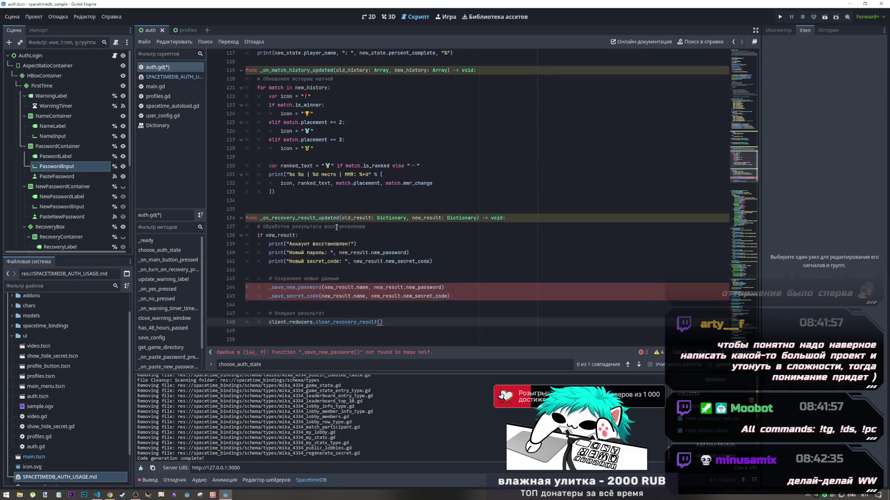
{"action": "left_click", "coordinate": [280, 263]}
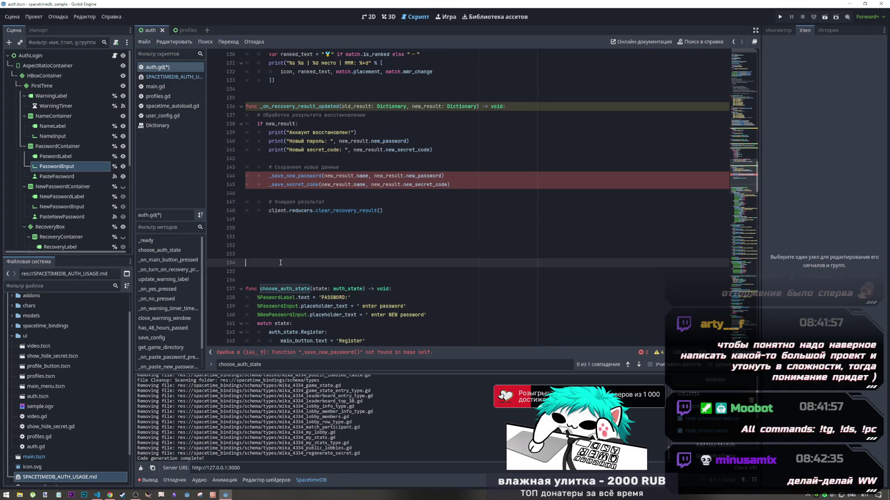
{"action": "scroll", "coordinate": [280, 262], "scroll_direction": "up", "scroll_amount": 10}
{"action": "key", "text": "alt+Tab"}
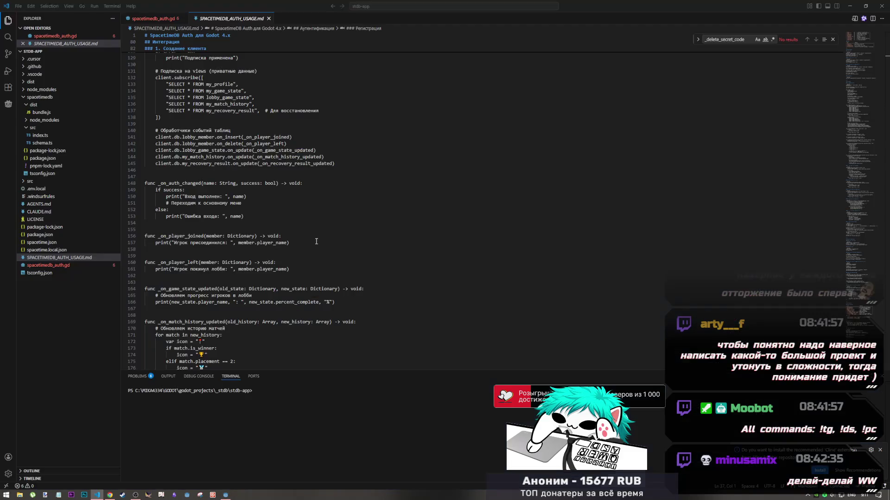
{"action": "key", "text": "alt+Tab"}
{"action": "key", "text": "Tab"}
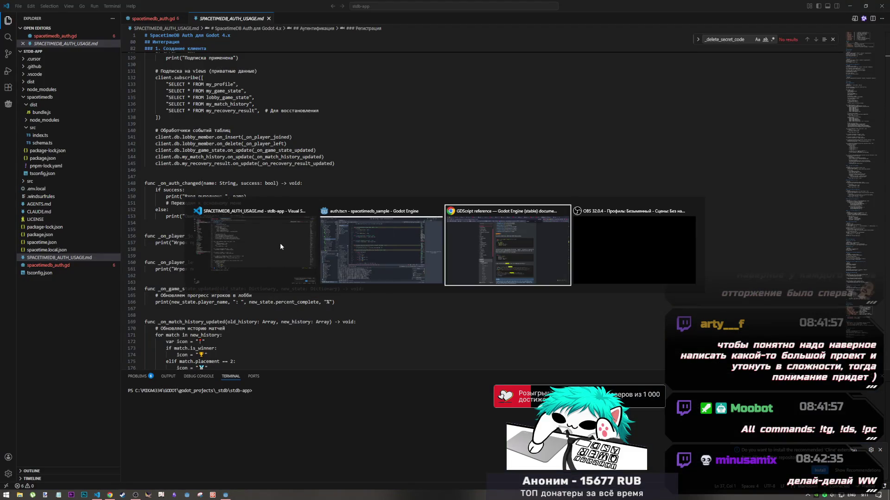
{"action": "key", "text": "Tab"}
{"action": "key", "text": "Tab"}
{"action": "scroll", "coordinate": [280, 243], "scroll_direction": "down", "scroll_amount": 10}
{"action": "scroll", "coordinate": [194, 208], "scroll_direction": "down", "scroll_amount": 8}
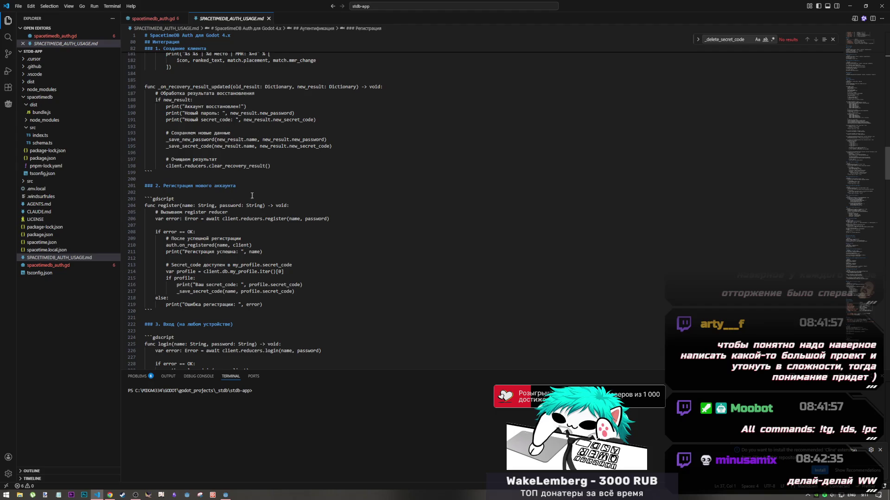
{"action": "scroll", "coordinate": [259, 205], "scroll_direction": "up", "scroll_amount": 4}
{"action": "scroll", "coordinate": [163, 233], "scroll_direction": "down", "scroll_amount": 2}
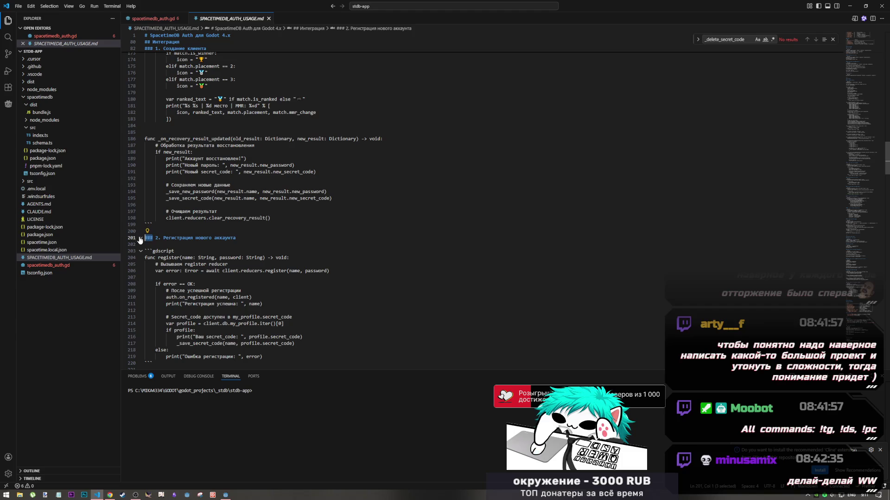
{"action": "key", "text": "alt+Tab"}
{"action": "scroll", "coordinate": [272, 239], "scroll_direction": "down", "scroll_amount": 12}
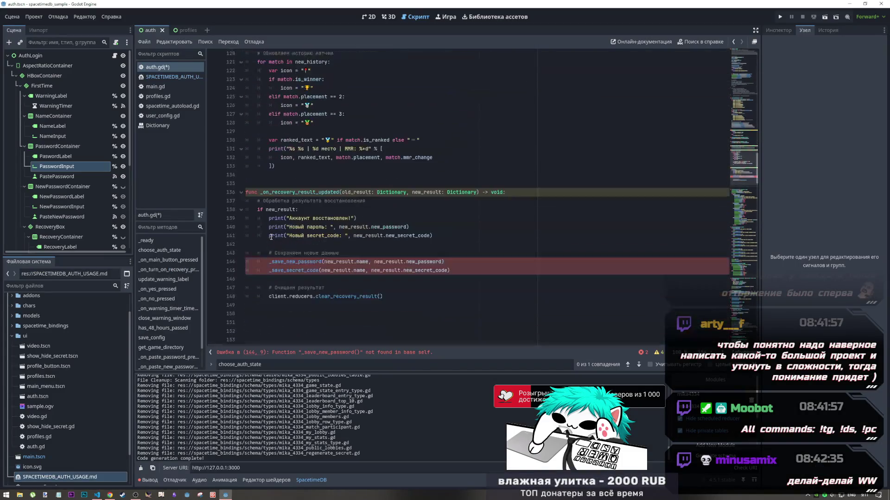
Add two full-width lines of # below _on_recovery_result_updated, removing the stray 'v'.
{"action": "left_click", "coordinate": [260, 249]}
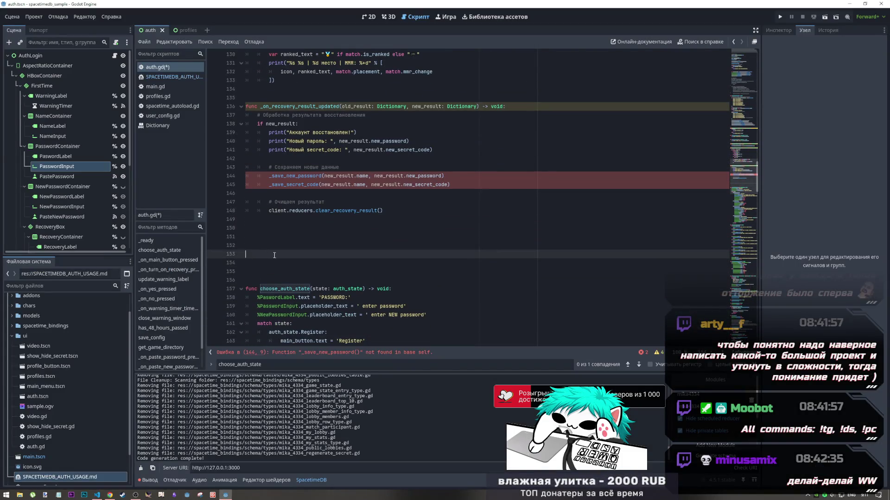
{"action": "left_click", "coordinate": [243, 232]}
{"action": "key", "text": "Down"}
{"action": "type", "text": "######"}
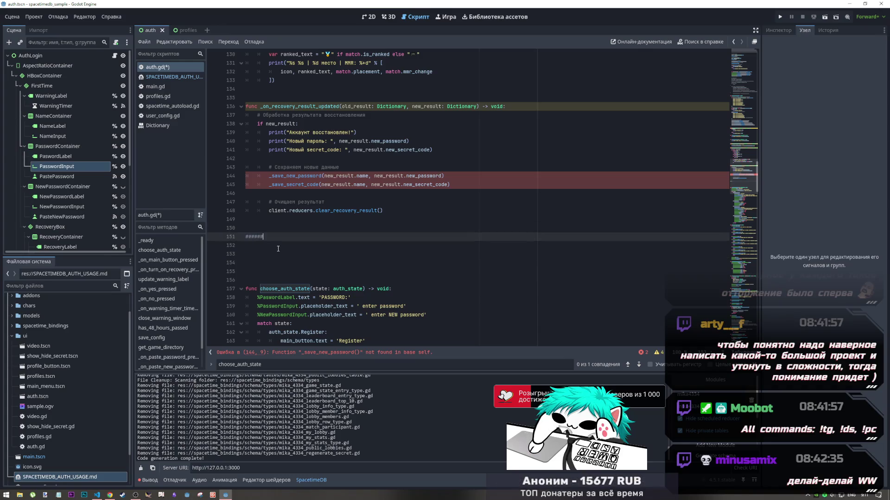
{"action": "type", "text": "################################################"}
{"action": "key", "text": "Return"}
{"action": "type", "text": "############"}
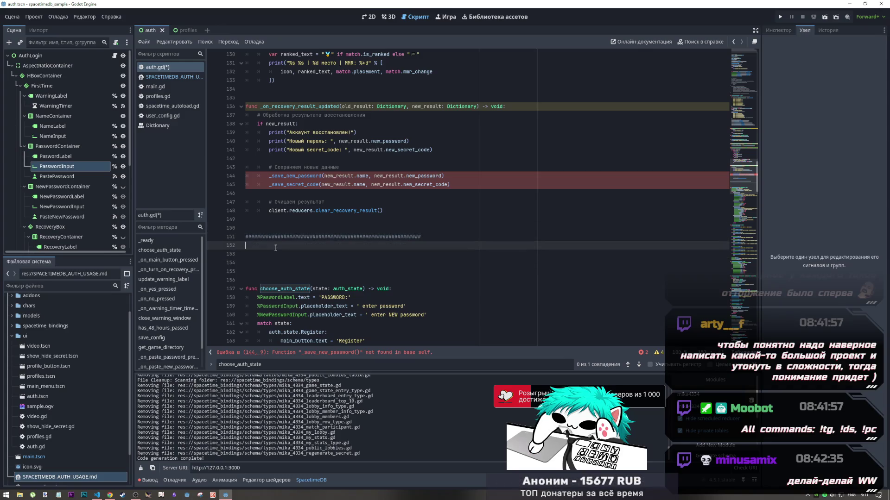
{"action": "type", "text": "#######################################v####"}
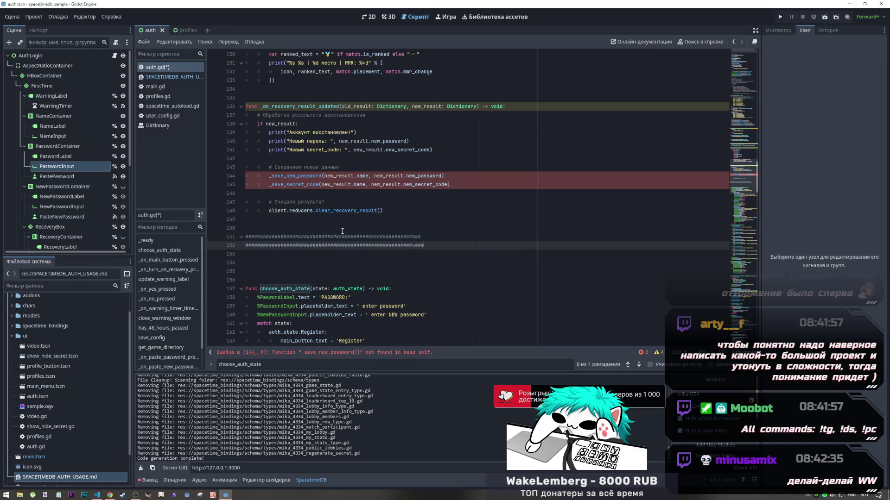
{"action": "left_click", "coordinate": [412, 246]}
{"action": "key", "text": "Delete"}
{"action": "left_click", "coordinate": [418, 229]}
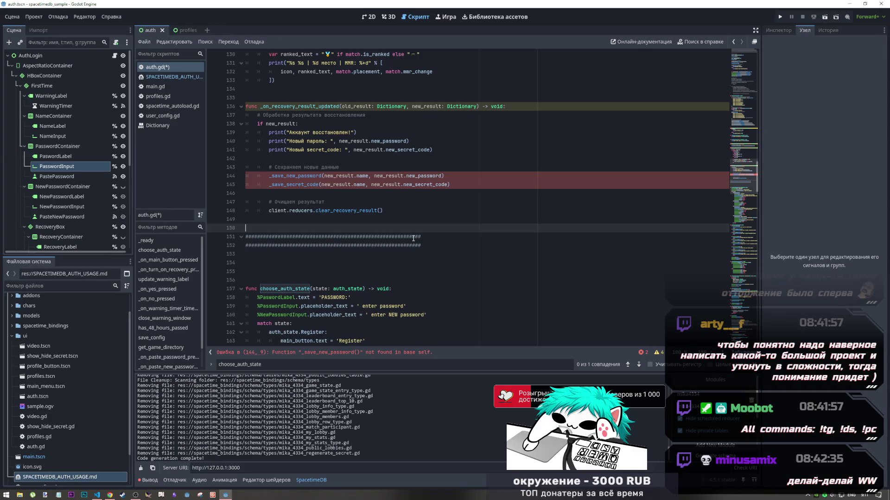
Check the guide's recovery example, then select new_result on line 144 of auth.gd.
{"action": "key", "text": "alt+Tab"}
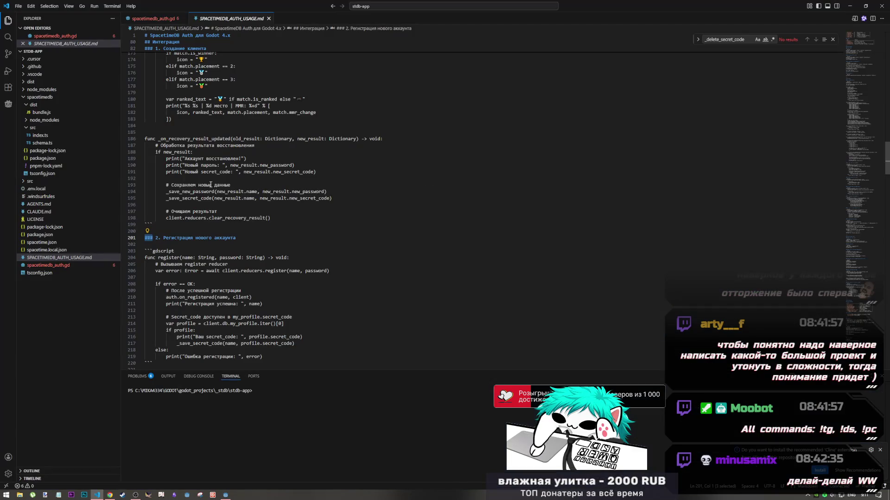
{"action": "left_click", "coordinate": [230, 208]}
{"action": "key", "text": "alt+Tab"}
{"action": "double_click", "coordinate": [341, 176]}
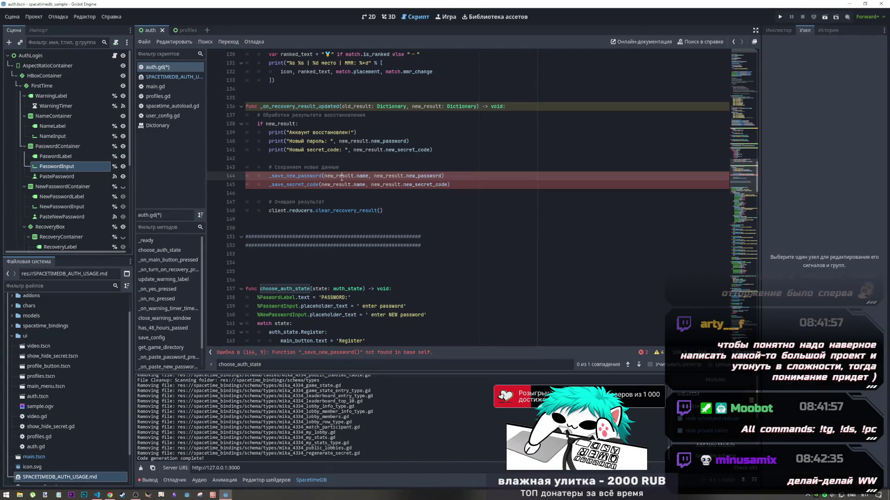
Look up _save_new_password in SPACETIMEDB_AUTH_USAGE.md.
{"action": "double_click", "coordinate": [310, 177]}
{"action": "key", "text": "ctrl+c"}
{"action": "left_click", "coordinate": [171, 77]}
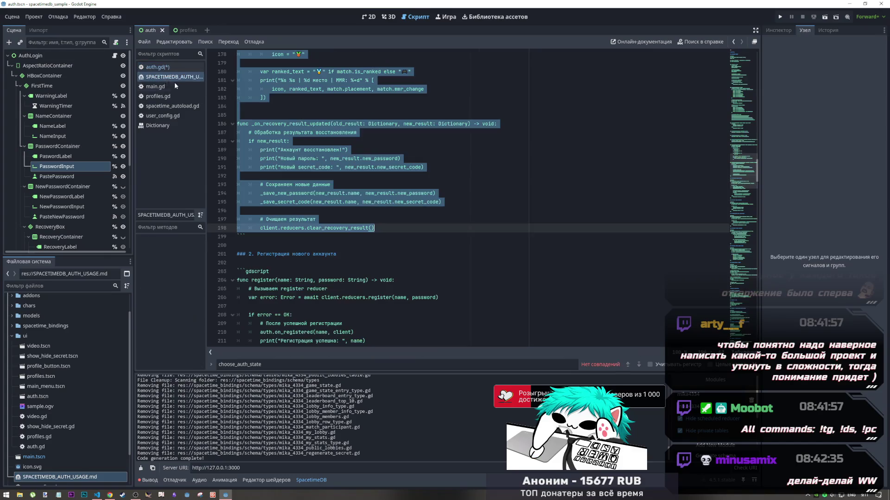
{"action": "left_click", "coordinate": [289, 364]}
{"action": "key", "text": "ctrl+a"}
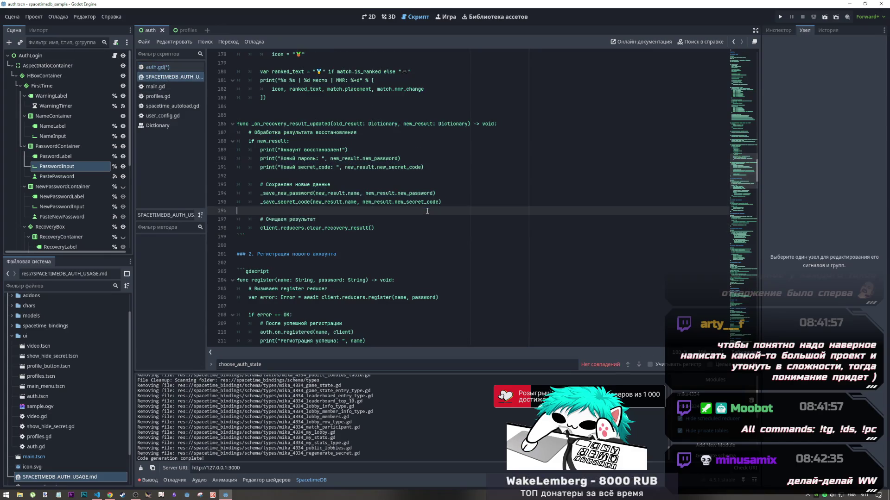
{"action": "key", "text": "ctrl+v"}
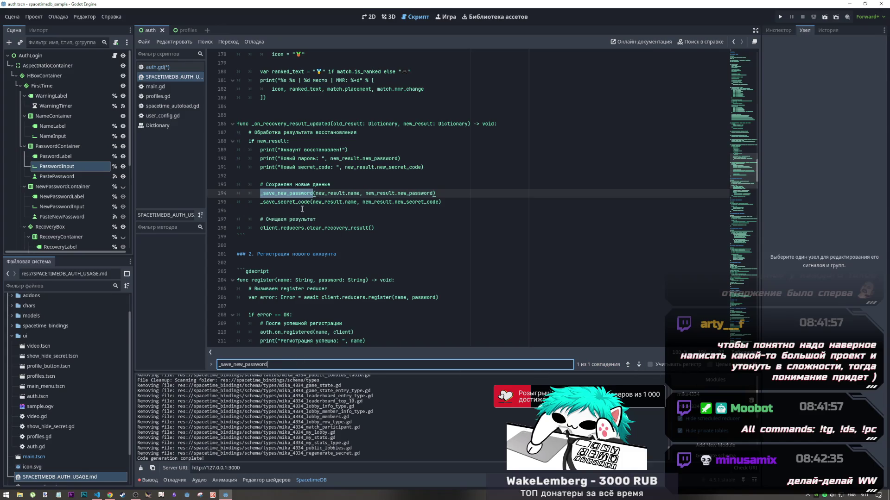
{"action": "left_click", "coordinate": [326, 194]}
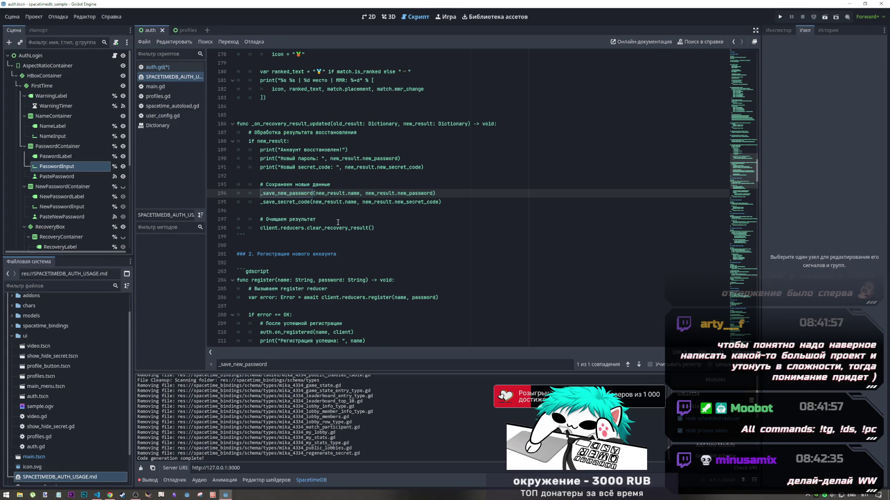
Step through every new_result occurrence in the usage guide.
{"action": "double_click", "coordinate": [330, 193]}
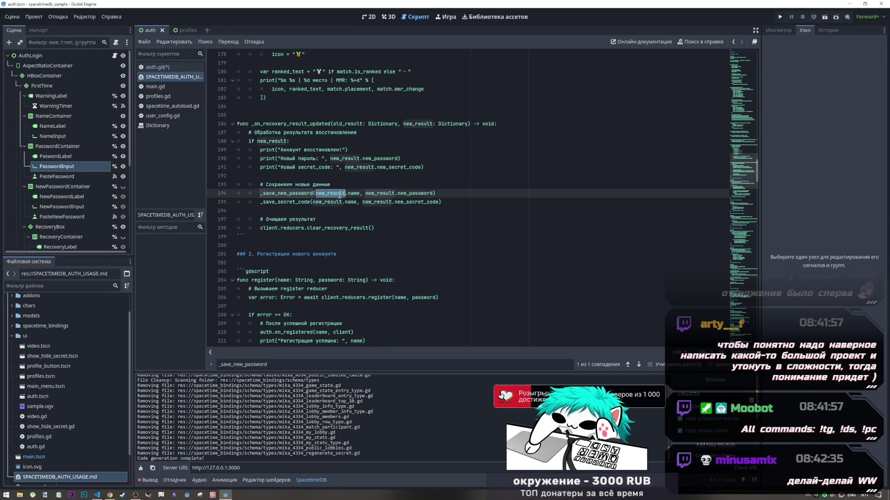
{"action": "key", "text": "ctrl+f"}
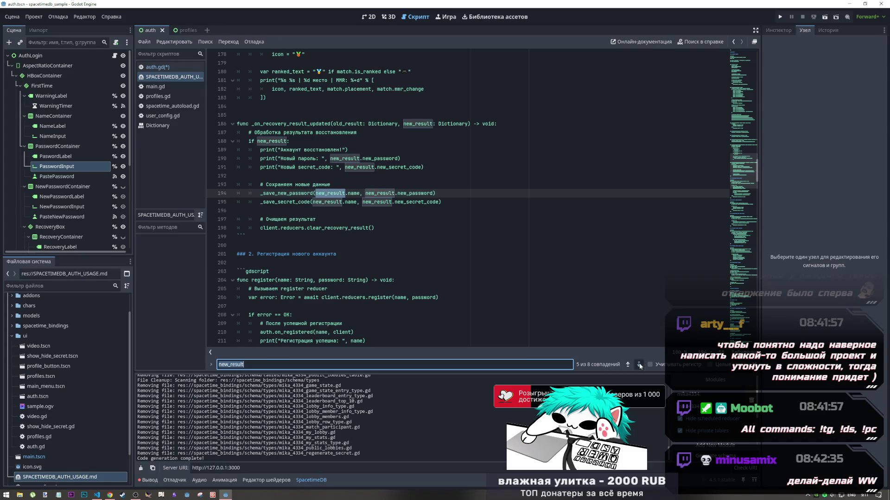
{"action": "left_click", "coordinate": [639, 364]}
{"action": "left_click", "coordinate": [639, 364]}
{"action": "left_click", "coordinate": [639, 364]}
{"action": "left_click", "coordinate": [639, 365]}
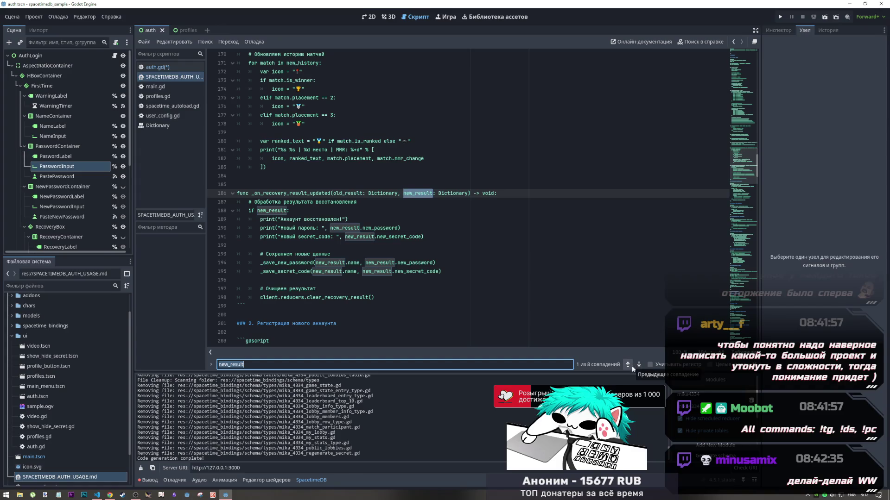
{"action": "left_click", "coordinate": [638, 365]}
{"action": "left_click", "coordinate": [639, 365]}
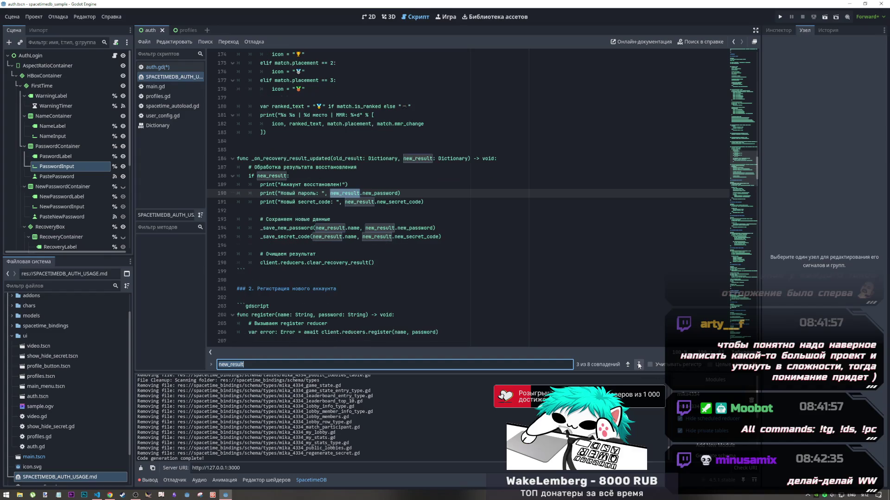
{"action": "left_click", "coordinate": [638, 365]}
{"action": "left_click", "coordinate": [639, 365]}
{"action": "left_click", "coordinate": [639, 365]}
{"action": "left_click", "coordinate": [639, 365]}
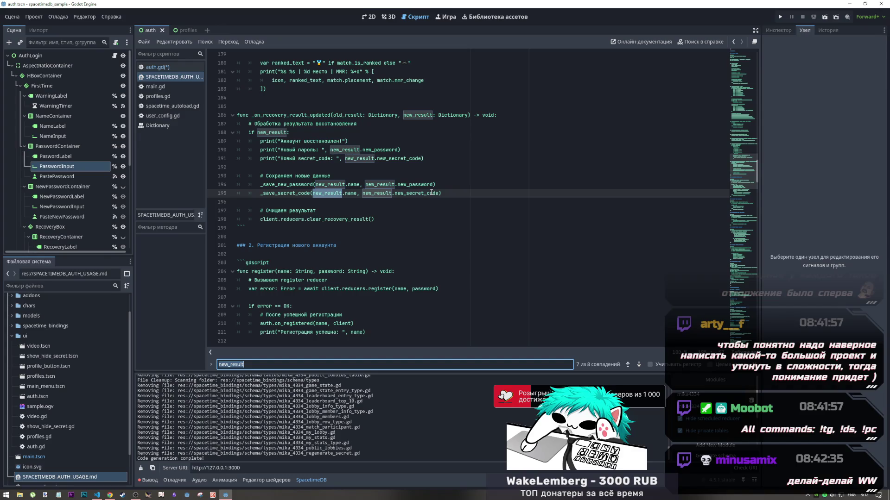
{"action": "scroll", "coordinate": [378, 276], "scroll_direction": "up", "scroll_amount": 9}
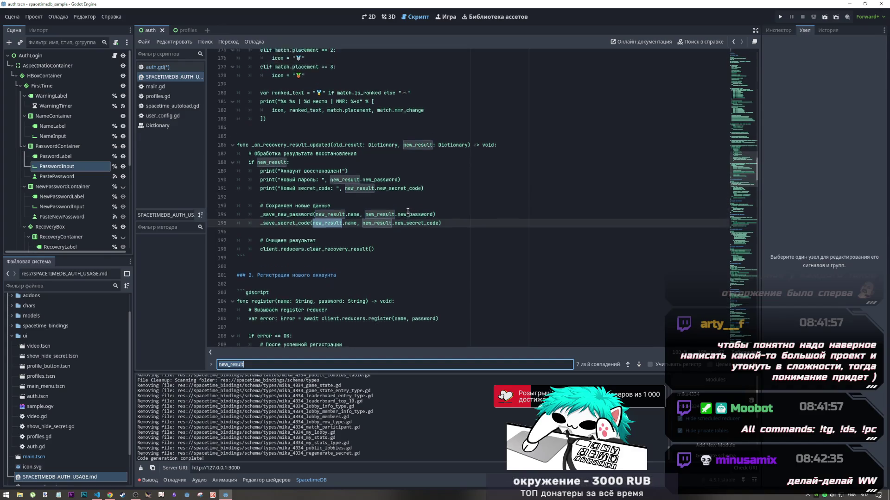
{"action": "scroll", "coordinate": [379, 276], "scroll_direction": "down", "scroll_amount": 4}
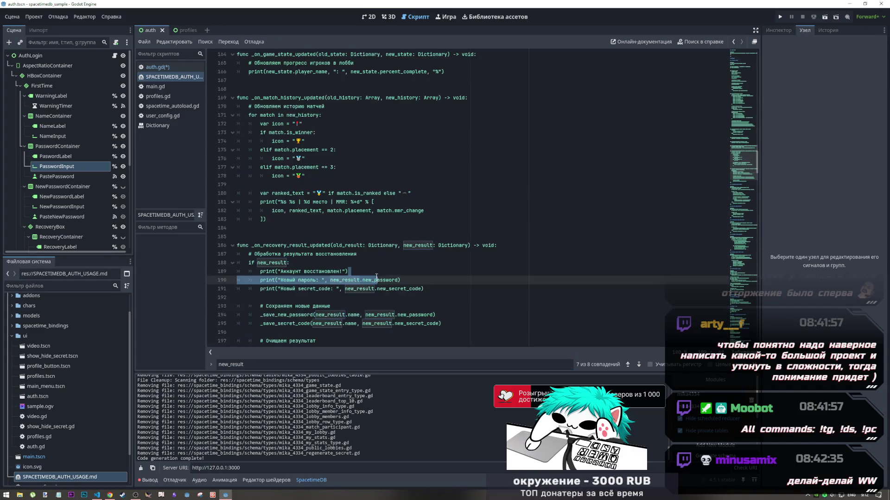
{"action": "left_click_drag", "start_coordinate": [282, 245], "coordinate": [307, 245]}
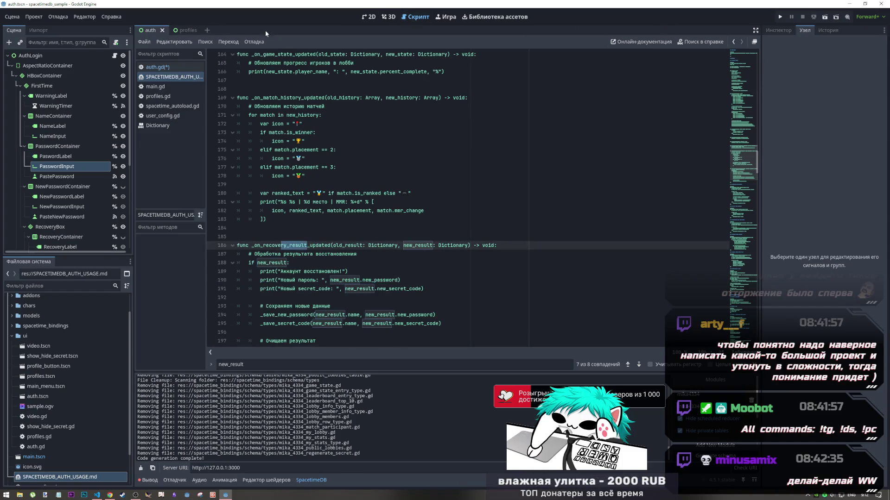
Back in auth.gd, delete the extra blank line above the recovery handler and save.
{"action": "left_click", "coordinate": [155, 67]}
{"action": "left_click", "coordinate": [311, 150]}
{"action": "scroll", "coordinate": [311, 151], "scroll_direction": "up", "scroll_amount": 4}
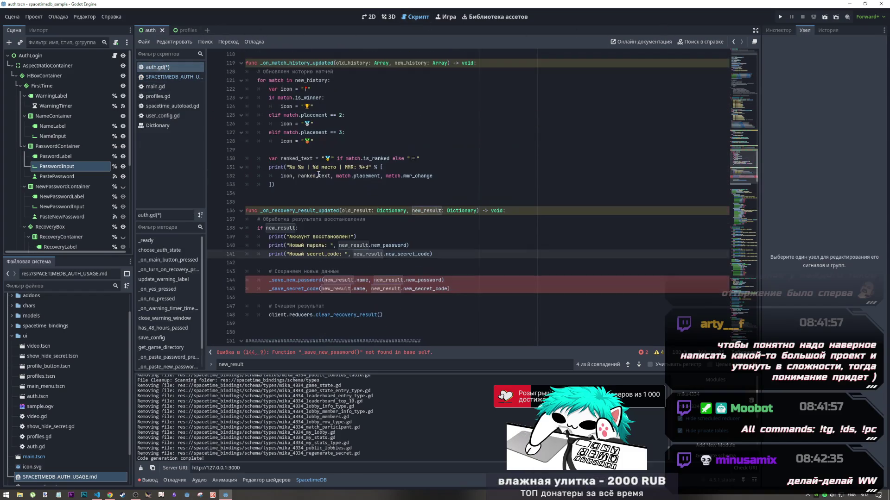
{"action": "left_click", "coordinate": [293, 195]}
{"action": "key", "text": "BackSpace"}
{"action": "key", "text": "ctrl+s"}
Delete the surplus blank lines before _on_game_state_updated and between the other handlers.
{"action": "scroll", "coordinate": [293, 195], "scroll_direction": "up", "scroll_amount": 5}
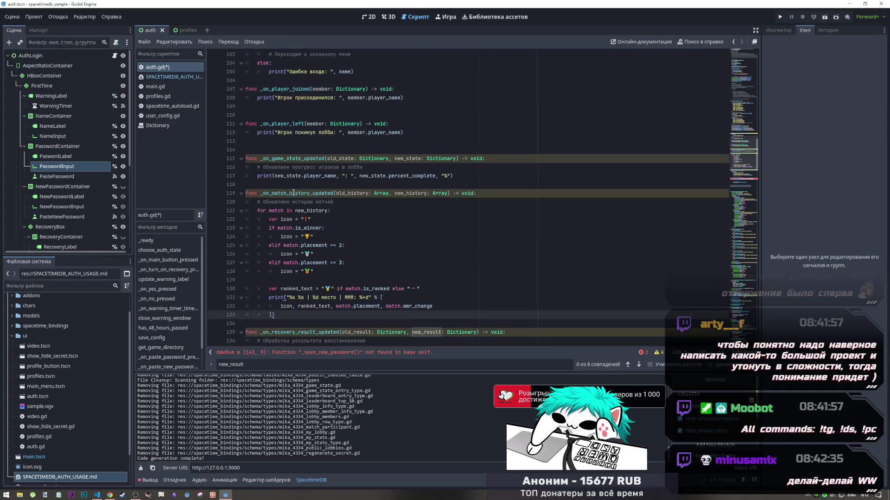
{"action": "left_click", "coordinate": [265, 180]}
{"action": "scroll", "coordinate": [265, 180], "scroll_direction": "up", "scroll_amount": 3}
{"action": "key", "text": "Up"}
{"action": "key", "text": "Up"}
{"action": "key", "text": "Up"}
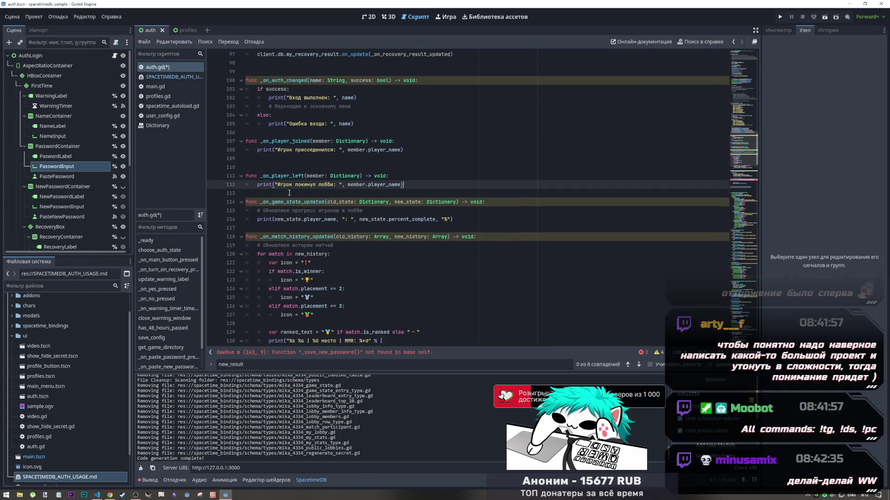
{"action": "key", "text": "BackSpace"}
{"action": "scroll", "coordinate": [313, 176], "scroll_direction": "up", "scroll_amount": 2}
{"action": "left_click", "coordinate": [276, 244]}
{"action": "key", "text": "BackSpace"}
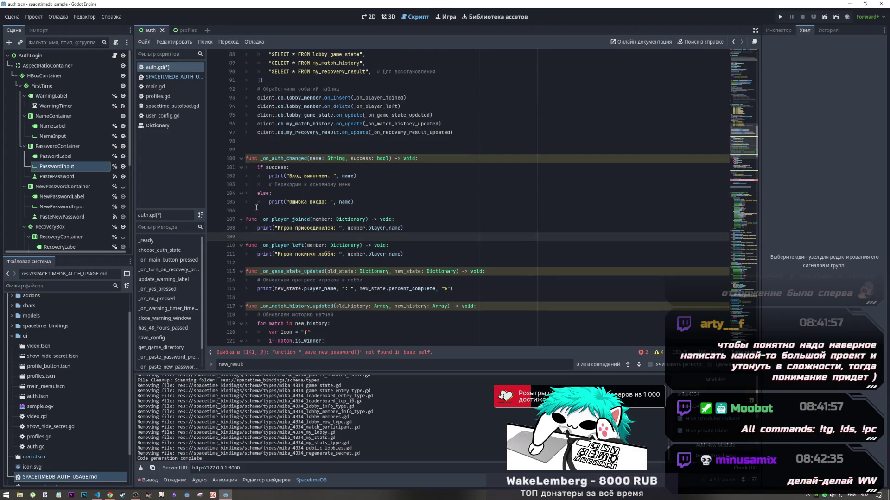
{"action": "left_click", "coordinate": [261, 148]}
{"action": "scroll", "coordinate": [318, 160], "scroll_direction": "down", "scroll_amount": 12}
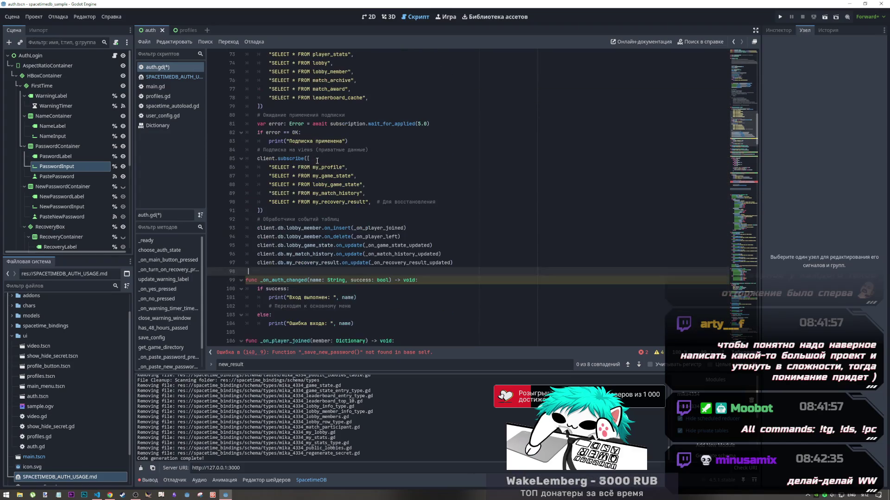
{"action": "left_click", "coordinate": [333, 245]}
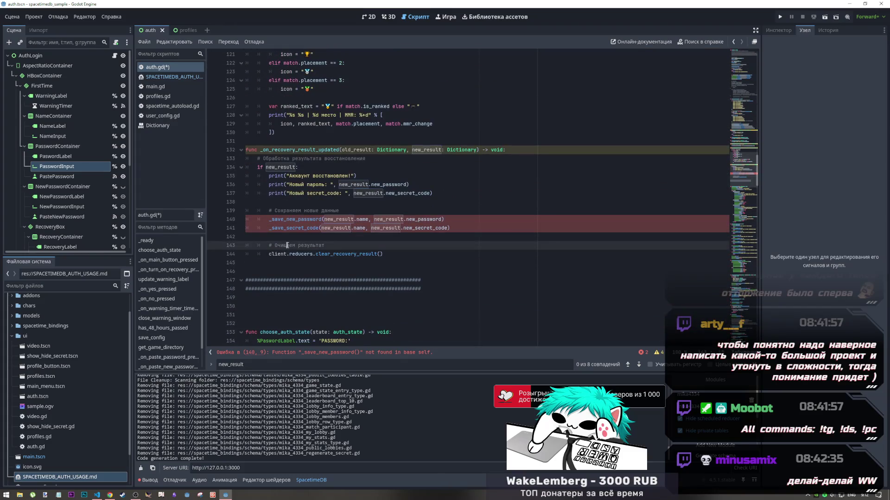
{"action": "key", "text": "Down"}
{"action": "key", "text": "Down"}
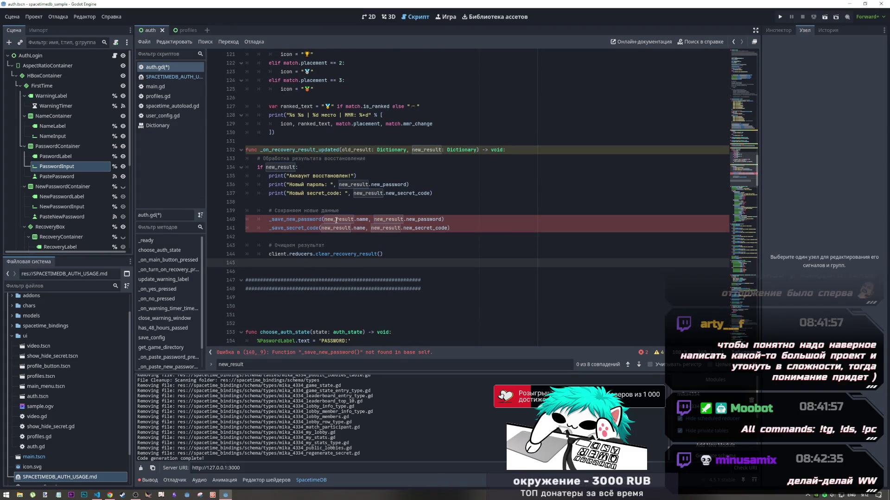
Add a blank line below the recovery-result handler and locate the guide's register example.
{"action": "mouse_move", "coordinate": [336, 222]}
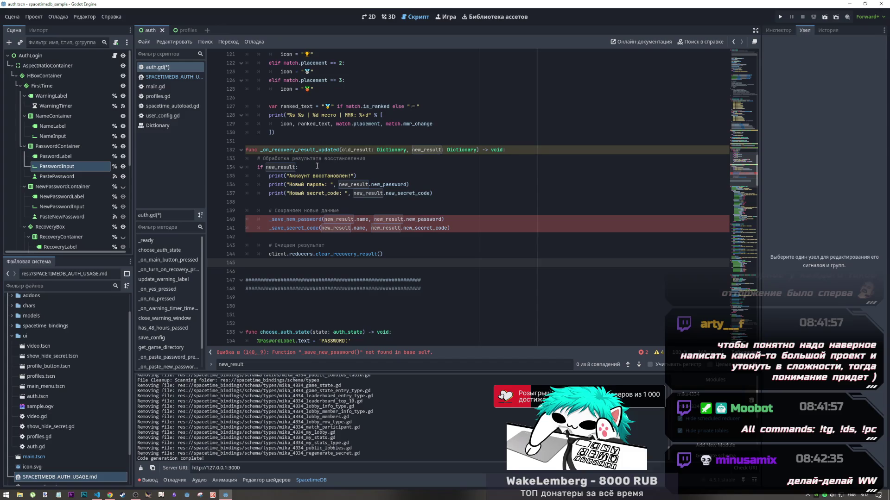
{"action": "scroll", "coordinate": [314, 218], "scroll_direction": "down", "scroll_amount": 2}
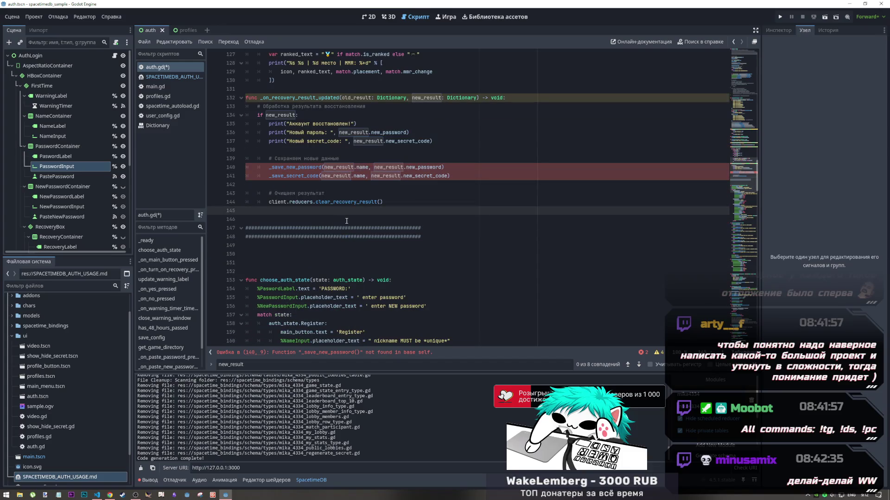
{"action": "key", "text": "Return"}
{"action": "key", "text": "Return"}
{"action": "key", "text": "Return"}
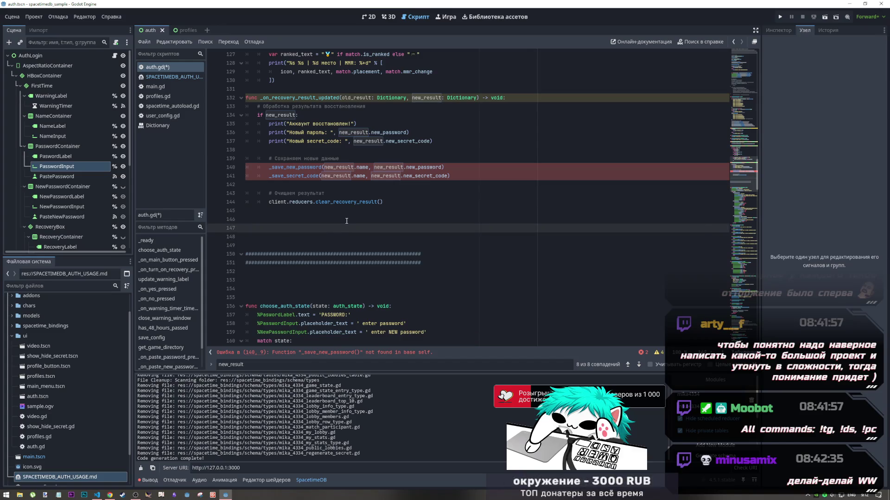
{"action": "key", "text": "alt+Tab"}
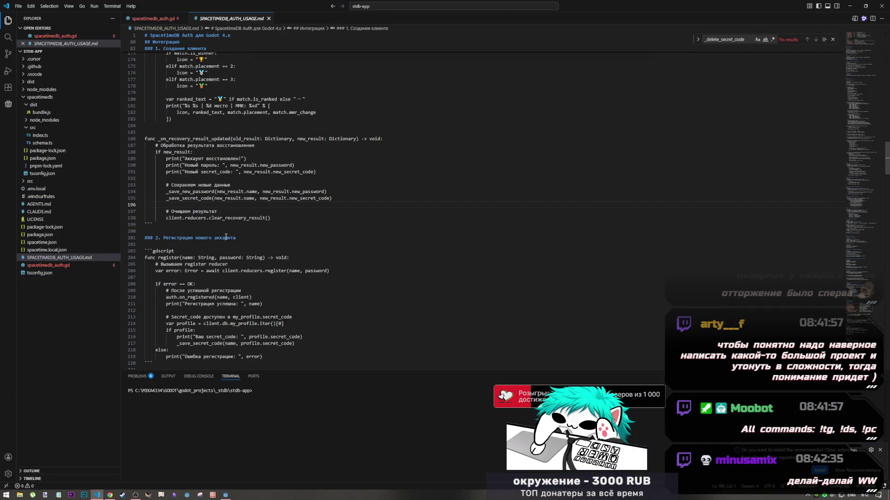
{"action": "scroll", "coordinate": [163, 310], "scroll_direction": "down", "scroll_amount": 3}
{"action": "left_click_drag", "start_coordinate": [163, 310], "coordinate": [139, 211]}
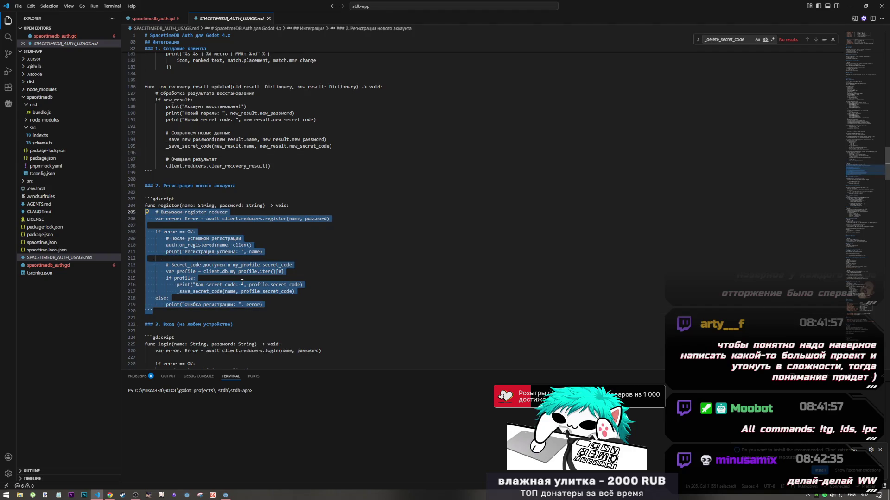
{"action": "key", "text": "alt+Tab"}
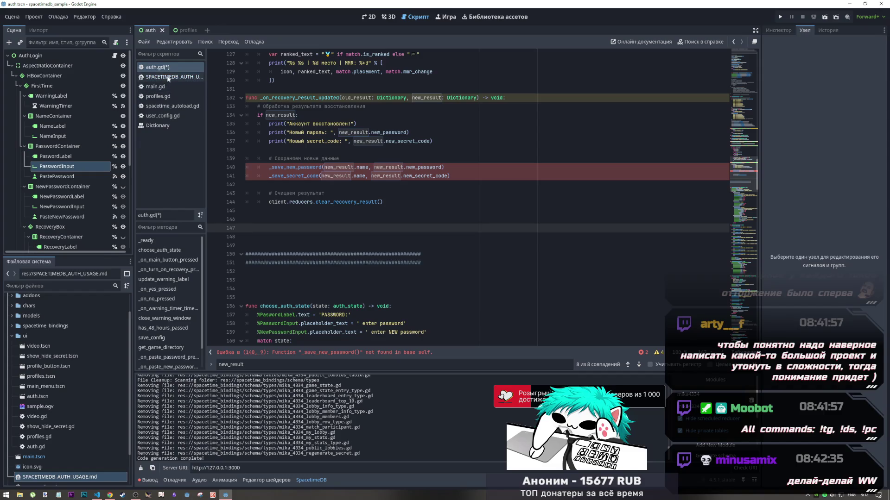
Copy the register example (lines 204–219) from SPACETIMEDB_AUTH_USAGE.md and paste it into auth.gd.
{"action": "left_click", "coordinate": [167, 77]}
{"action": "scroll", "coordinate": [304, 258], "scroll_direction": "down", "scroll_amount": 9}
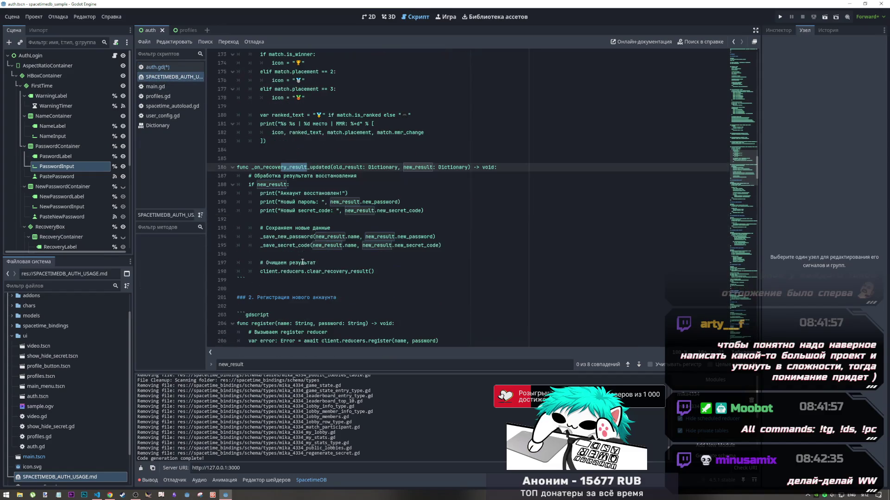
{"action": "mouse_move", "coordinate": [368, 297]}
{"action": "left_mouse_down"}
{"action": "mouse_move", "coordinate": [345, 294]}
{"action": "mouse_move", "coordinate": [230, 164]}
{"action": "left_mouse_up"}
{"action": "key", "text": "ctrl+c"}
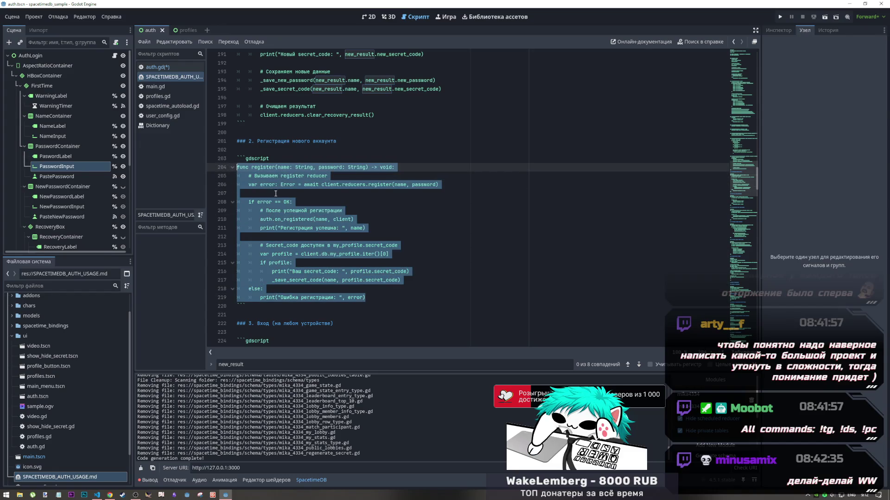
{"action": "key", "text": "alt+Tab"}
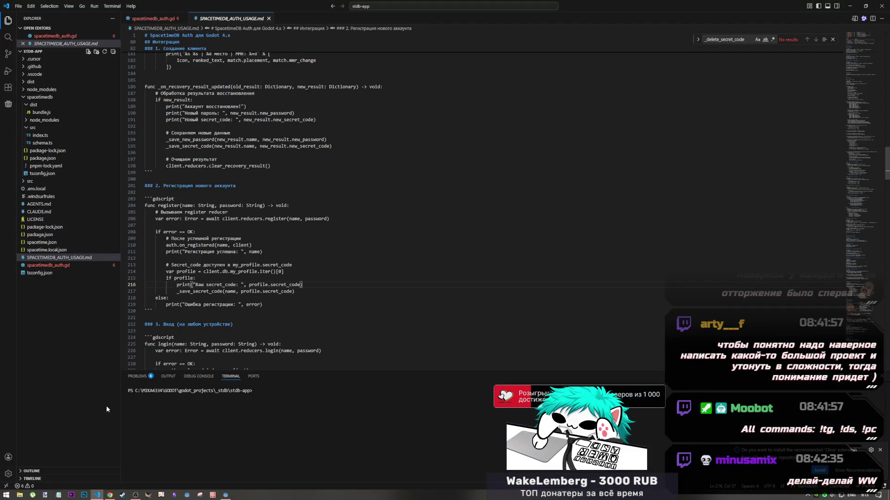
{"action": "left_click", "coordinate": [110, 495]}
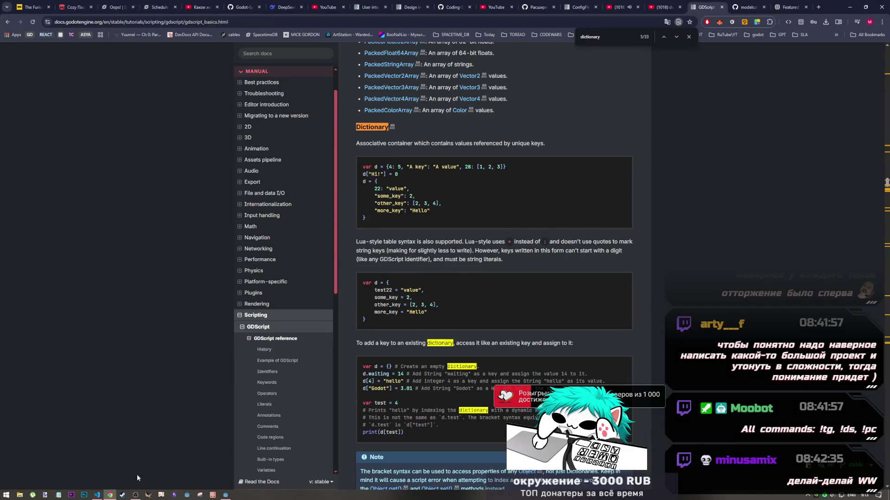
{"action": "left_click", "coordinate": [226, 495]}
{"action": "left_click", "coordinate": [158, 66]}
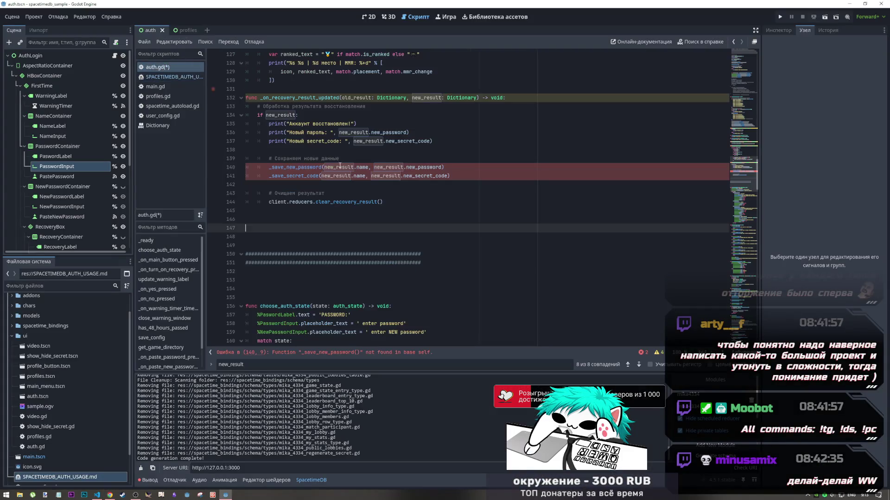
{"action": "left_click", "coordinate": [252, 226]}
{"action": "key", "text": "ctrl+v"}
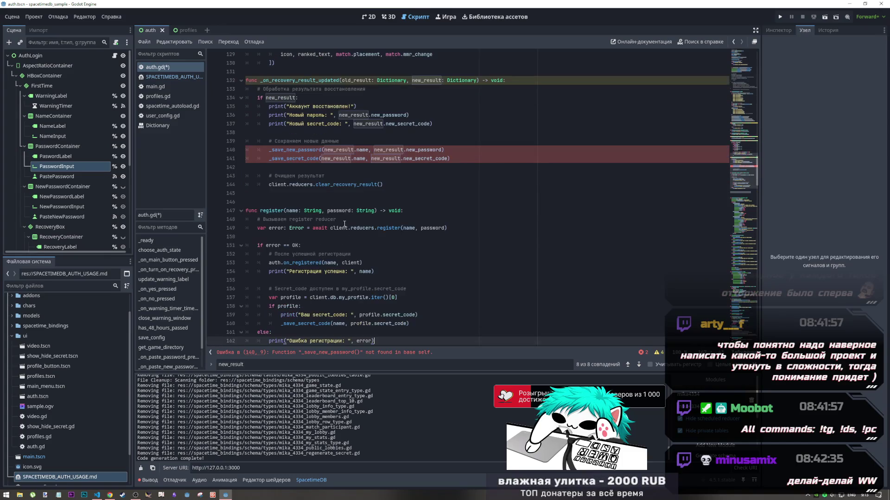
Search the usage guide for _save_secret_code occurrences.
{"action": "left_click", "coordinate": [313, 193]}
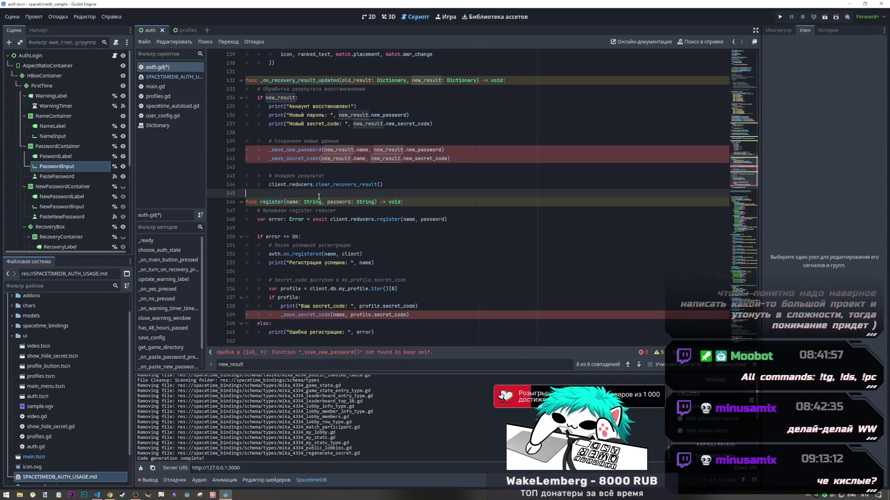
{"action": "scroll", "coordinate": [319, 197], "scroll_direction": "down", "scroll_amount": 1}
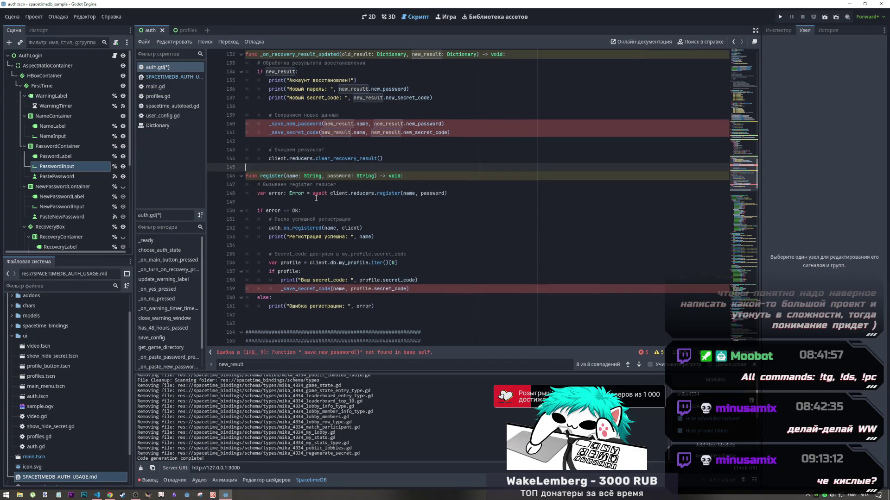
{"action": "scroll", "coordinate": [293, 184], "scroll_direction": "up", "scroll_amount": 2}
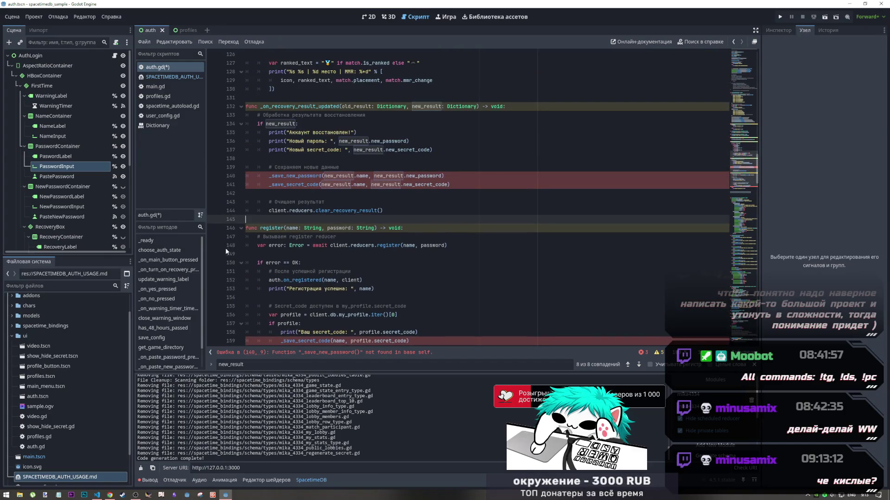
{"action": "left_click", "coordinate": [287, 184]}
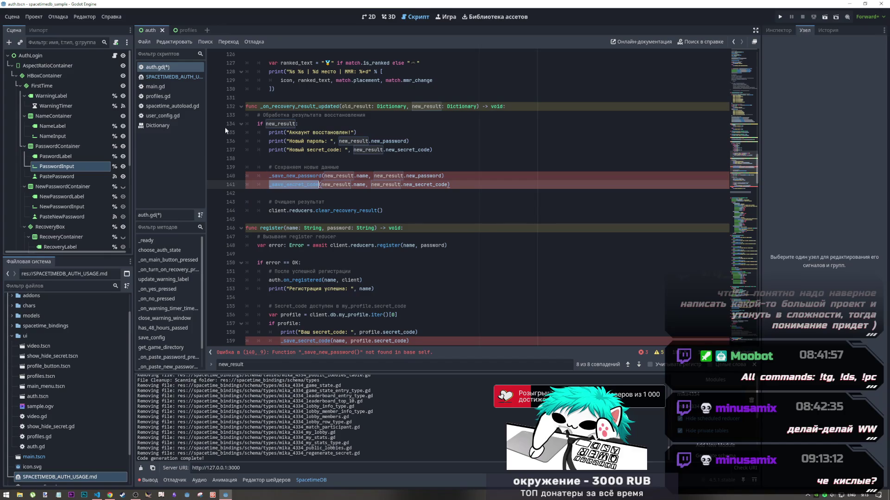
{"action": "left_click", "coordinate": [175, 77]}
{"action": "key", "text": "ctrl+f"}
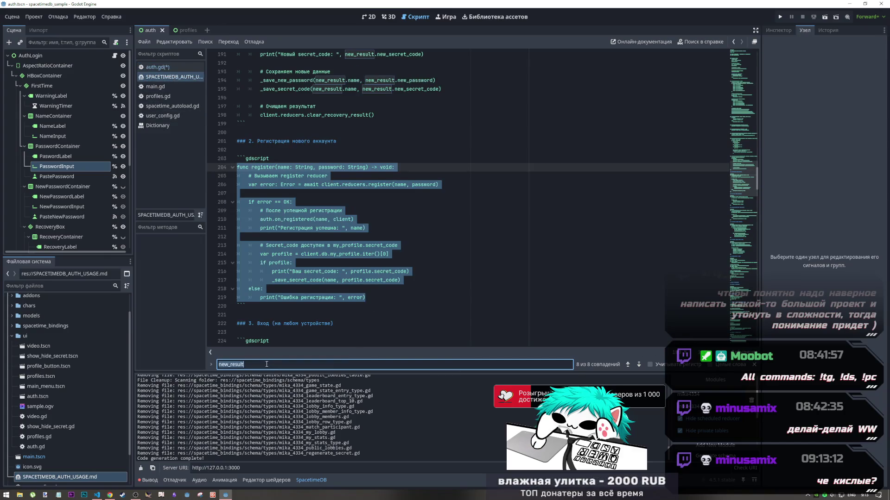
{"action": "type", "text": "_save_secret_code"}
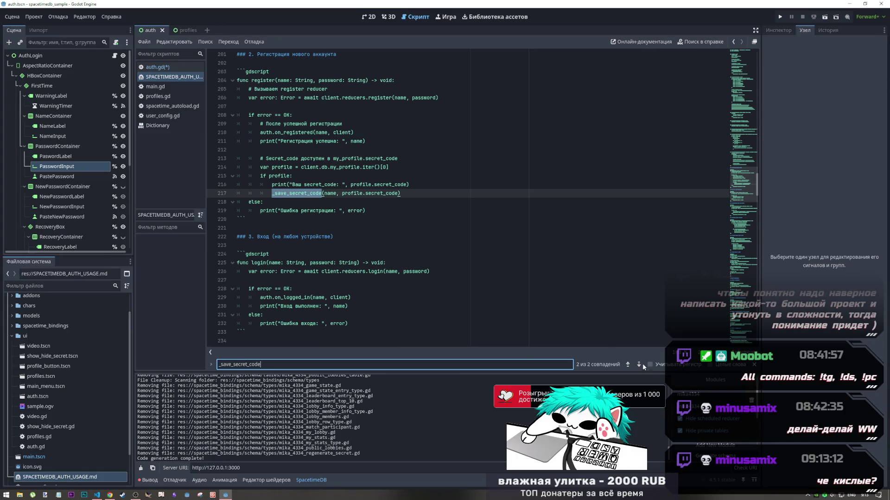
{"action": "left_click", "coordinate": [638, 364]}
{"action": "left_click", "coordinate": [629, 365]}
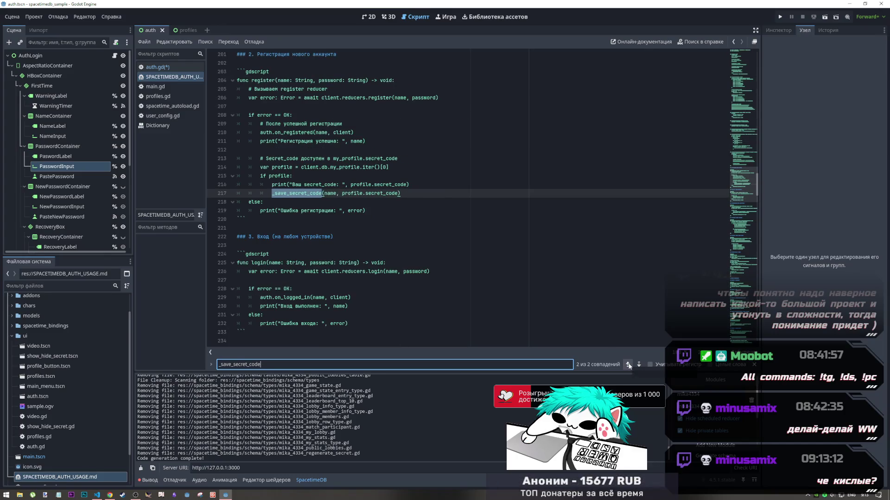
{"action": "left_click", "coordinate": [157, 67]}
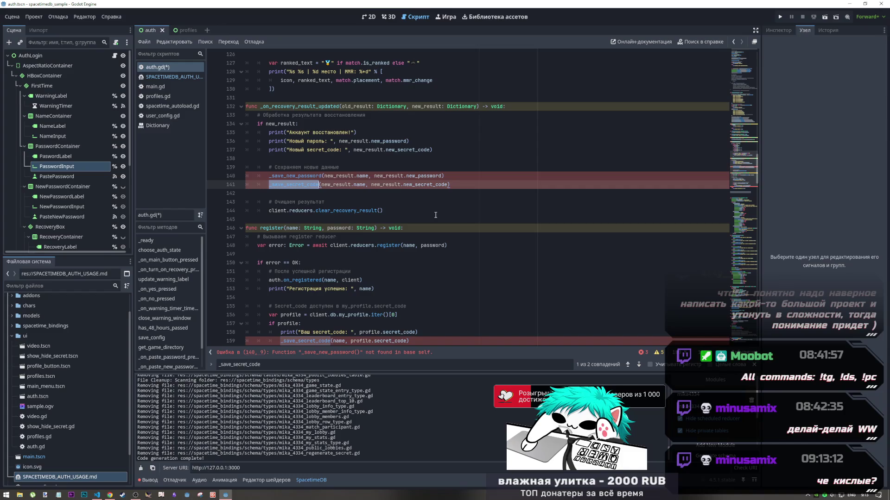
Insert the '### 2. Регистрация нового аккаунта' heading above func register.
{"action": "left_click", "coordinate": [361, 254]}
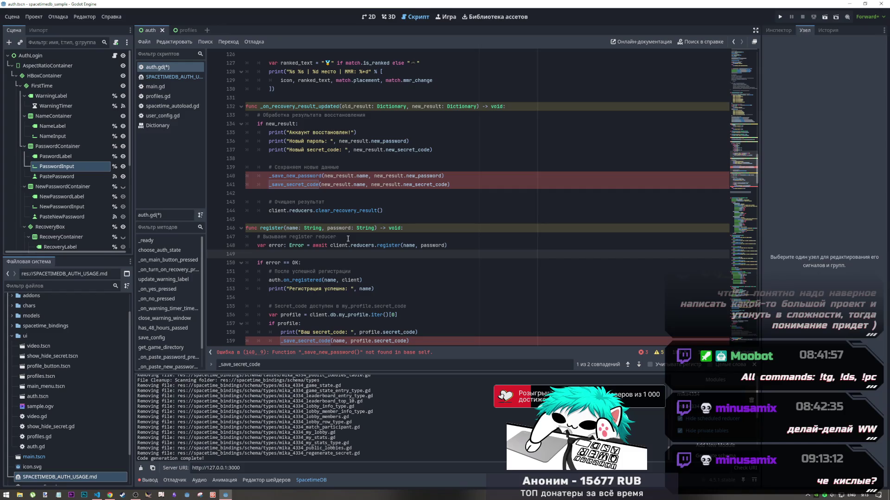
{"action": "left_click", "coordinate": [166, 76]}
{"action": "scroll", "coordinate": [337, 185], "scroll_direction": "up", "scroll_amount": 3}
{"action": "left_click_drag", "start_coordinate": [336, 133], "coordinate": [198, 127]}
{"action": "left_click", "coordinate": [158, 67]}
{"action": "left_click", "coordinate": [288, 219]}
{"action": "key", "text": "ctrl+v"}
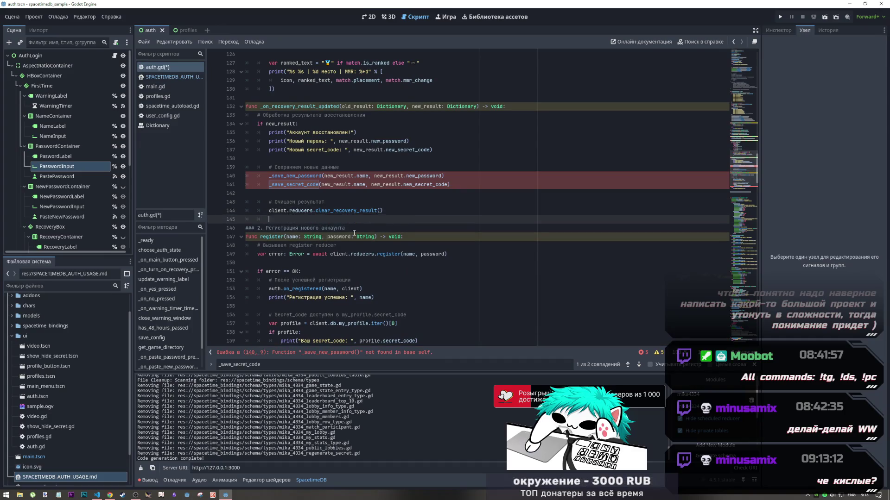
Delete the '# Вызываем register reducer' comment and the blank line after it.
{"action": "left_click", "coordinate": [333, 228]}
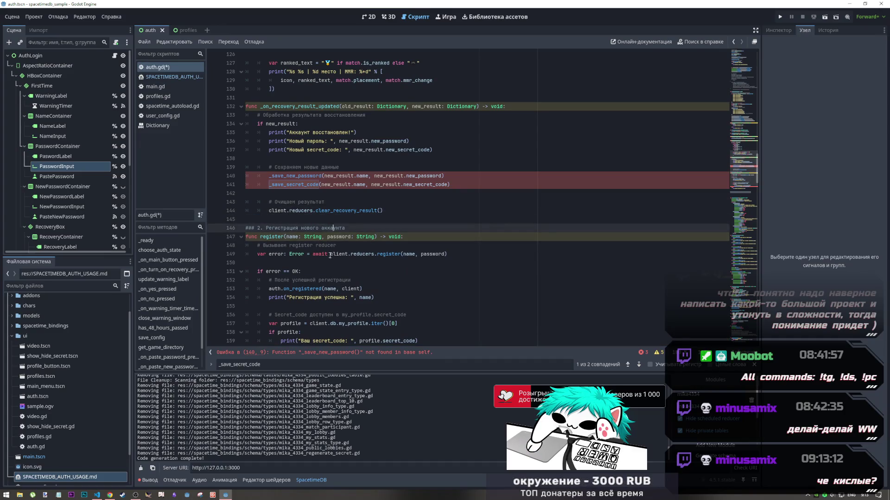
{"action": "left_click_drag", "start_coordinate": [336, 245], "coordinate": [221, 243]}
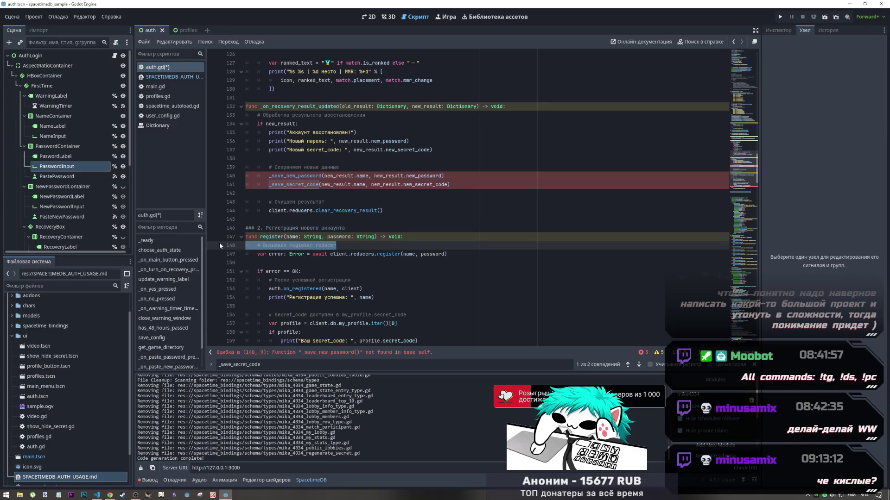
{"action": "key", "text": "BackSpace"}
{"action": "key", "text": "Delete"}
{"action": "key", "text": "End"}
{"action": "key", "text": "Delete"}
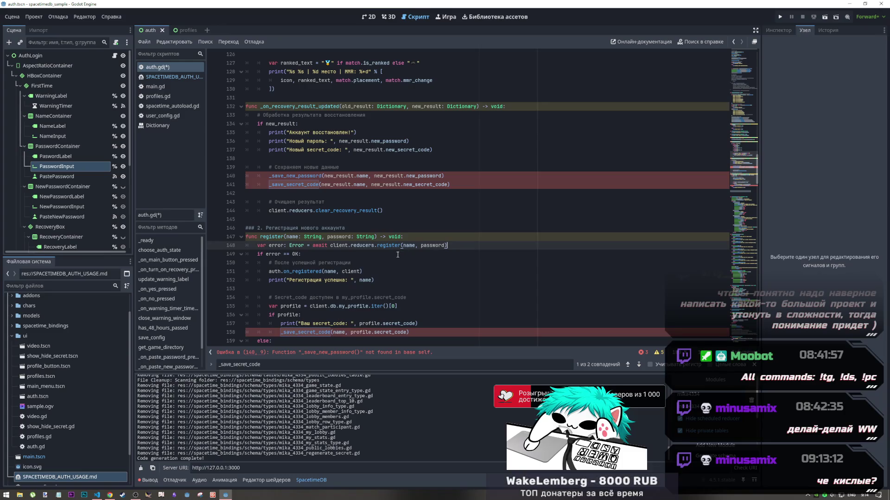
{"action": "mouse_move", "coordinate": [313, 246]}
{"action": "left_mouse_down"}
{"action": "mouse_move", "coordinate": [436, 245]}
{"action": "mouse_move", "coordinate": [408, 245]}
{"action": "left_mouse_up"}
{"action": "left_click", "coordinate": [287, 237]}
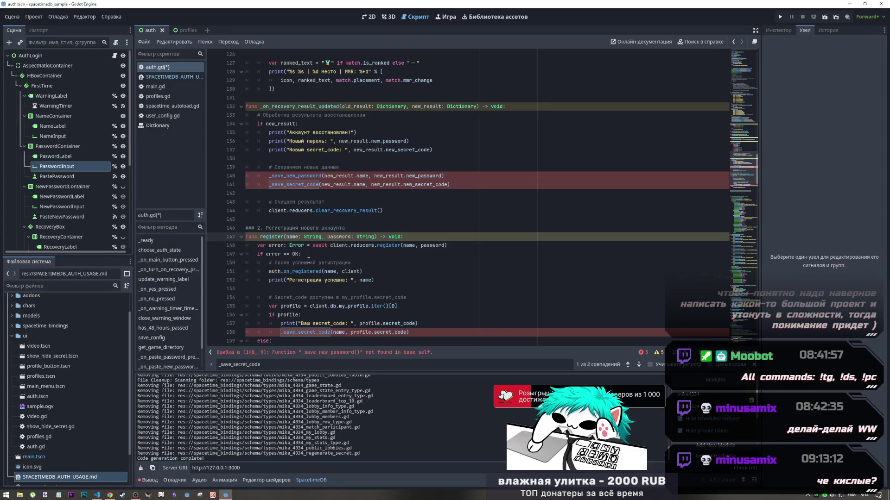
Rename register's name parameter and all its uses to nickname.
{"action": "type", "text": "nick"}
{"action": "double_click", "coordinate": [298, 237]}
{"action": "double_click", "coordinate": [409, 245]}
{"action": "key", "text": "ctrl+d"}
{"action": "key", "text": "ctrl+d"}
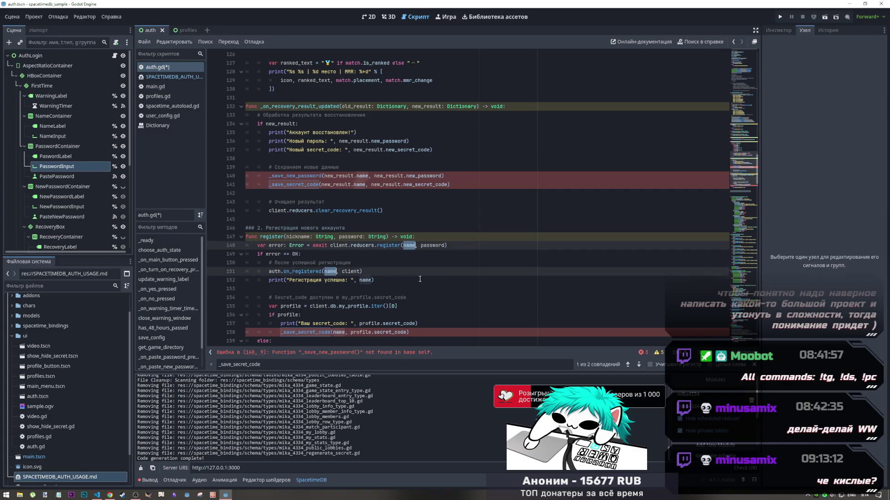
{"action": "key", "text": "ctrl+d"}
{"action": "type", "text": "nickname"}
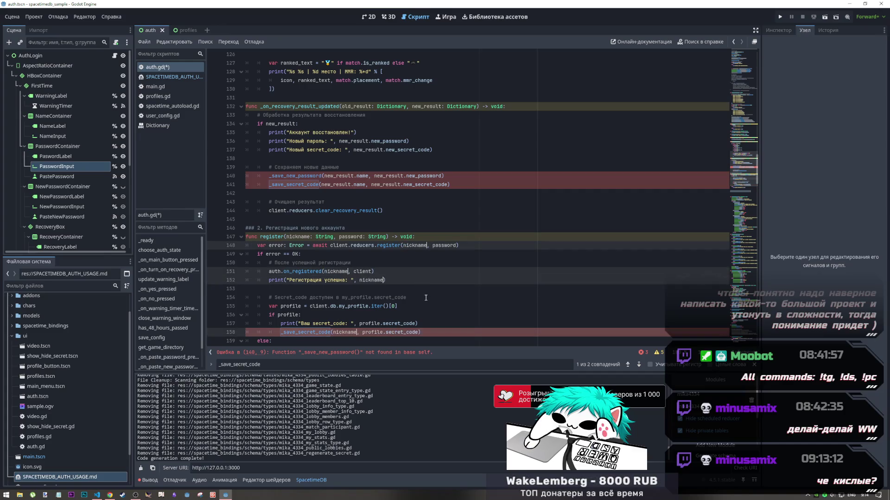
{"action": "scroll", "coordinate": [403, 285], "scroll_direction": "down", "scroll_amount": 1}
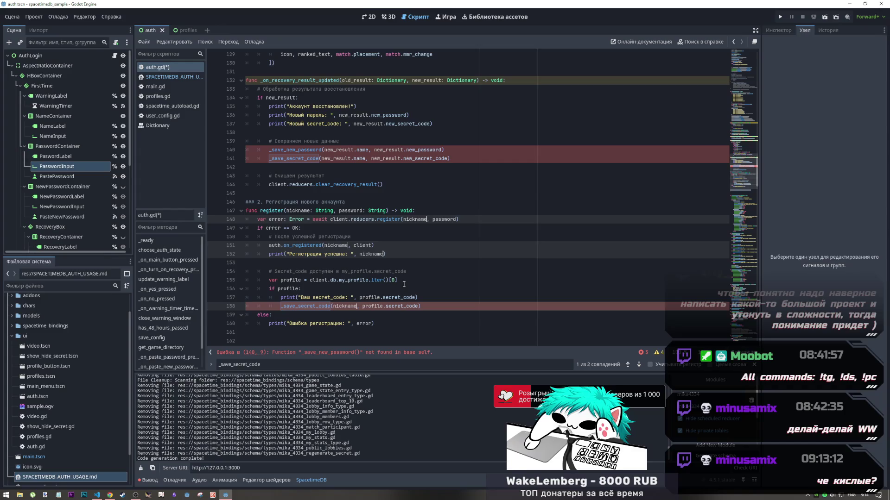
{"action": "scroll", "coordinate": [403, 284], "scroll_direction": "up", "scroll_amount": 1}
{"action": "left_click", "coordinate": [381, 258]}
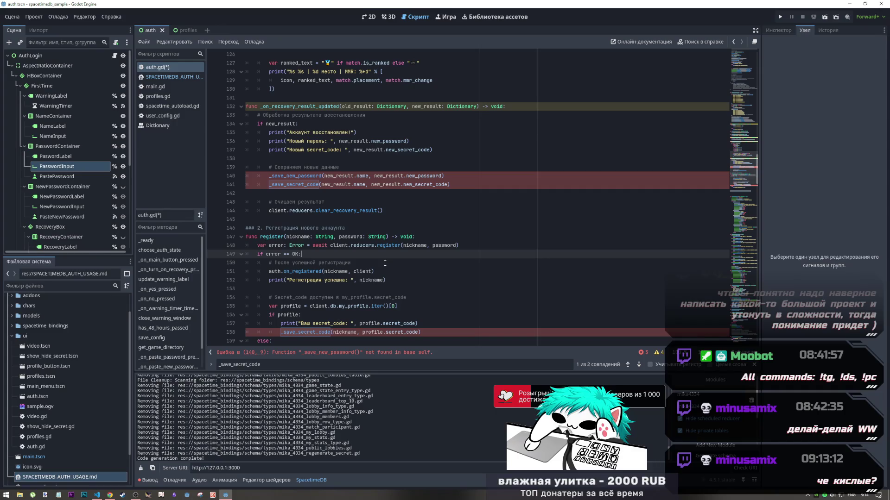
Select the register function name and scroll down to _on_yes_pressed.
{"action": "scroll", "coordinate": [385, 262], "scroll_direction": "up", "scroll_amount": 8}
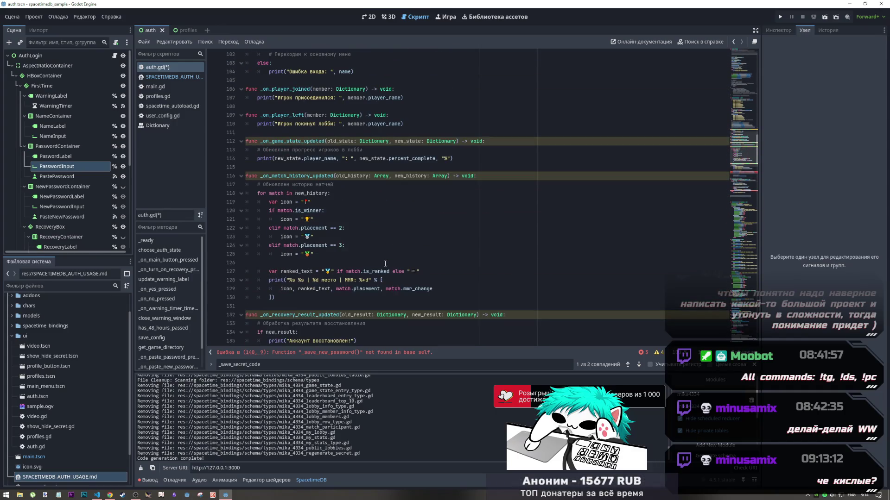
{"action": "scroll", "coordinate": [385, 262], "scroll_direction": "down", "scroll_amount": 6}
{"action": "left_click", "coordinate": [269, 289]}
{"action": "double_click", "coordinate": [269, 288]}
{"action": "scroll", "coordinate": [385, 291], "scroll_direction": "down", "scroll_amount": 20}
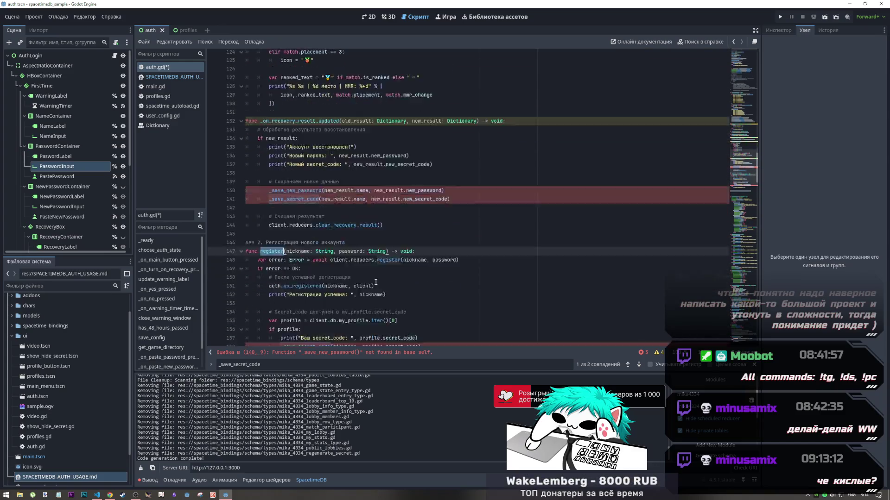
{"action": "scroll", "coordinate": [371, 280], "scroll_direction": "down", "scroll_amount": 16}
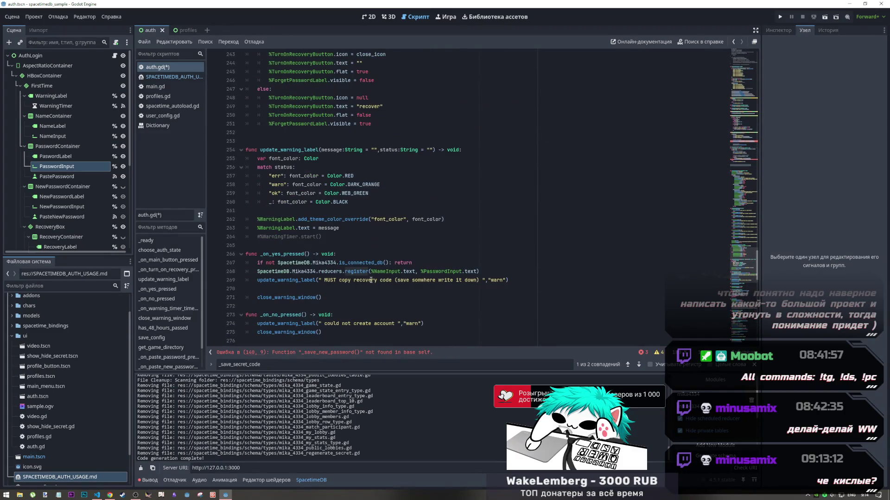
Call register(%NameInput.text, %PasswordInput.text) in _on_yes_pressed, comment out the direct reducer call, save.
{"action": "left_click", "coordinate": [364, 264]}
{"action": "key", "text": "End"}
{"action": "key", "text": "Return"}
{"action": "type", "text": "register"}
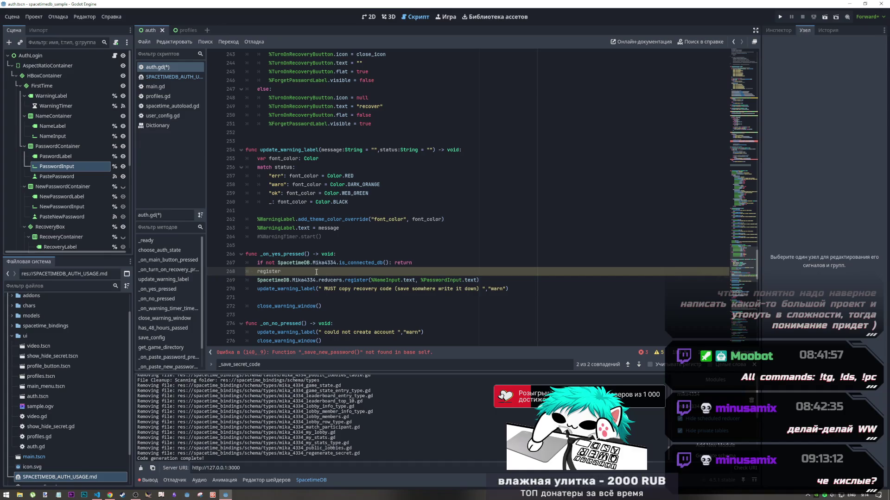
{"action": "type", "text": "()"}
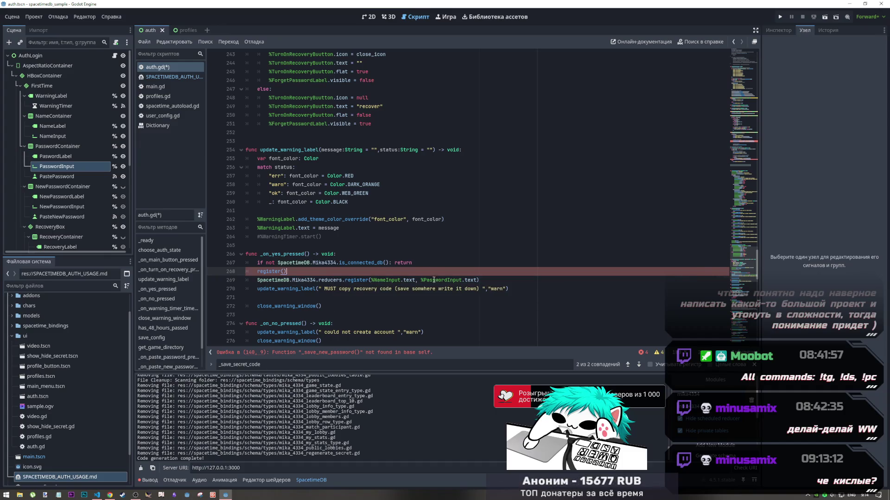
{"action": "left_click_drag", "start_coordinate": [478, 281], "coordinate": [369, 284]}
{"action": "mouse_move", "coordinate": [478, 280]}
{"action": "left_mouse_down"}
{"action": "mouse_move", "coordinate": [372, 280]}
{"action": "mouse_move", "coordinate": [478, 280]}
{"action": "left_mouse_up"}
{"action": "key", "text": "ctrl+c"}
{"action": "key", "text": "Up"}
{"action": "key", "text": "Left"}
{"action": "key", "text": "ctrl+v"}
{"action": "left_click", "coordinate": [499, 278]}
{"action": "key", "text": "ctrl+k"}
{"action": "key", "text": "ctrl+s"}
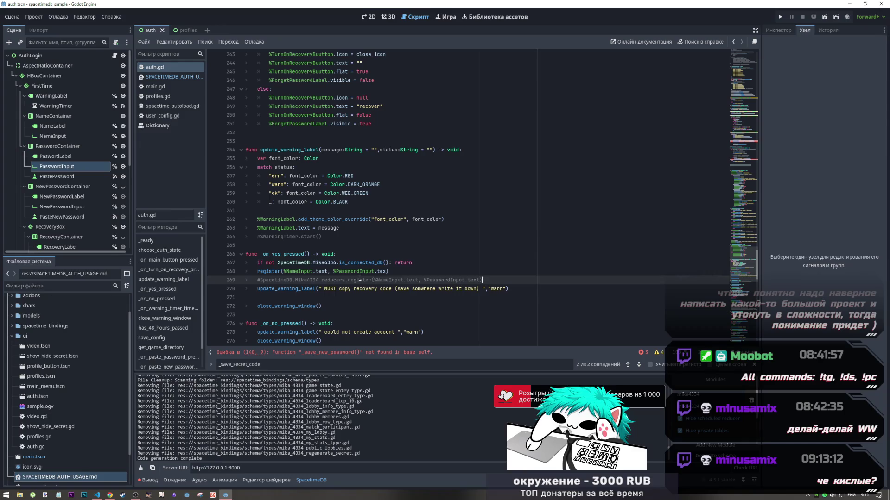
Copy the is_connected_db check into the start of register().
{"action": "triple_click", "coordinate": [369, 262]}
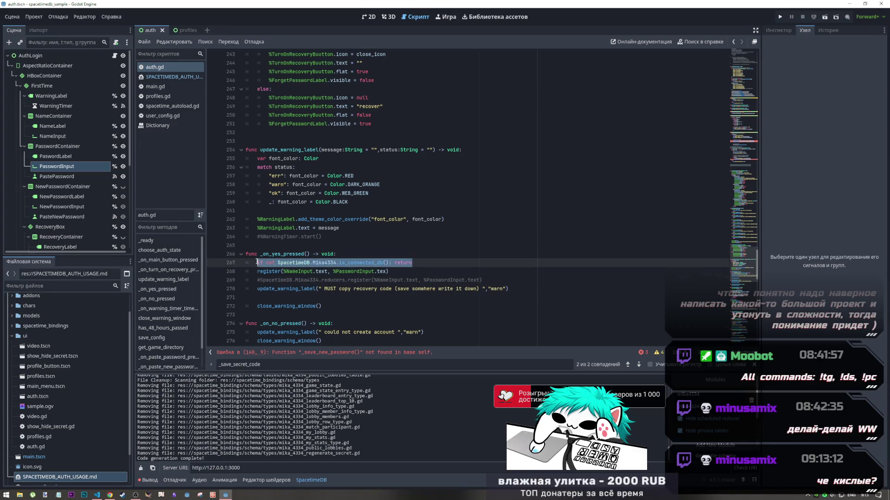
{"action": "scroll", "coordinate": [369, 260], "scroll_direction": "up", "scroll_amount": 20}
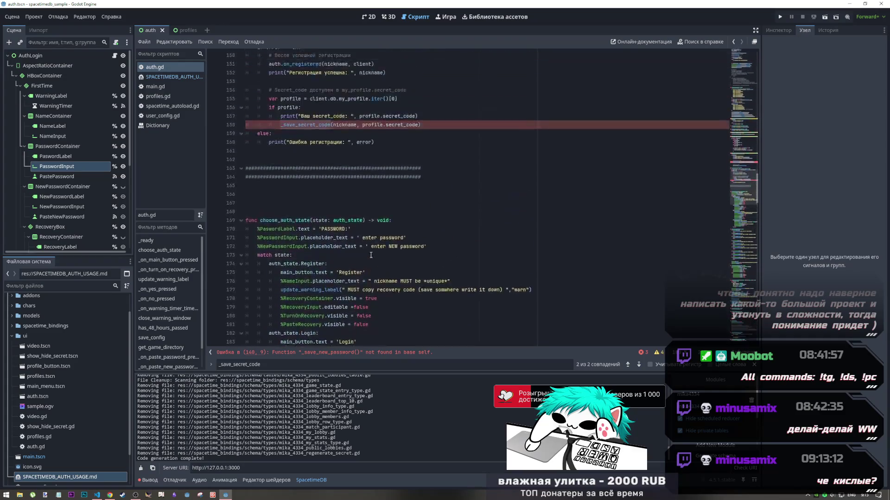
{"action": "scroll", "coordinate": [371, 256], "scroll_direction": "down", "scroll_amount": 2}
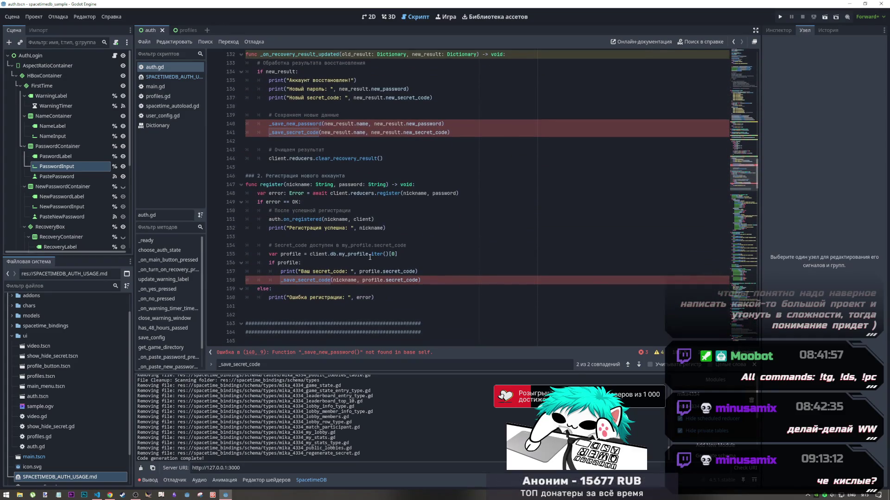
{"action": "left_click", "coordinate": [448, 190]}
{"action": "key", "text": "ctrl+v"}
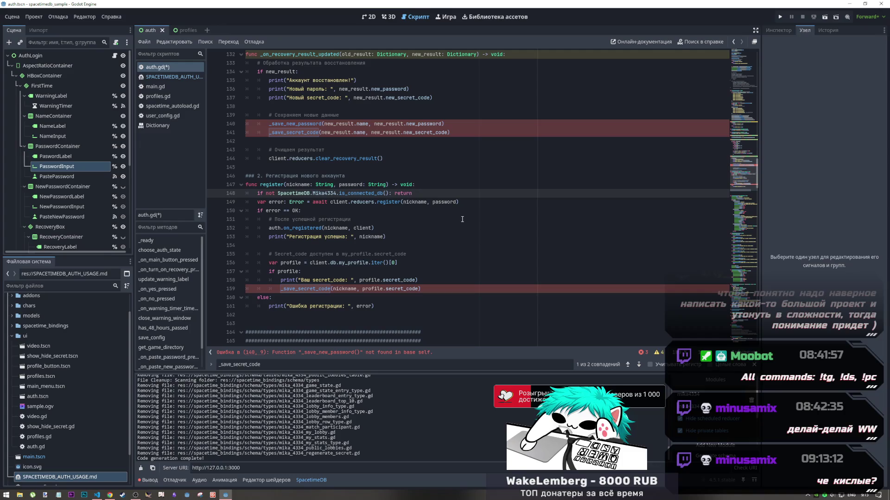
Inspect the SpacetimeDB.Mika4334 reference and the client declaration.
{"action": "left_click_drag", "start_coordinate": [337, 193], "coordinate": [278, 193]}
{"action": "left_click", "coordinate": [344, 202]}
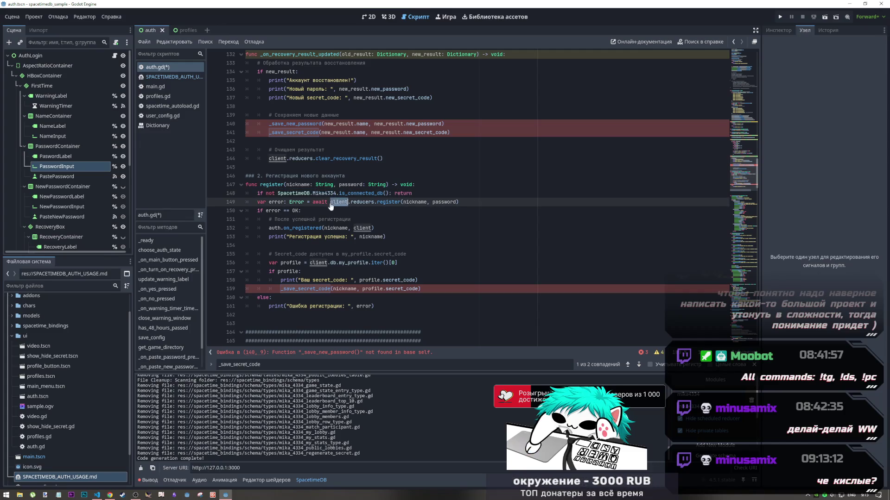
{"action": "left_click_drag", "start_coordinate": [337, 193], "coordinate": [278, 193]}
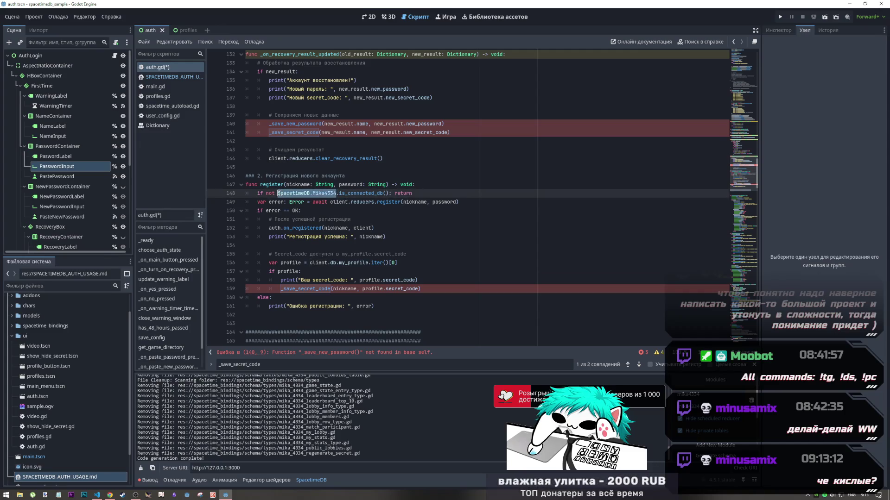
{"action": "left_click", "coordinate": [340, 202], "text": "ctrl"}
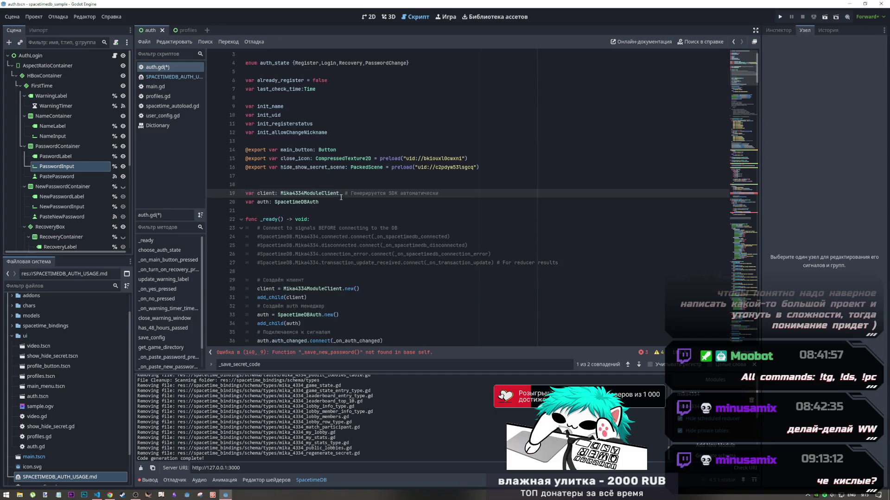
{"action": "scroll", "coordinate": [408, 302], "scroll_direction": "down", "scroll_amount": 15}
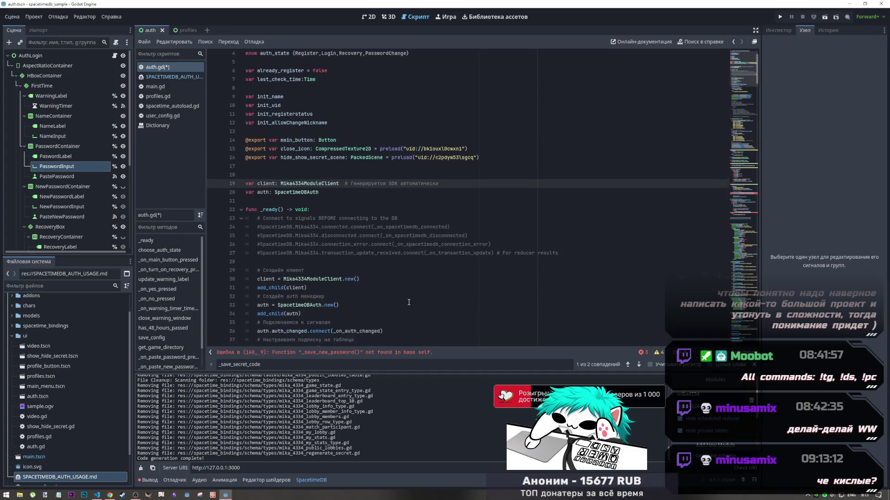
{"action": "scroll", "coordinate": [408, 301], "scroll_direction": "down", "scroll_amount": 9}
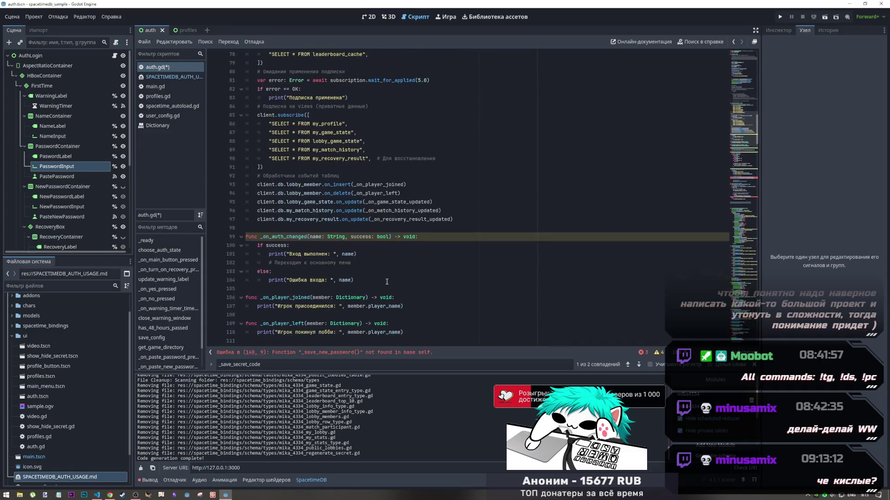
{"action": "scroll", "coordinate": [331, 235], "scroll_direction": "down", "scroll_amount": 12}
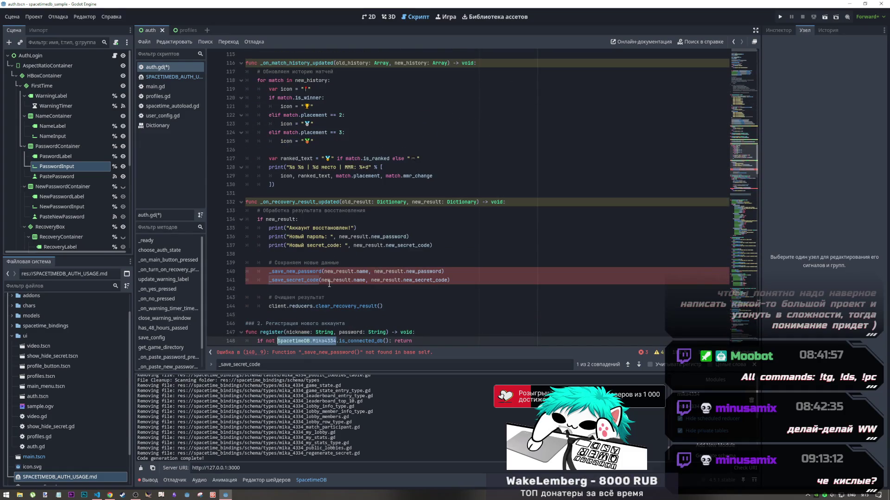
{"action": "scroll", "coordinate": [298, 258], "scroll_direction": "down", "scroll_amount": 4}
{"action": "key", "text": "Left"}
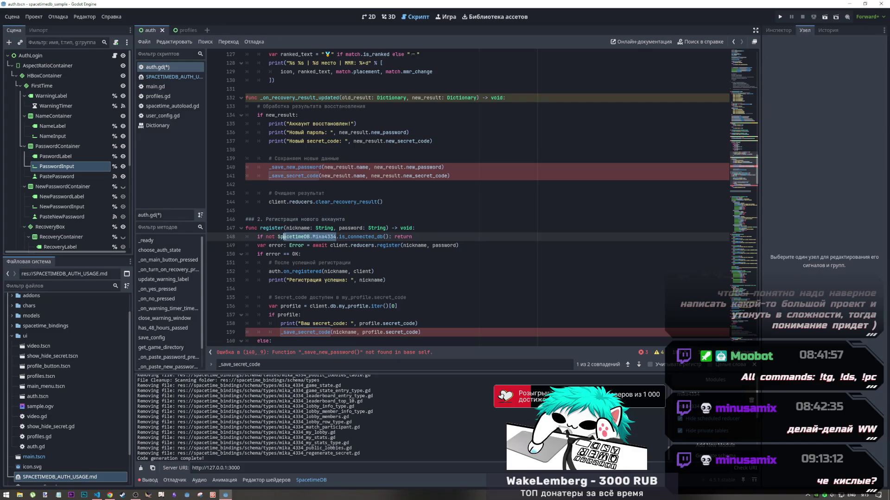
{"action": "key", "text": "alt+Tab"}
{"action": "key", "text": "alt+Tab"}
{"action": "key", "text": "alt+Tab"}
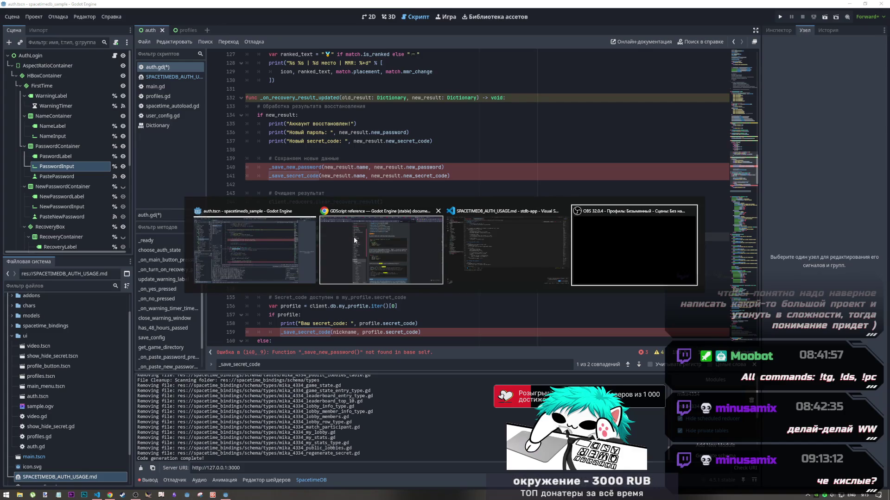
{"action": "key", "text": "alt+Tab"}
{"action": "key", "text": "alt+Tab"}
{"action": "key", "text": "alt+Tab"}
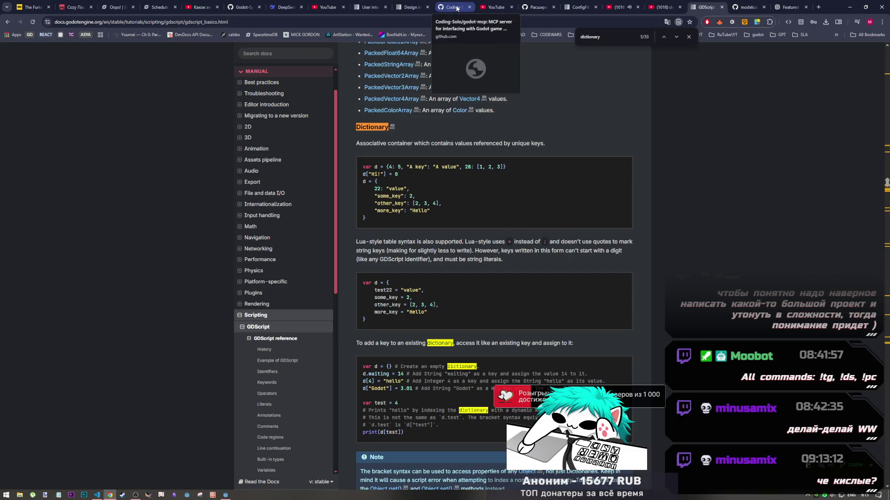
Bring up the SDK quickstart.md page and check its connected-signal example.
{"action": "left_click", "coordinate": [242, 7]}
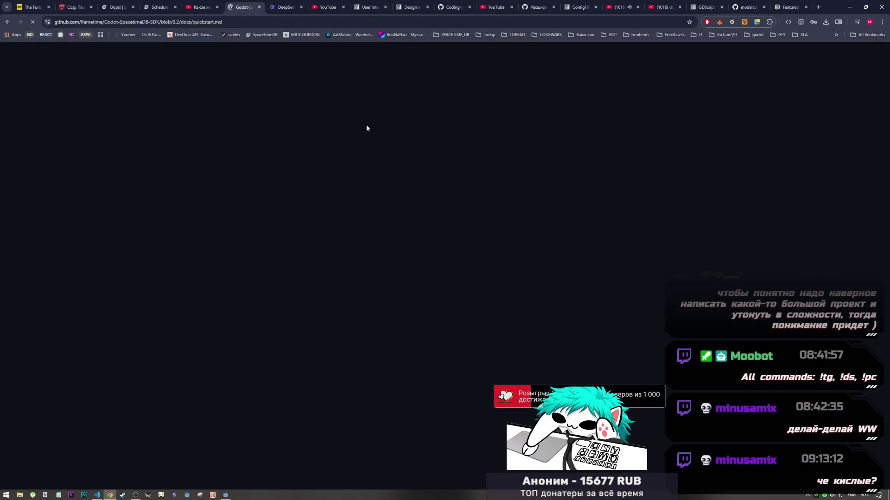
{"action": "scroll", "coordinate": [282, 229], "scroll_direction": "down", "scroll_amount": 3}
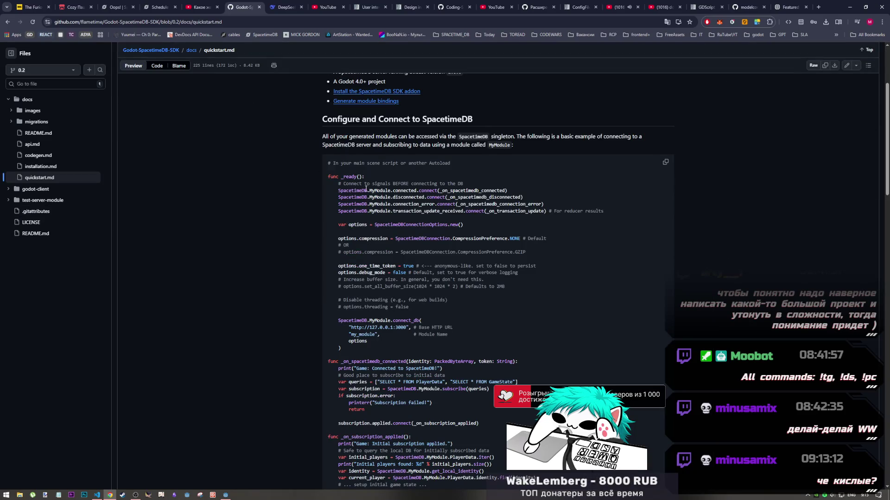
{"action": "left_click_drag", "start_coordinate": [364, 192], "coordinate": [410, 197]}
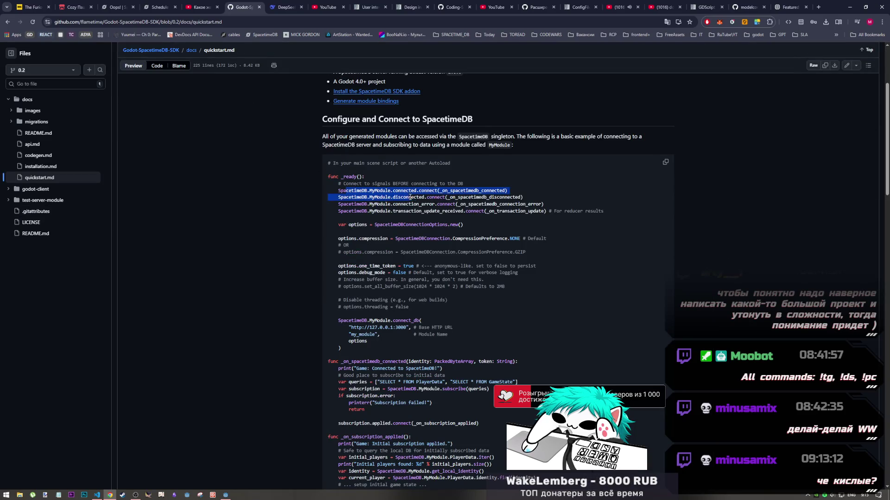
Scroll to the Call Reducers example and examine its SpacetimeDB.MyModule reducer call.
{"action": "scroll", "coordinate": [404, 213], "scroll_direction": "down", "scroll_amount": 10}
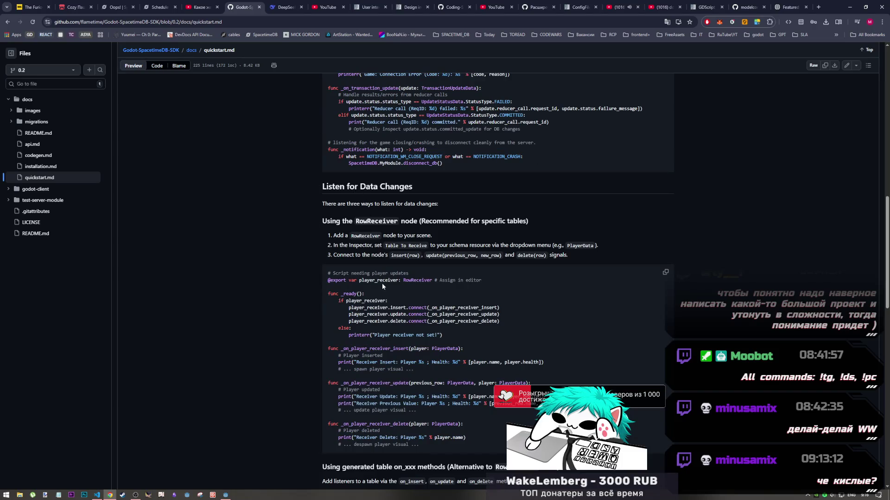
{"action": "scroll", "coordinate": [382, 285], "scroll_direction": "up", "scroll_amount": 15}
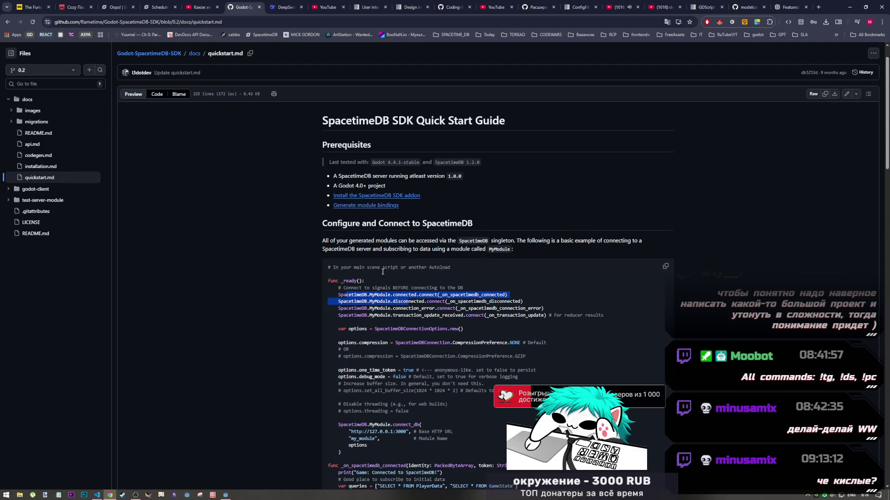
{"action": "scroll", "coordinate": [381, 270], "scroll_direction": "down", "scroll_amount": 20}
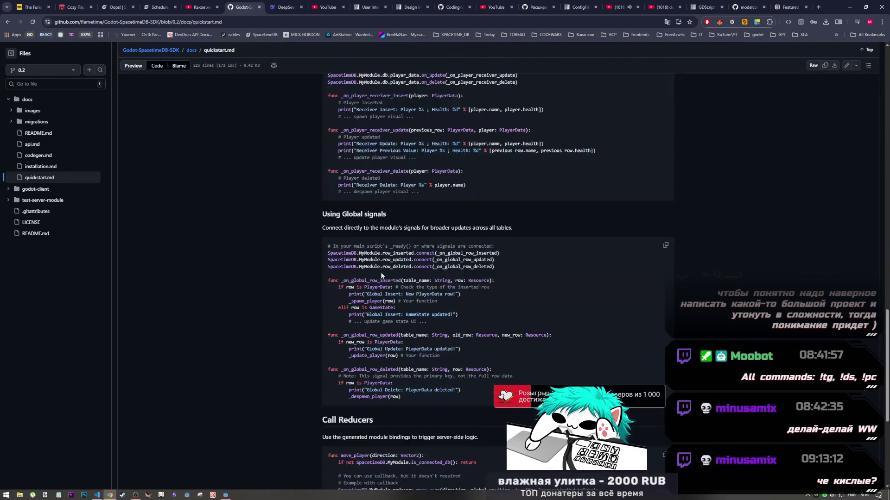
{"action": "scroll", "coordinate": [381, 274], "scroll_direction": "up", "scroll_amount": 4}
{"action": "scroll", "coordinate": [417, 258], "scroll_direction": "down", "scroll_amount": 4}
{"action": "scroll", "coordinate": [416, 258], "scroll_direction": "up", "scroll_amount": 2}
{"action": "scroll", "coordinate": [415, 258], "scroll_direction": "down", "scroll_amount": 4}
{"action": "scroll", "coordinate": [414, 259], "scroll_direction": "down", "scroll_amount": 2}
{"action": "scroll", "coordinate": [414, 258], "scroll_direction": "up", "scroll_amount": 2}
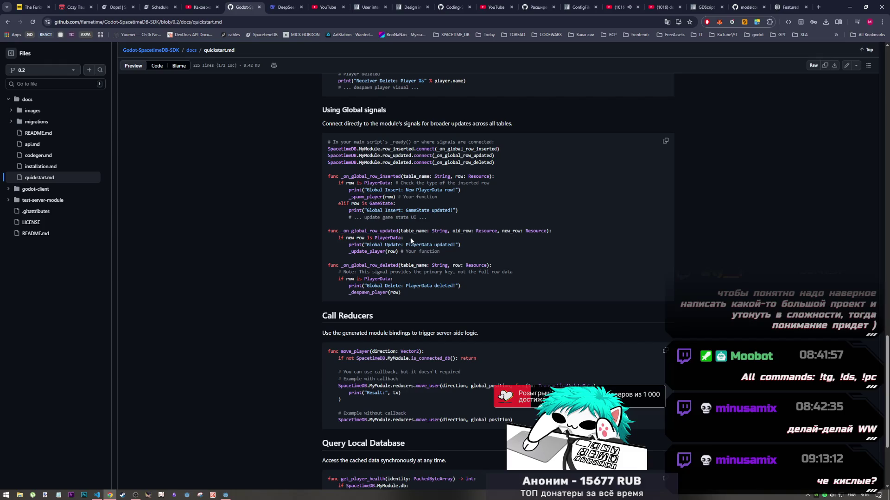
{"action": "scroll", "coordinate": [401, 248], "scroll_direction": "down", "scroll_amount": 2}
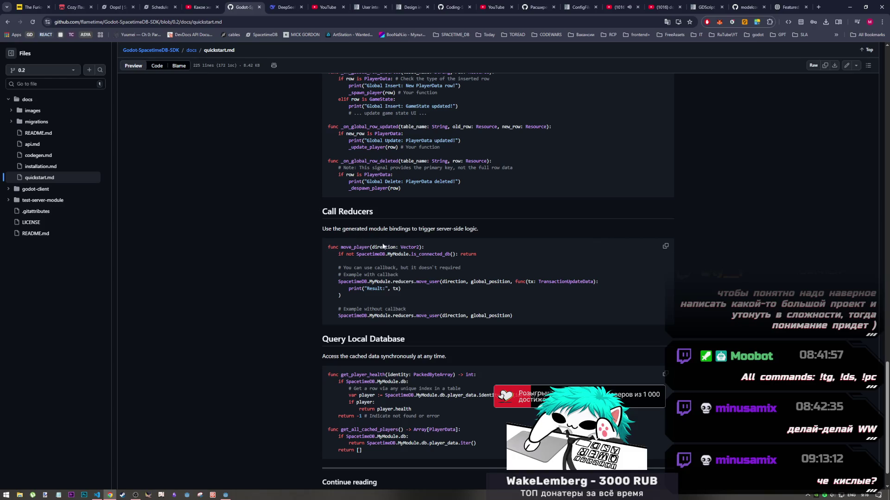
{"action": "left_click_drag", "start_coordinate": [336, 281], "coordinate": [390, 282]}
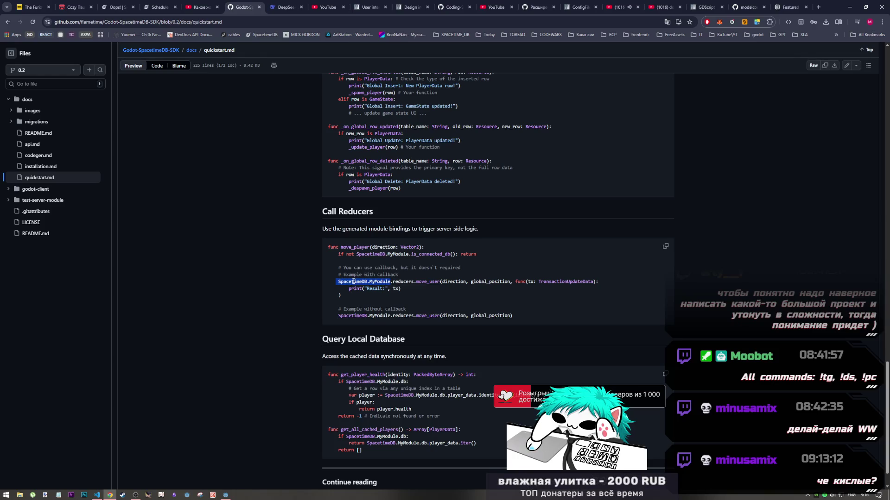
{"action": "left_click", "coordinate": [353, 281]}
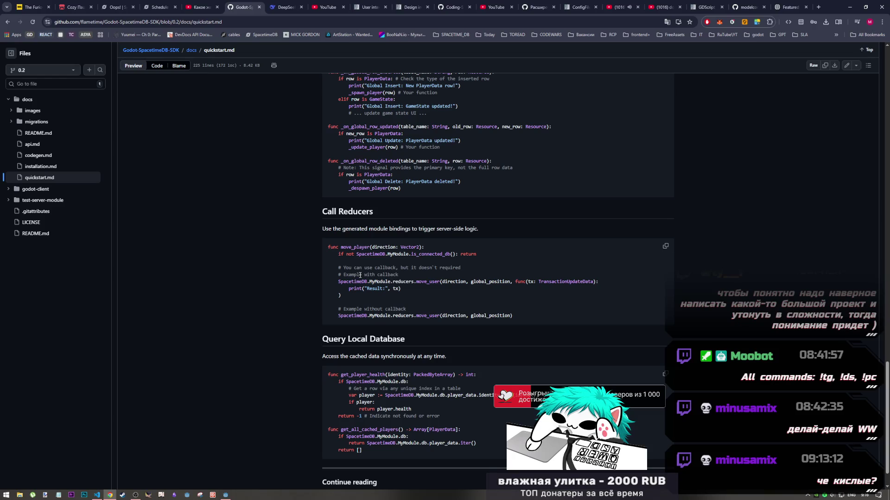
{"action": "key", "text": "alt+Tab"}
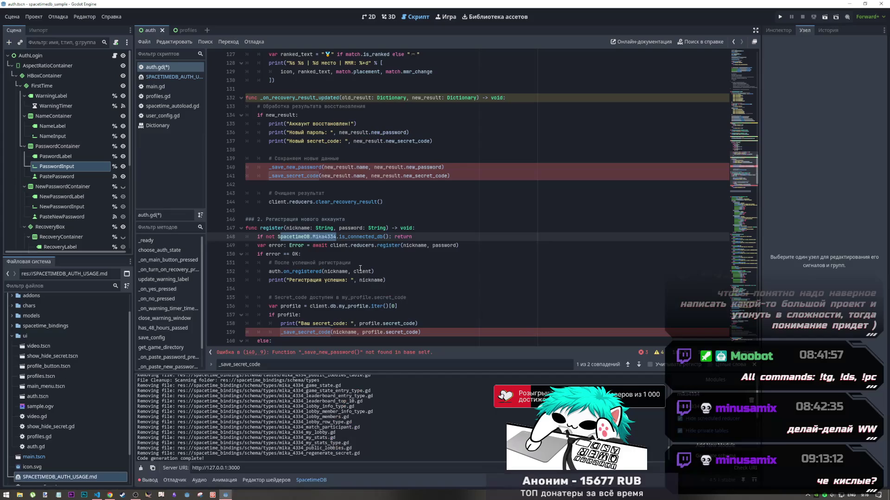
Comment out the is_connected_db connection check in register().
{"action": "scroll", "coordinate": [343, 209], "scroll_direction": "up", "scroll_amount": 15}
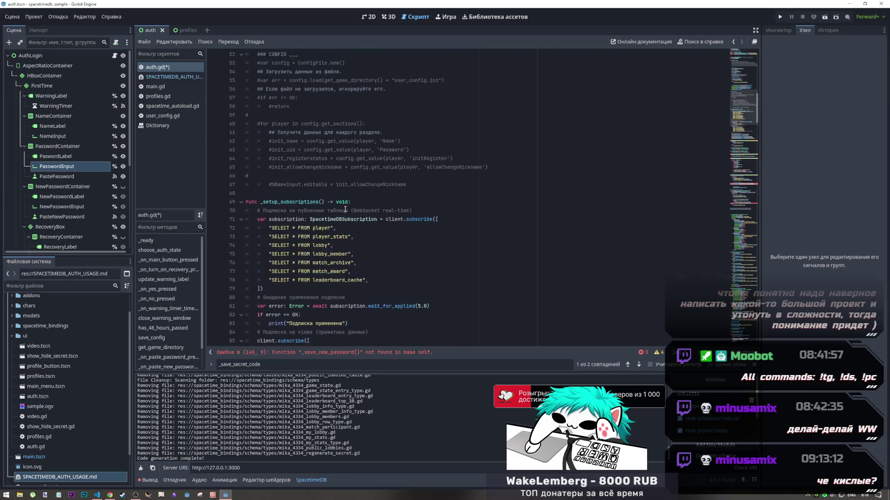
{"action": "scroll", "coordinate": [347, 209], "scroll_direction": "down", "scroll_amount": 7}
{"action": "scroll", "coordinate": [348, 208], "scroll_direction": "down", "scroll_amount": 8}
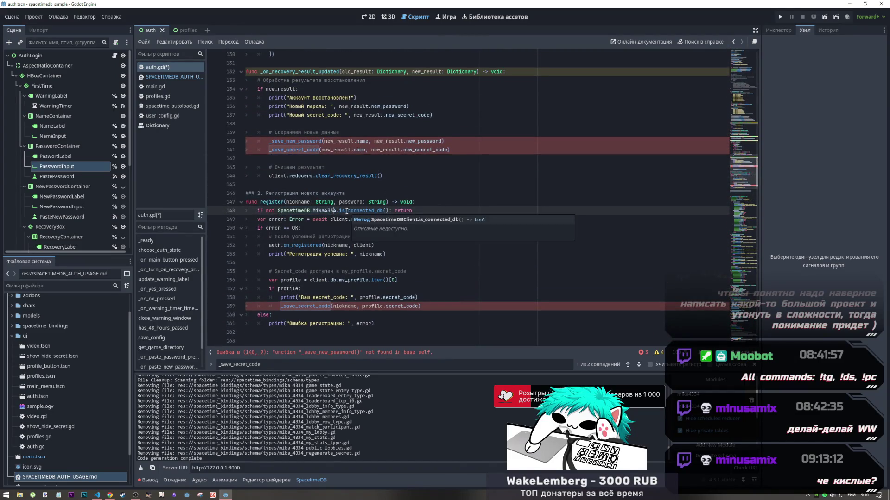
{"action": "key", "text": "ctrl+k"}
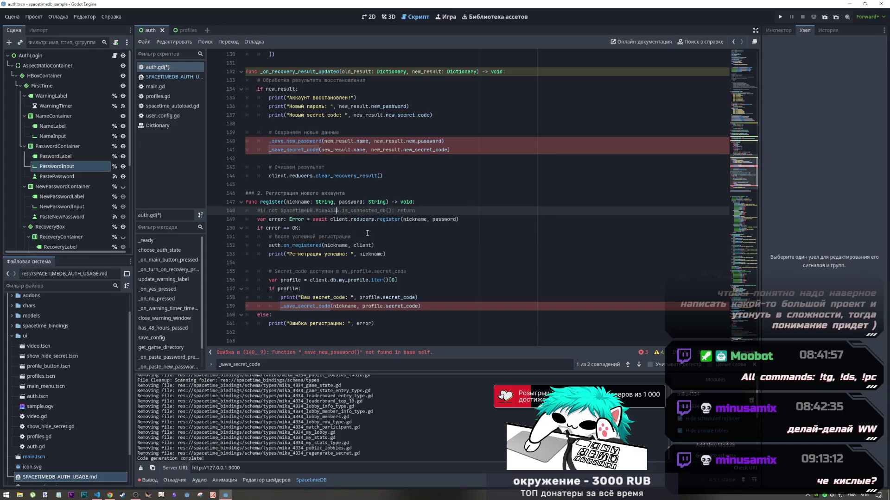
Comment out the is_connected_db guard in _on_yes_pressed so register(name, password) runs directly.
{"action": "scroll", "coordinate": [383, 226], "scroll_direction": "down", "scroll_amount": 10}
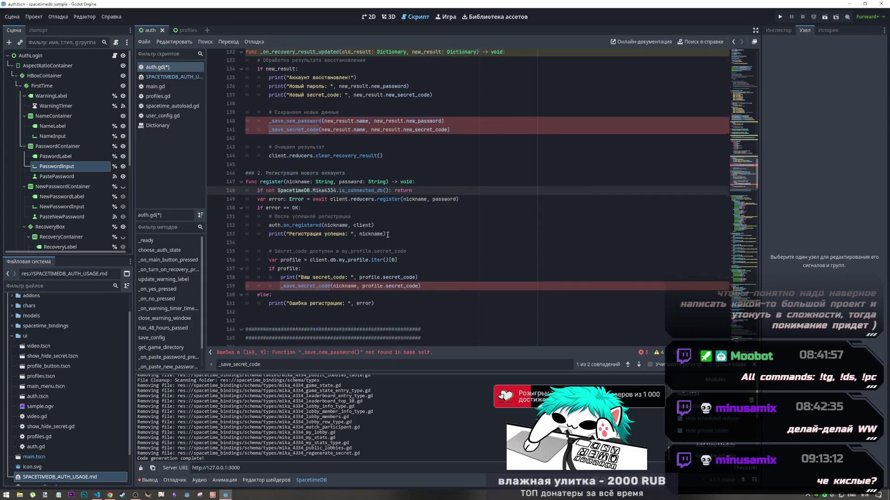
{"action": "scroll", "coordinate": [386, 234], "scroll_direction": "down", "scroll_amount": 8}
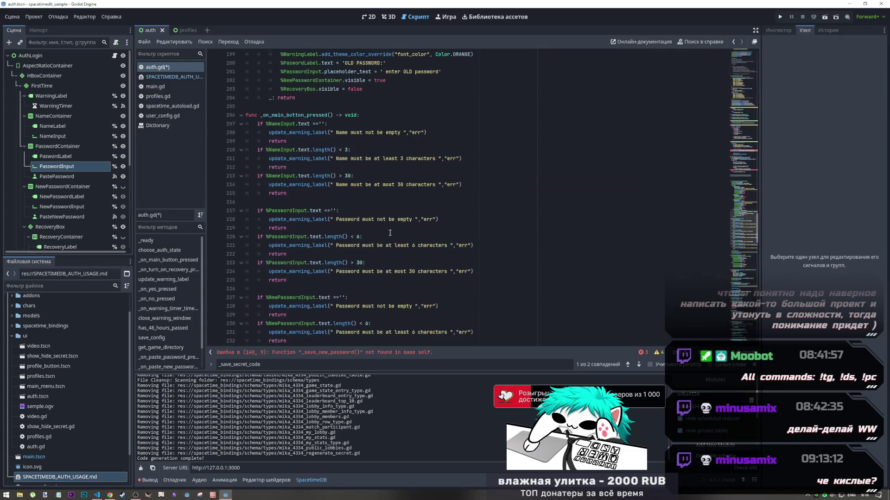
{"action": "left_click_drag", "start_coordinate": [749, 252], "coordinate": [747, 281]}
{"action": "left_click", "coordinate": [422, 162]}
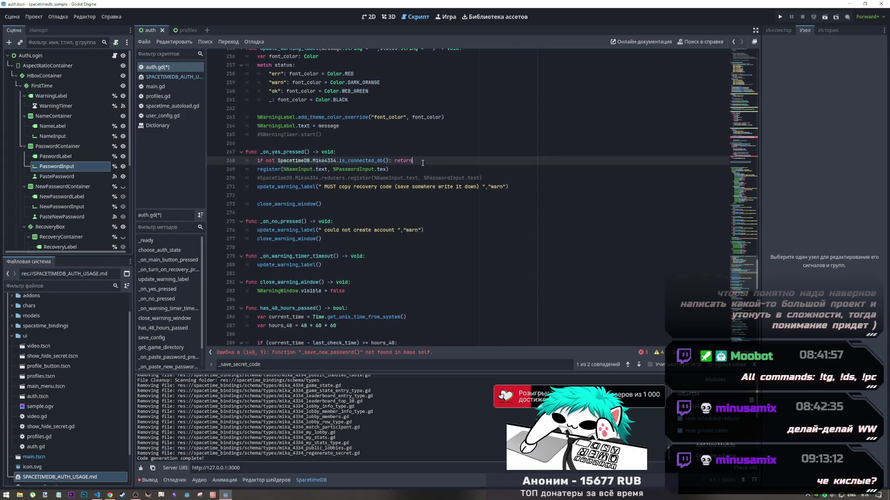
{"action": "key", "text": "ctrl+k"}
{"action": "left_click", "coordinate": [277, 171]}
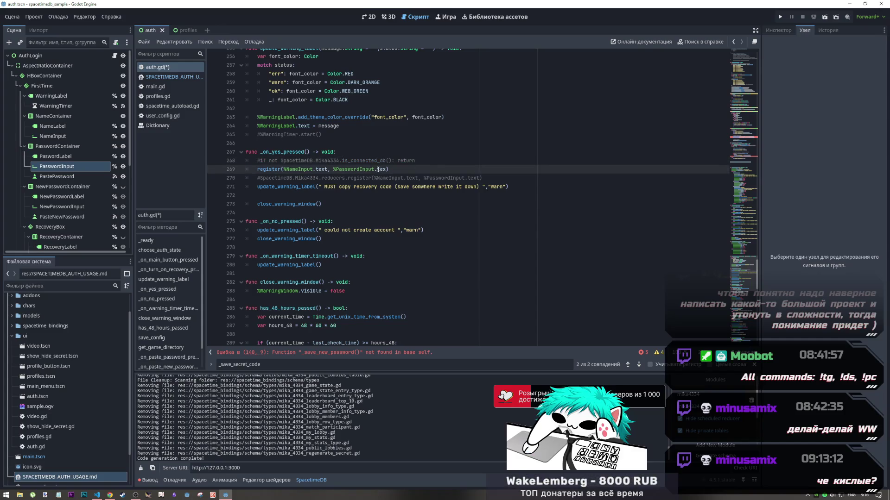
{"action": "left_click_drag", "start_coordinate": [267, 170], "coordinate": [399, 170]}
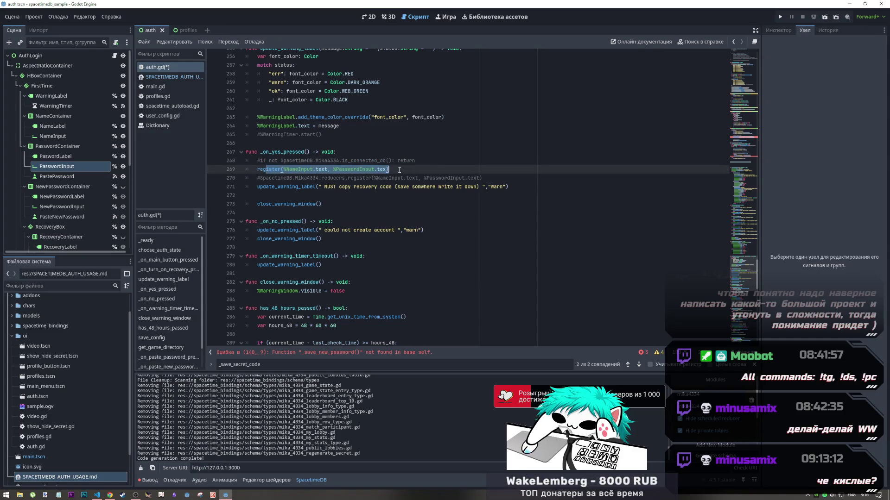
{"action": "scroll", "coordinate": [737, 207], "scroll_direction": "up", "scroll_amount": 2}
{"action": "mouse_move", "coordinate": [737, 207]}
{"action": "left_mouse_down"}
{"action": "mouse_move", "coordinate": [715, 124]}
{"action": "mouse_move", "coordinate": [736, 200]}
{"action": "mouse_move", "coordinate": [735, 180]}
{"action": "left_mouse_up"}
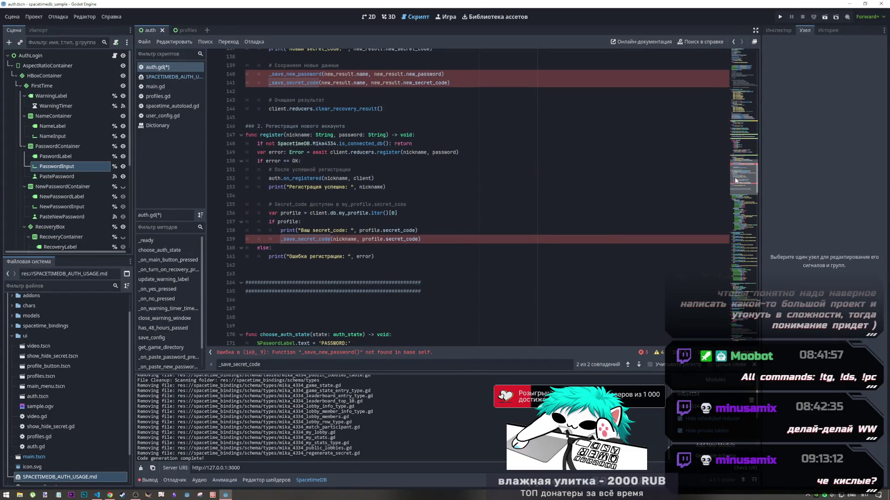
Comment out the save calls on lines 140–141 and the _save_secret_code call in register().
{"action": "left_click_drag", "start_coordinate": [449, 83], "coordinate": [400, 75]}
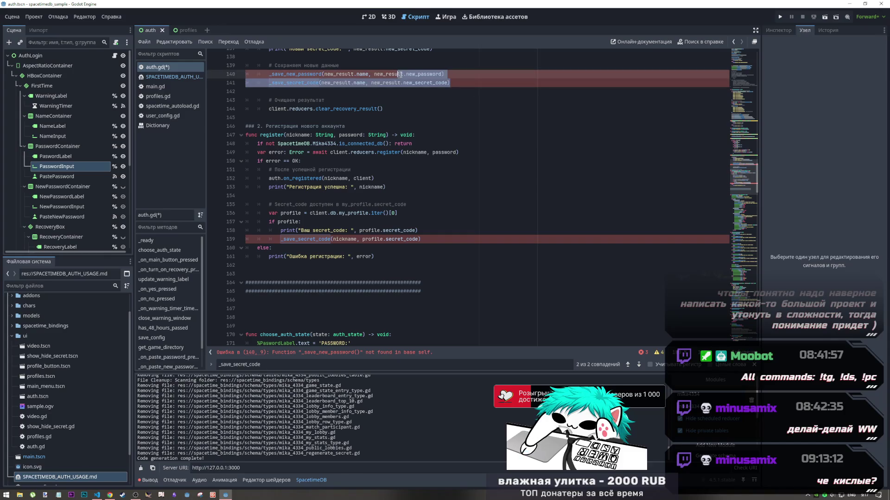
{"action": "key", "text": "ctrl+k"}
{"action": "left_click", "coordinate": [404, 239]}
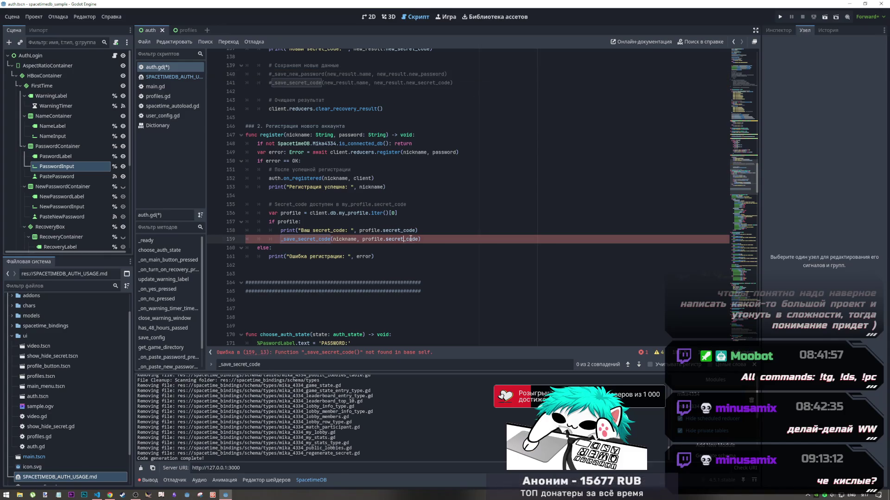
{"action": "key", "text": "ctrl+k"}
Review the my_profile lookup and profile.secret_code print on lines 156–158.
{"action": "left_click", "coordinate": [361, 231]}
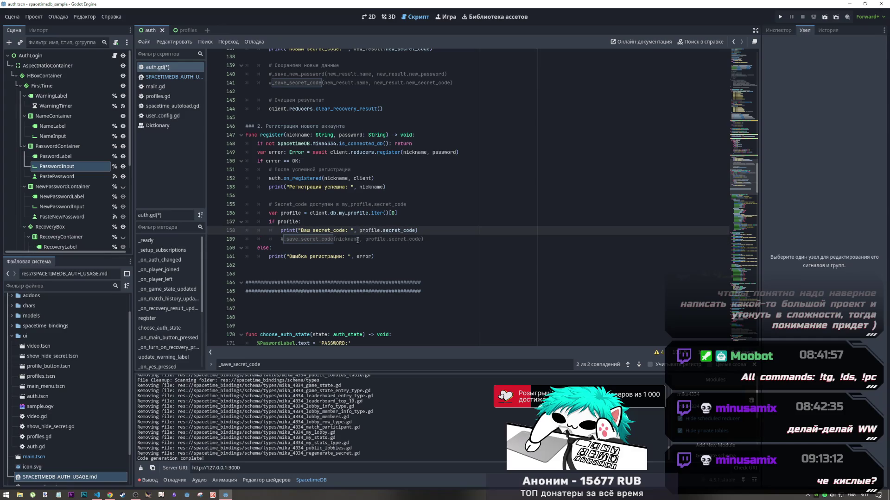
{"action": "left_click_drag", "start_coordinate": [416, 230], "coordinate": [360, 230]}
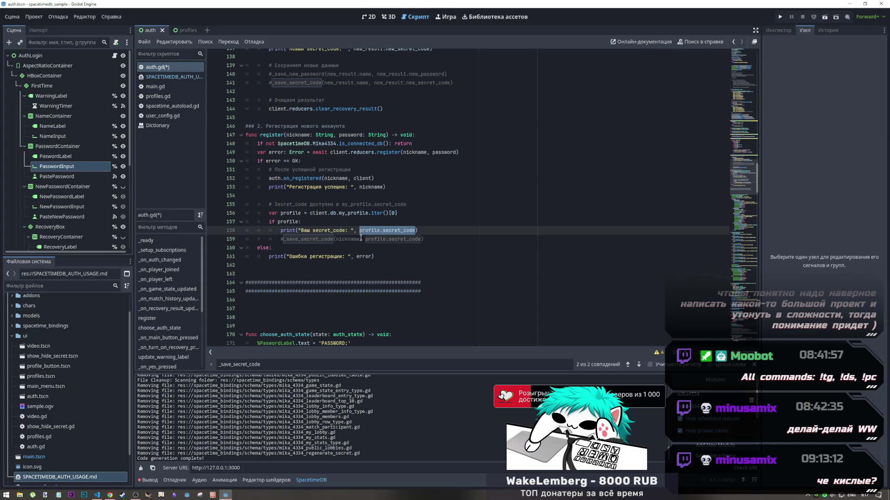
{"action": "left_click", "coordinate": [352, 230]}
{"action": "left_click_drag", "start_coordinate": [310, 212], "coordinate": [382, 214]}
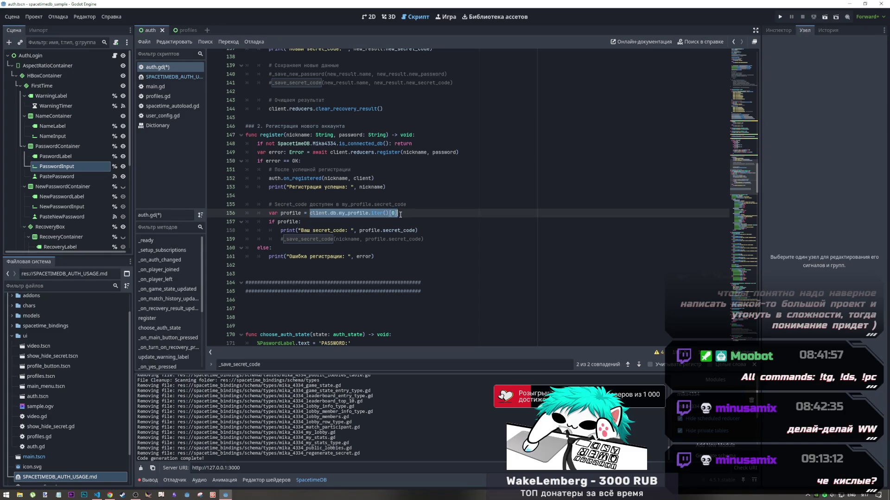
{"action": "left_click_drag", "start_coordinate": [322, 204], "coordinate": [410, 207]}
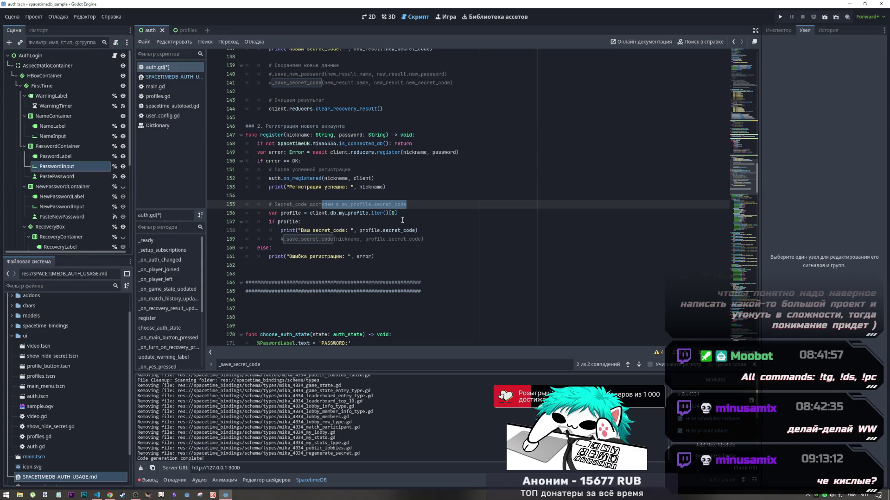
{"action": "right_click", "coordinate": [403, 222]}
{"action": "left_click", "coordinate": [394, 221]}
{"action": "left_click", "coordinate": [392, 230]}
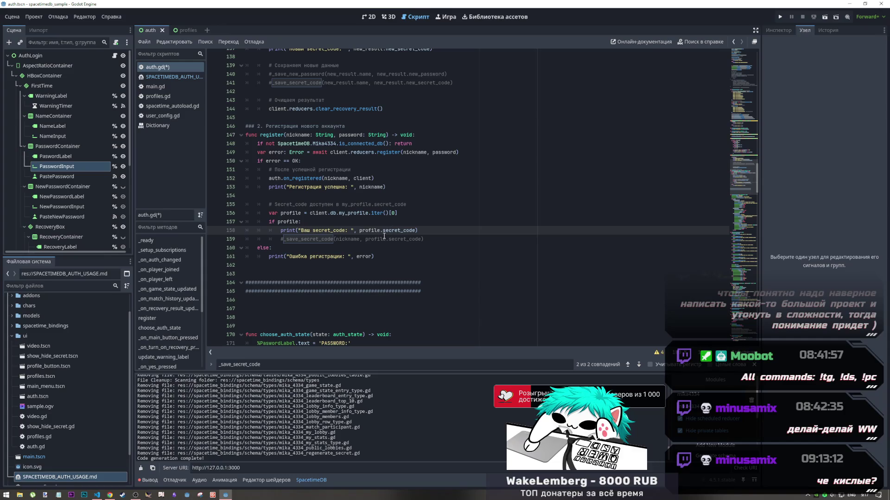
Insert an empty line after the profile.secret_code print on line 158 of register().
{"action": "scroll", "coordinate": [384, 237], "scroll_direction": "up", "scroll_amount": 3}
{"action": "scroll", "coordinate": [386, 227], "scroll_direction": "up", "scroll_amount": 10}
{"action": "scroll", "coordinate": [387, 224], "scroll_direction": "up", "scroll_amount": 20}
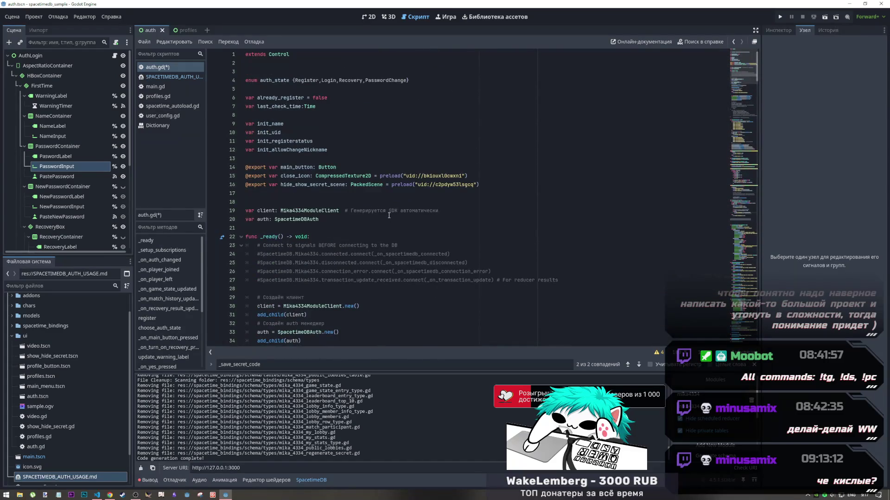
{"action": "scroll", "coordinate": [384, 220], "scroll_direction": "down", "scroll_amount": 15}
{"action": "scroll", "coordinate": [379, 226], "scroll_direction": "down", "scroll_amount": 18}
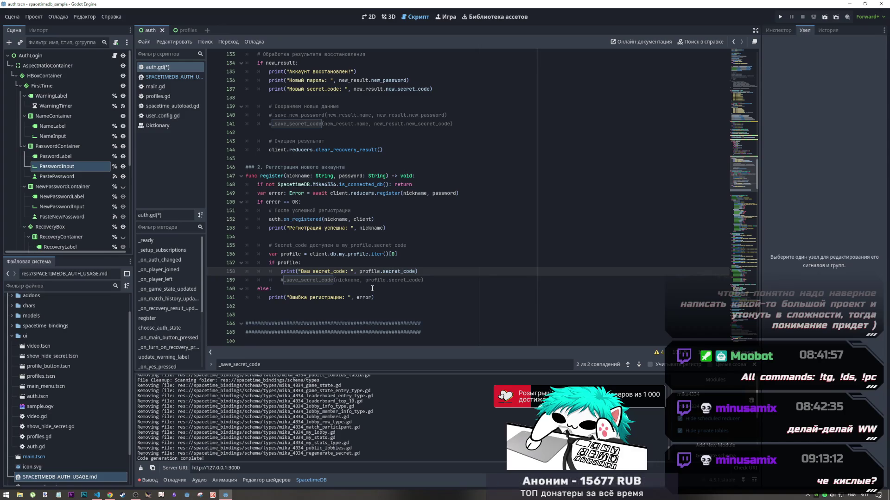
{"action": "scroll", "coordinate": [372, 288], "scroll_direction": "down", "scroll_amount": 14}
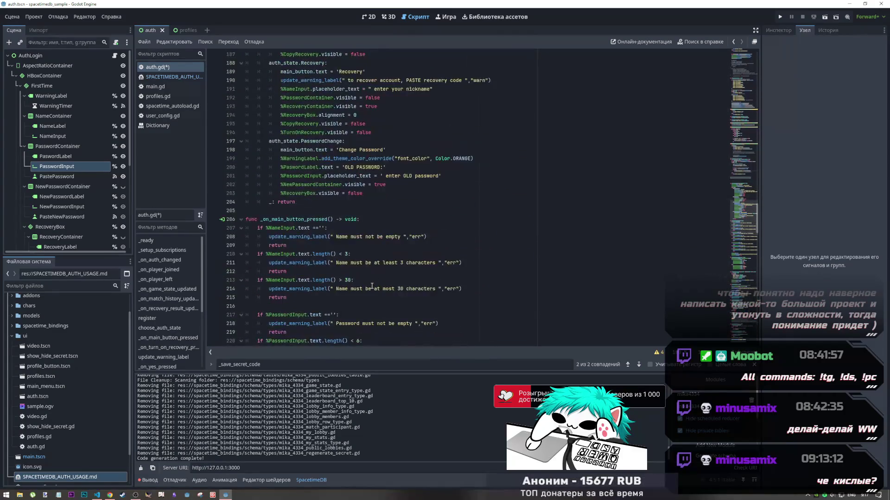
{"action": "scroll", "coordinate": [372, 285], "scroll_direction": "down", "scroll_amount": 6}
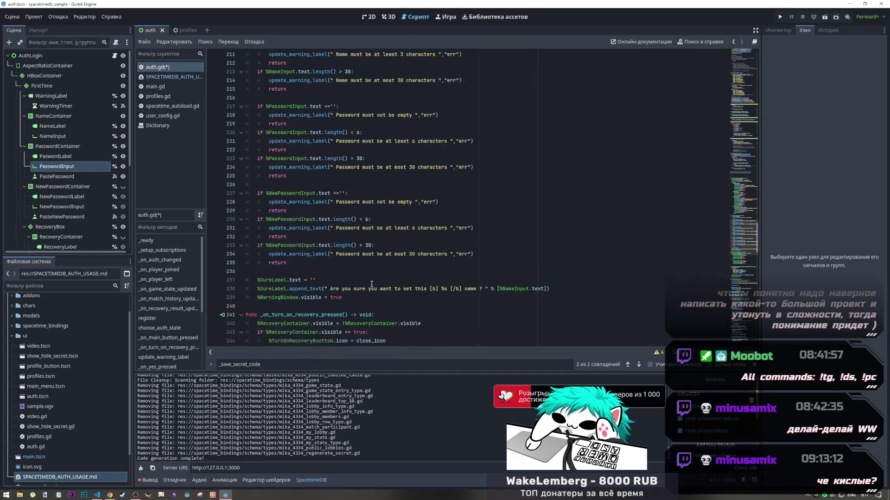
{"action": "scroll", "coordinate": [371, 284], "scroll_direction": "down", "scroll_amount": 5}
{"action": "scroll", "coordinate": [371, 286], "scroll_direction": "up", "scroll_amount": 6}
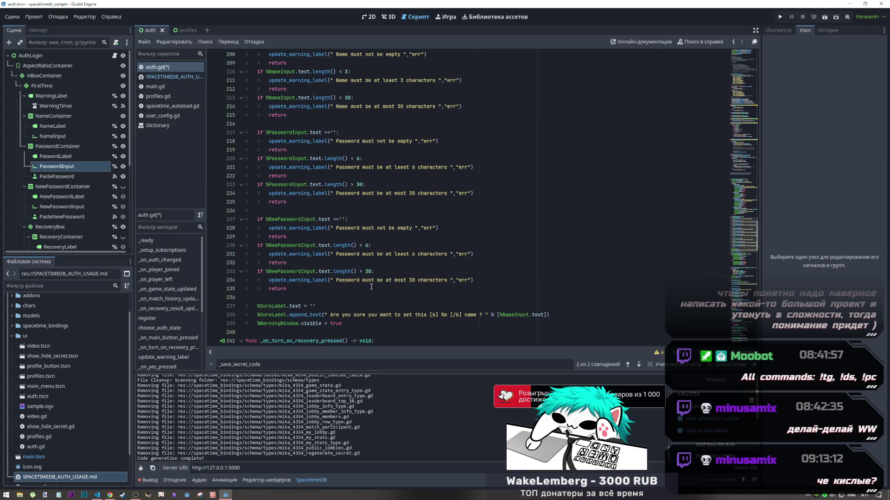
{"action": "scroll", "coordinate": [371, 288], "scroll_direction": "up", "scroll_amount": 18}
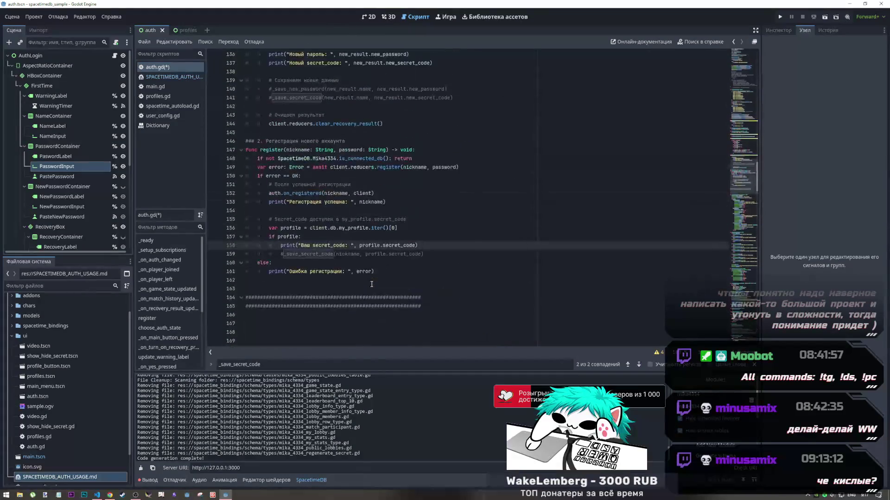
{"action": "key", "text": "Right"}
{"action": "key", "text": "Right"}
{"action": "left_click_drag", "start_coordinate": [415, 246], "coordinate": [359, 245]}
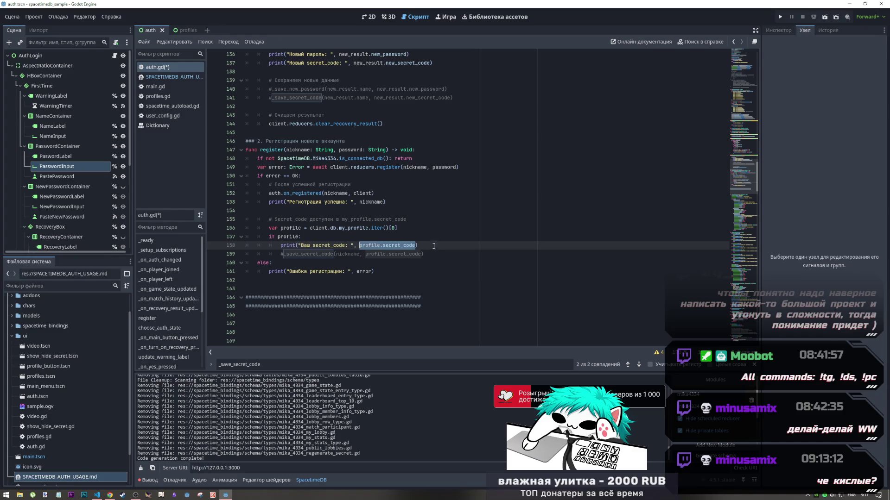
{"action": "key", "text": "End"}
{"action": "key", "text": "Return"}
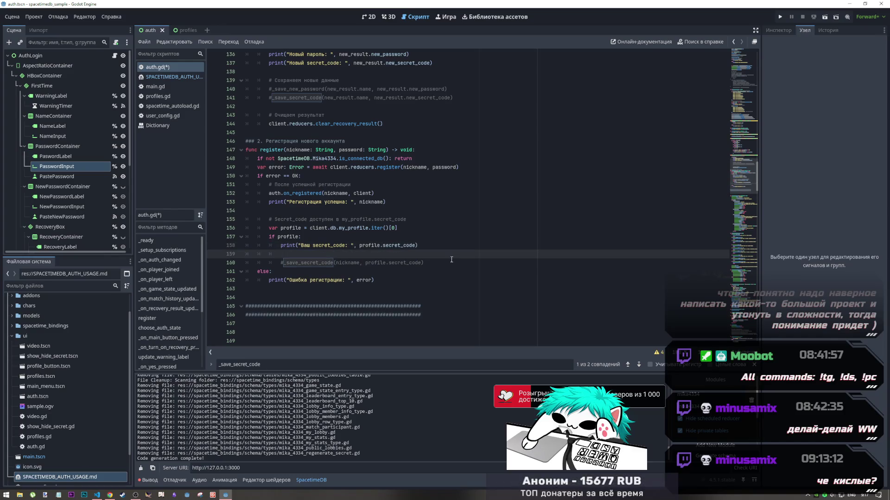
Write %RecoveryInput.text = profile.secret_code on line 159 of register().
{"action": "scroll", "coordinate": [72, 179], "scroll_direction": "down", "scroll_amount": 5}
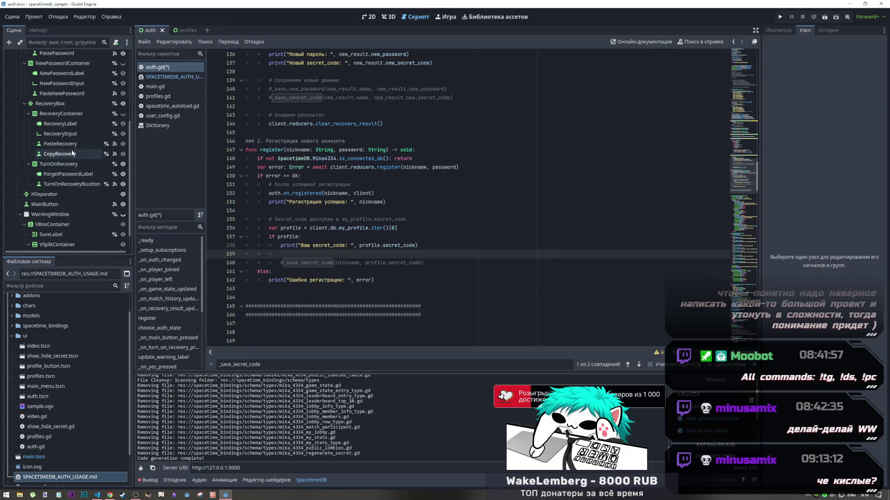
{"action": "mouse_move", "coordinate": [65, 135]}
{"action": "left_mouse_down"}
{"action": "mouse_move", "coordinate": [218, 196]}
{"action": "mouse_move", "coordinate": [287, 257]}
{"action": "mouse_move", "coordinate": [349, 255]}
{"action": "left_mouse_up"}
{"action": "key", "text": "ctrl+z"}
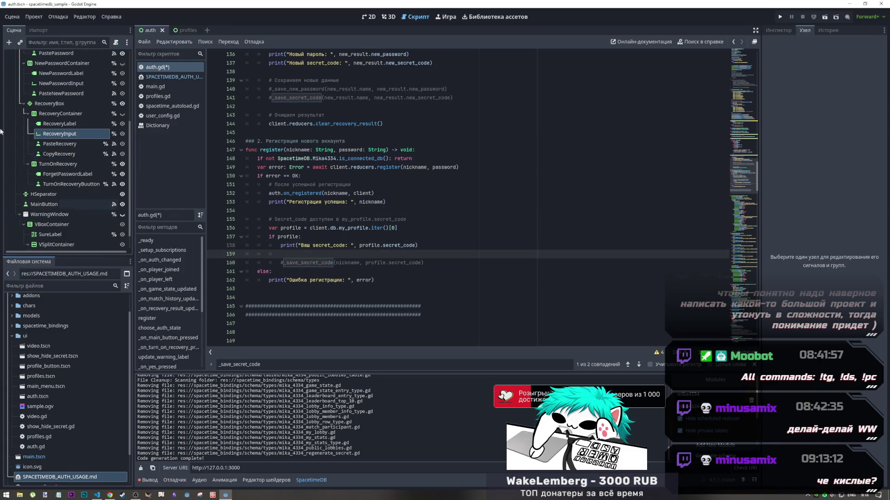
{"action": "mouse_move", "coordinate": [59, 134]}
{"action": "left_mouse_down"}
{"action": "mouse_move", "coordinate": [318, 245]}
{"action": "mouse_move", "coordinate": [304, 251]}
{"action": "left_mouse_up"}
{"action": "type", "text": "."}
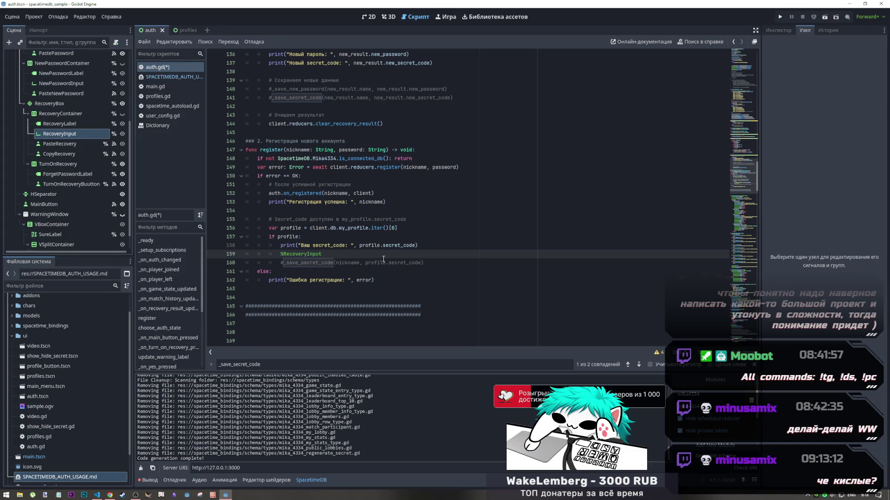
{"action": "type", "text": "text = profile.secret_code"}
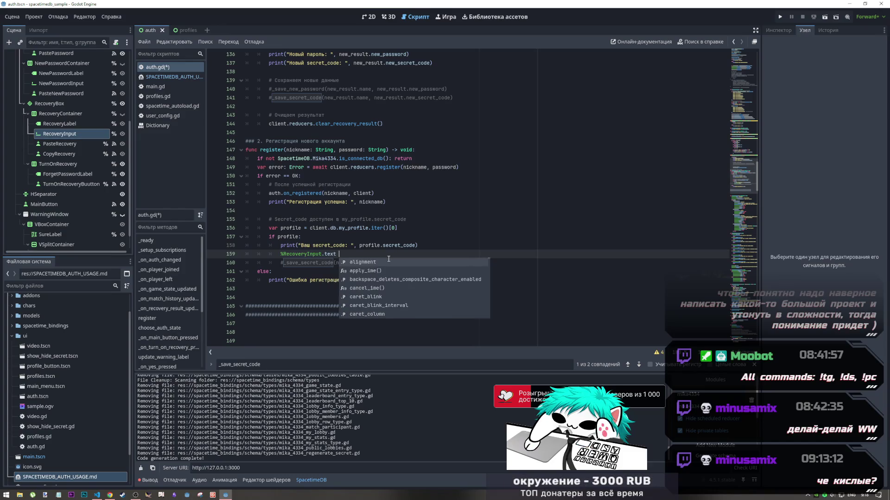
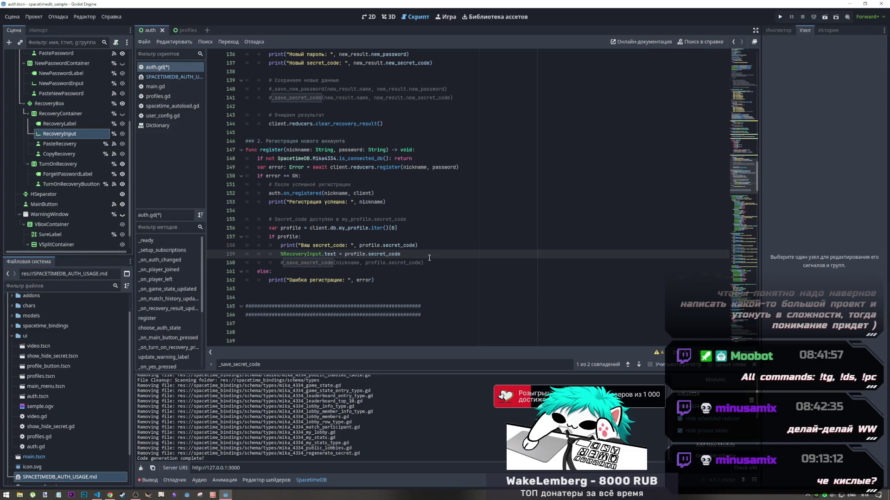
Add a blank line after line 159, then start a new scene in the ui folder.
{"action": "key", "text": "Return"}
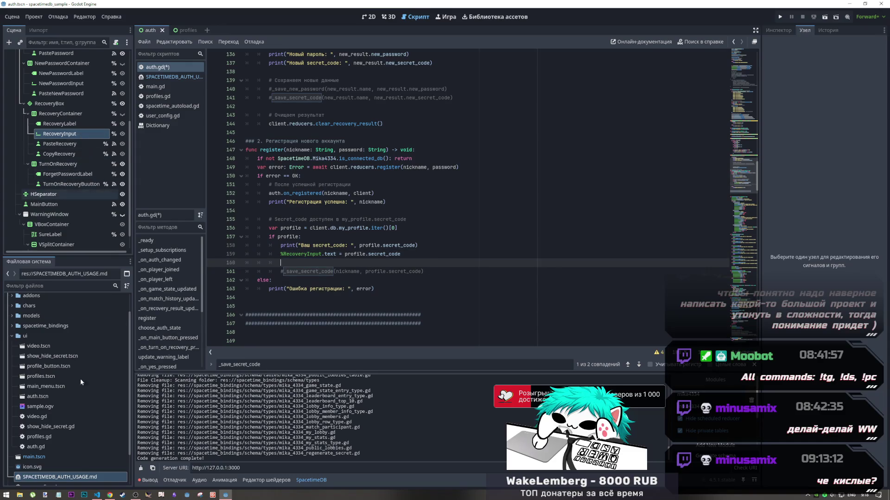
{"action": "scroll", "coordinate": [43, 348], "scroll_direction": "up", "scroll_amount": 2}
{"action": "right_click", "coordinate": [26, 360]}
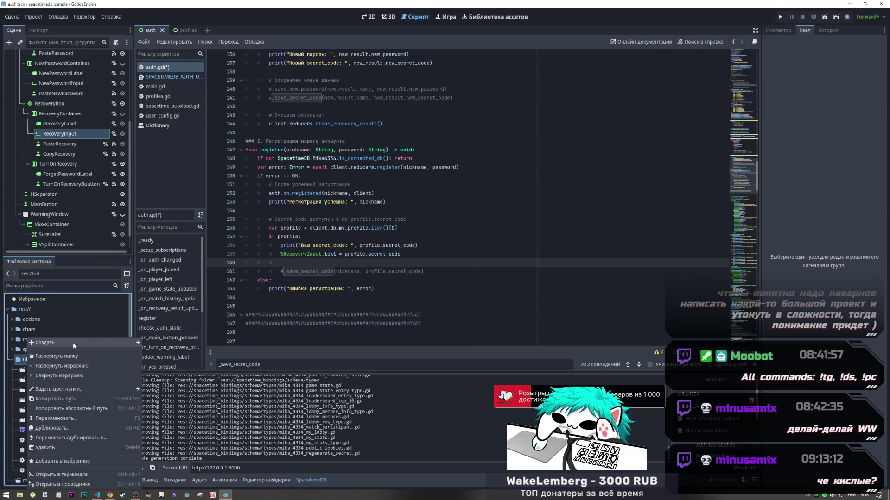
{"action": "mouse_move", "coordinate": [73, 343]}
{"action": "left_click", "coordinate": [181, 353]}
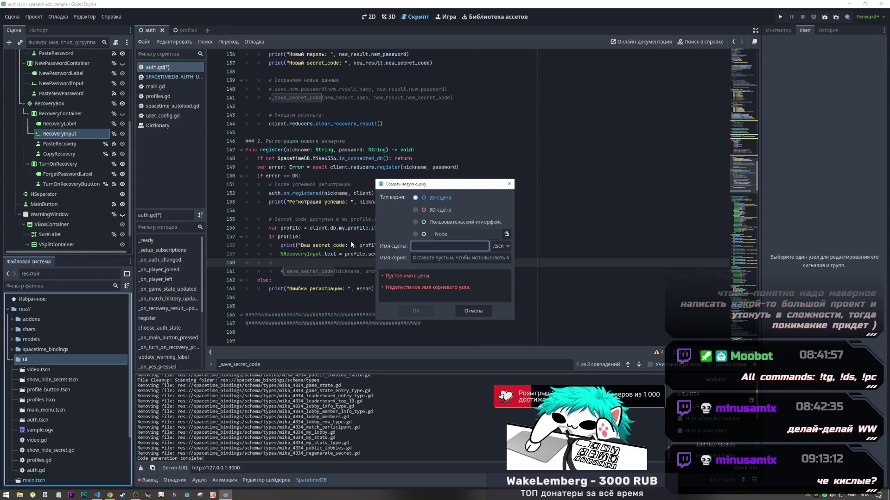
Give the scene a User Interface root, name it close_button, and select CloseButton.
{"action": "left_click", "coordinate": [435, 222]}
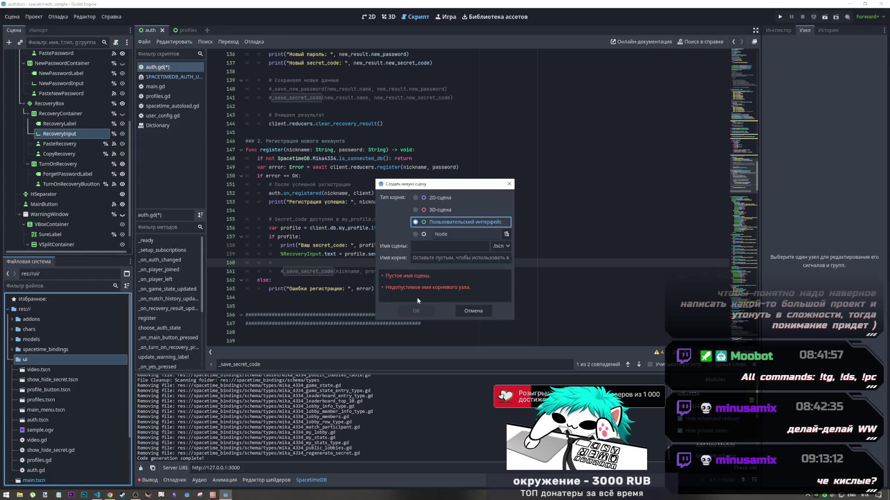
{"action": "left_click", "coordinate": [425, 249]}
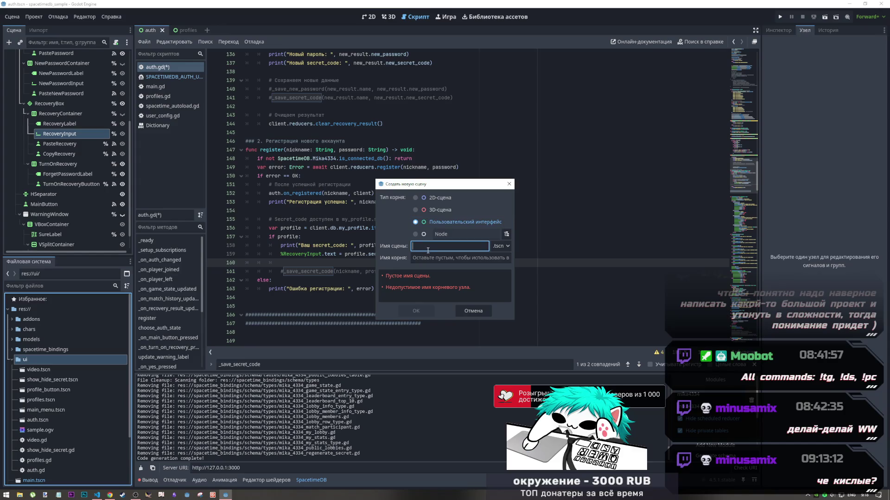
{"action": "type", "text": "close_button"}
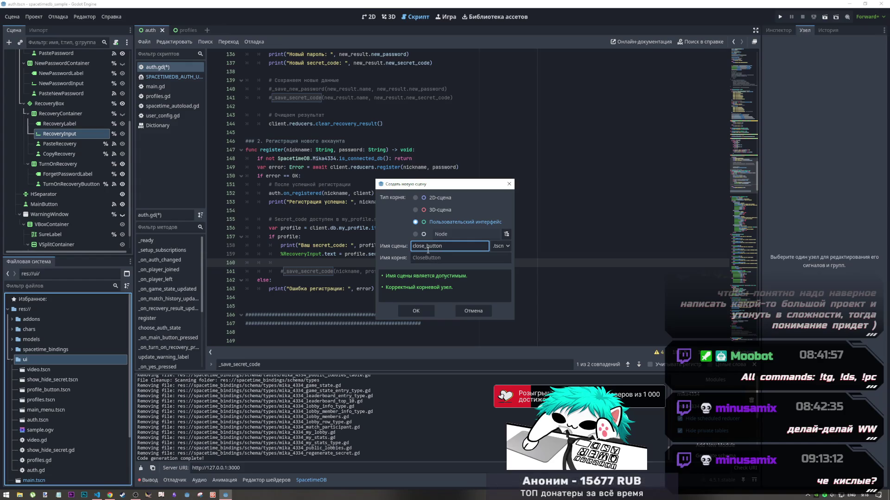
{"action": "left_click", "coordinate": [418, 307]}
{"action": "left_click", "coordinate": [56, 53]}
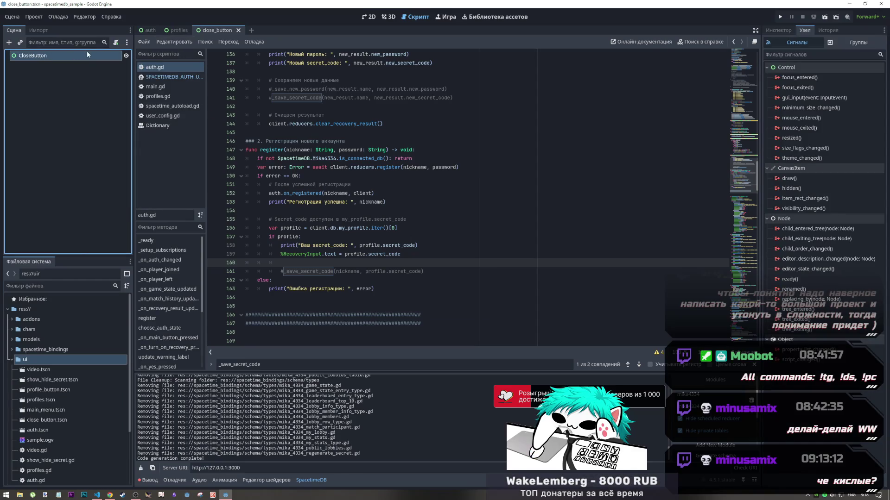
Change the CloseButton root node's type to Button.
{"action": "right_click", "coordinate": [69, 55]}
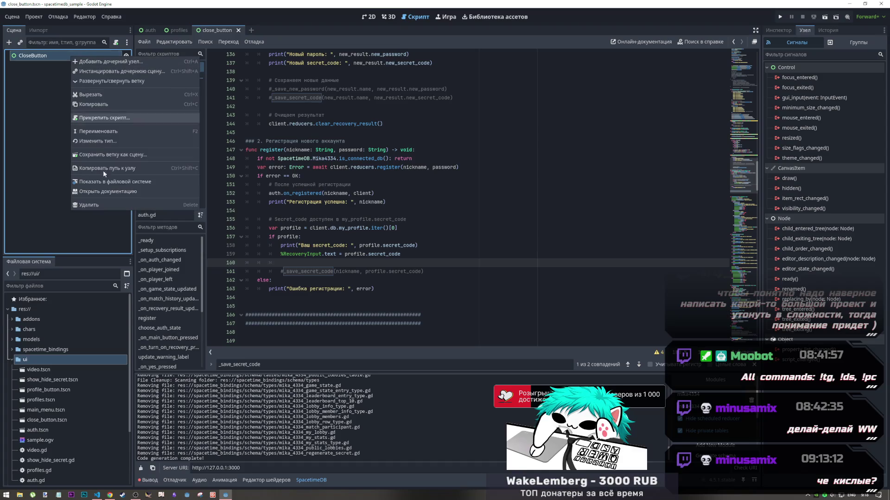
{"action": "left_click", "coordinate": [106, 141]}
{"action": "type", "text": "button"}
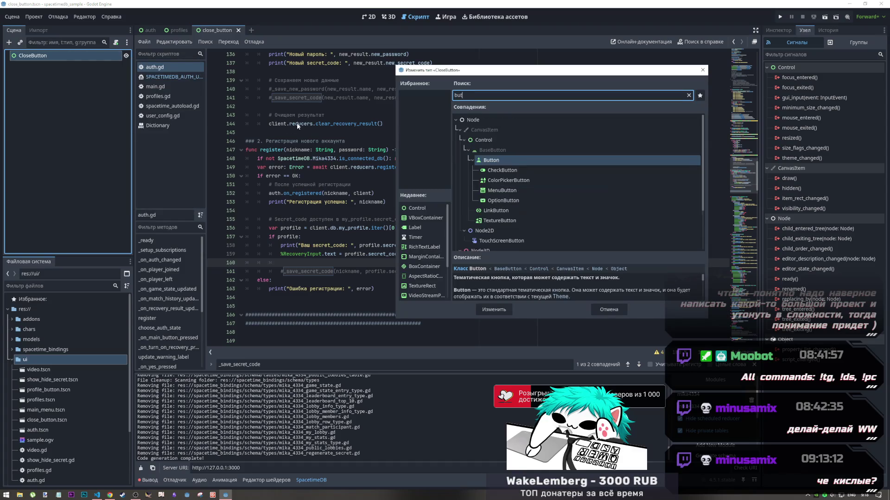
{"action": "left_click", "coordinate": [495, 309]}
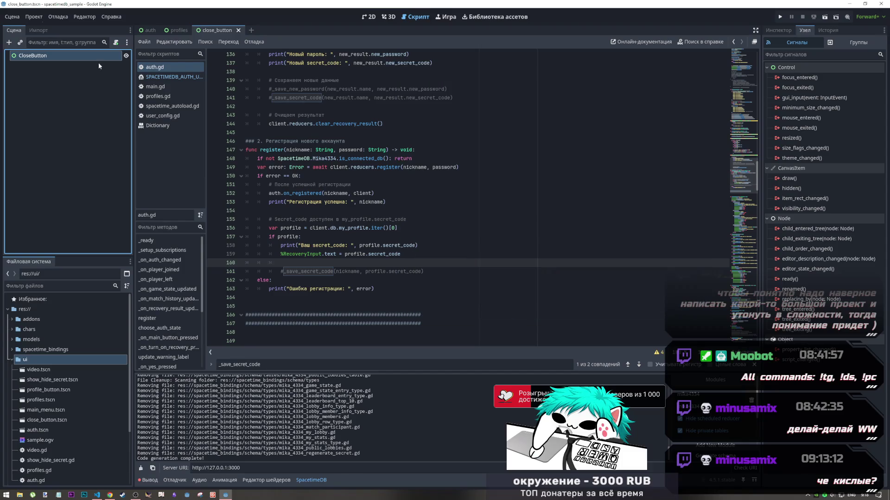
{"action": "right_click", "coordinate": [29, 55]}
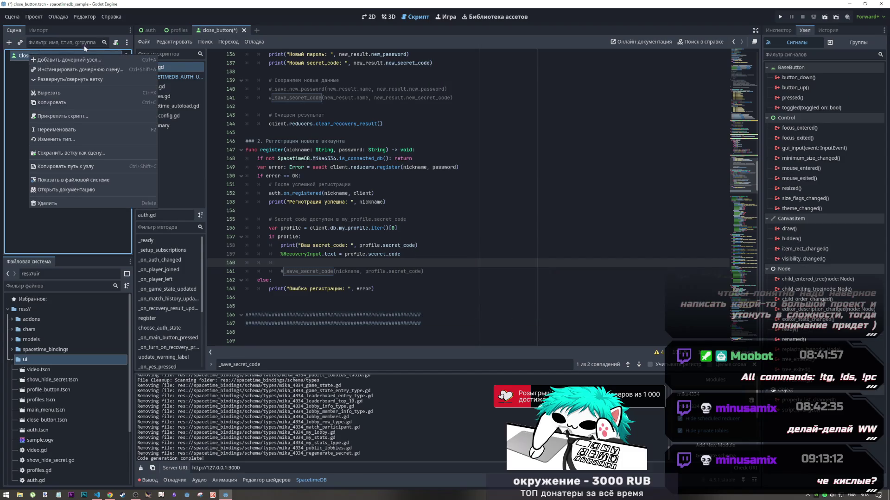
{"action": "left_click", "coordinate": [21, 59]}
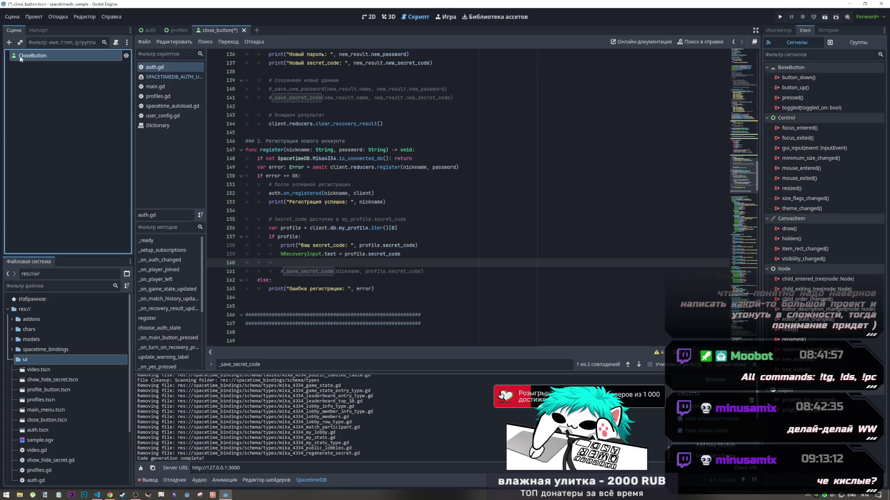
Save the scene and attach a new close_button.gd script to CloseButton.
{"action": "key", "text": "ctrl+s"}
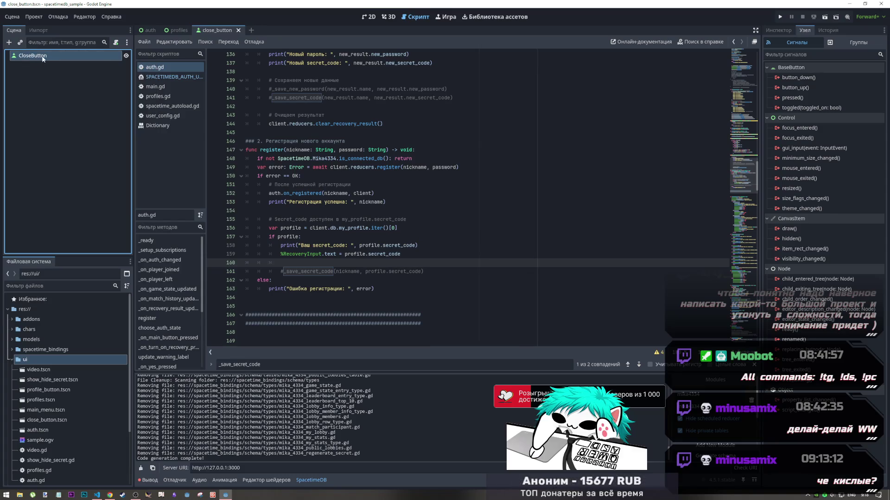
{"action": "left_click", "coordinate": [116, 42]}
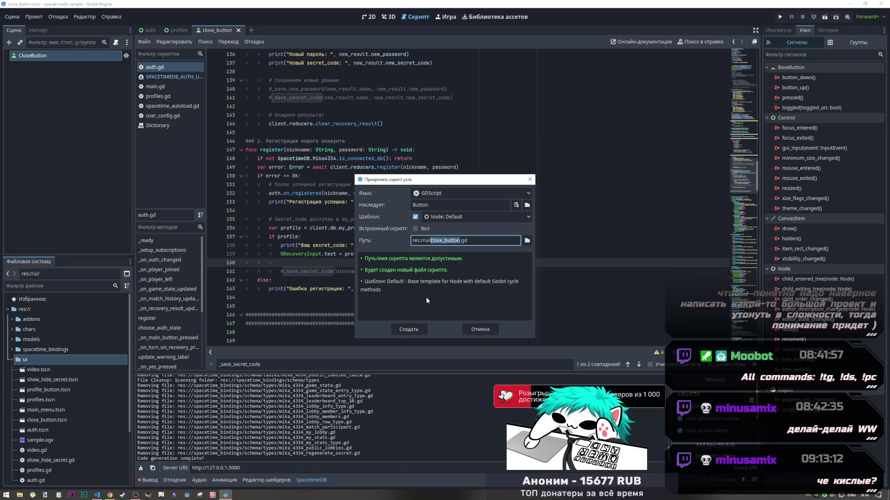
{"action": "left_click", "coordinate": [409, 329]}
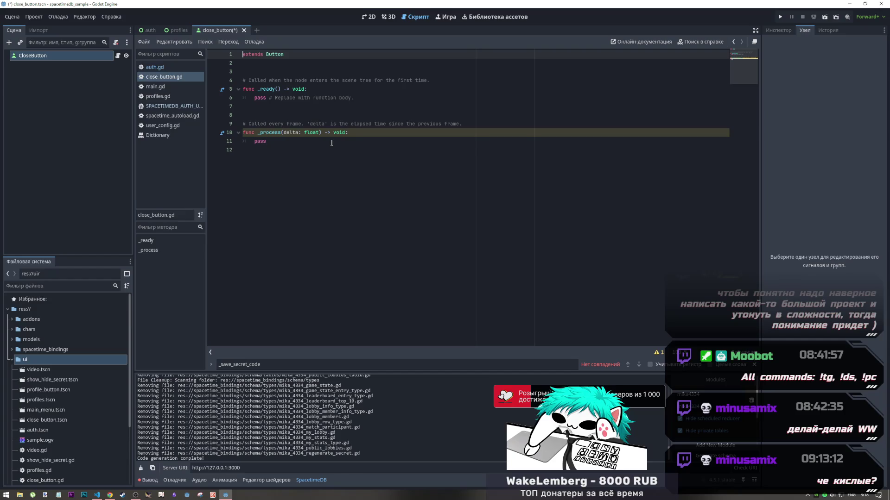
Delete close_button.gd's template code, including the leftover _ready stub.
{"action": "mouse_move", "coordinate": [331, 143]}
{"action": "left_mouse_down"}
{"action": "mouse_move", "coordinate": [268, 142]}
{"action": "mouse_move", "coordinate": [256, 97]}
{"action": "left_mouse_up"}
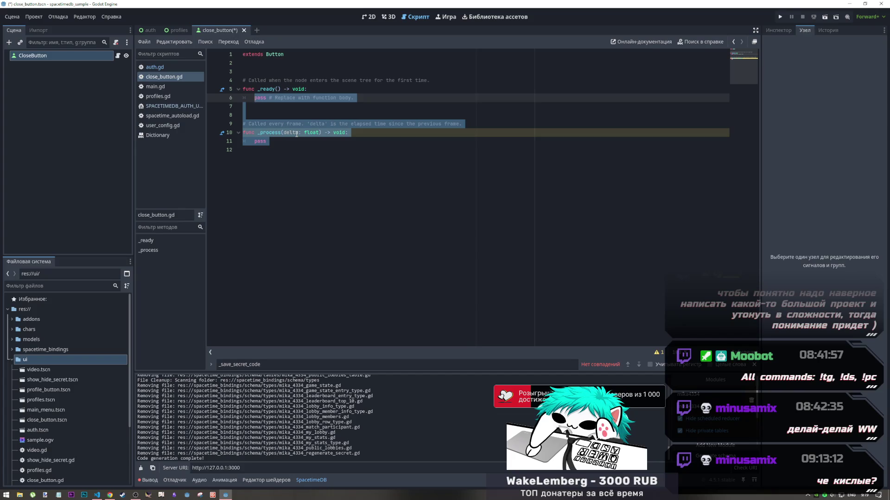
{"action": "key", "text": "BackSpace"}
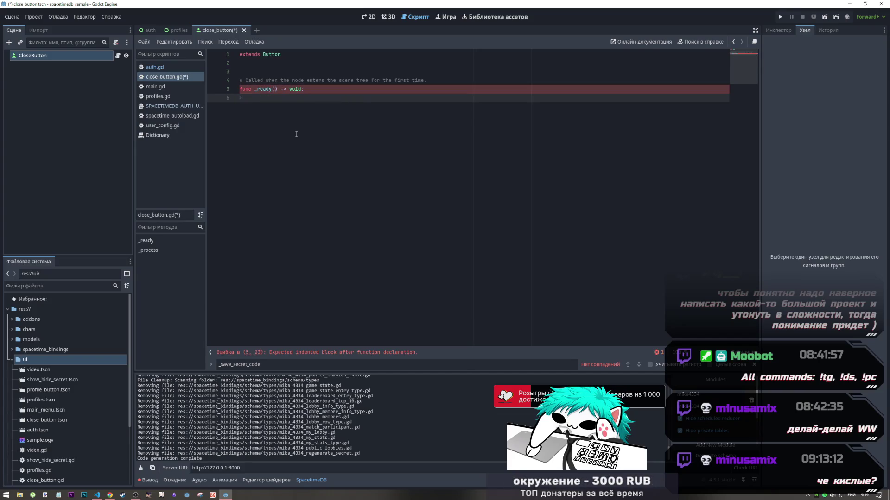
{"action": "left_click_drag", "start_coordinate": [296, 134], "coordinate": [236, 71]}
{"action": "key", "text": "BackSpace"}
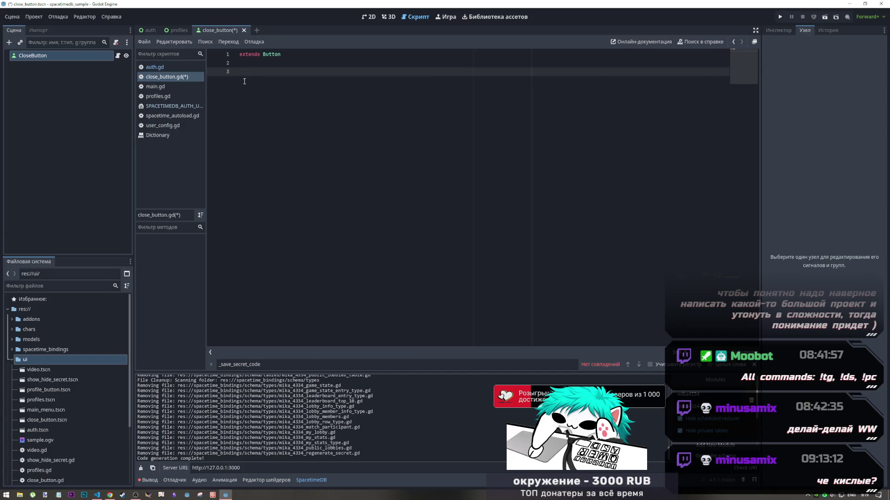
Connect CloseButton's pressed signal to a new _on_pressed function.
{"action": "left_click", "coordinate": [34, 55]}
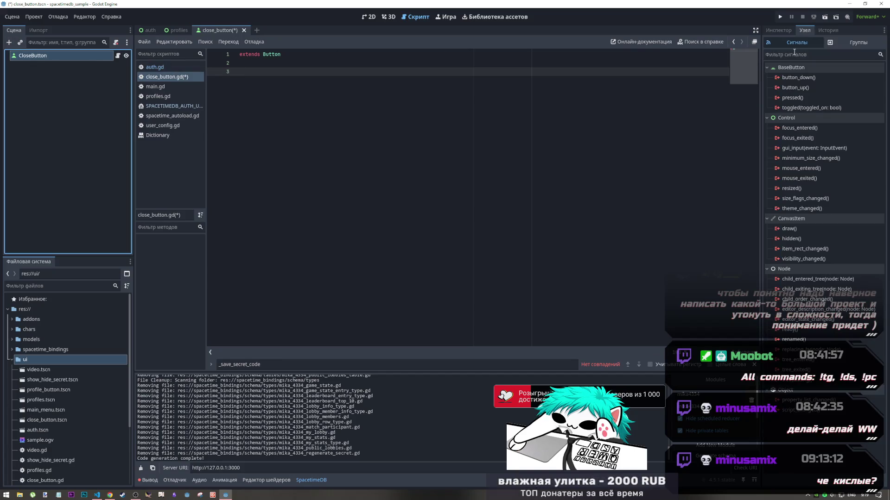
{"action": "double_click", "coordinate": [793, 98]}
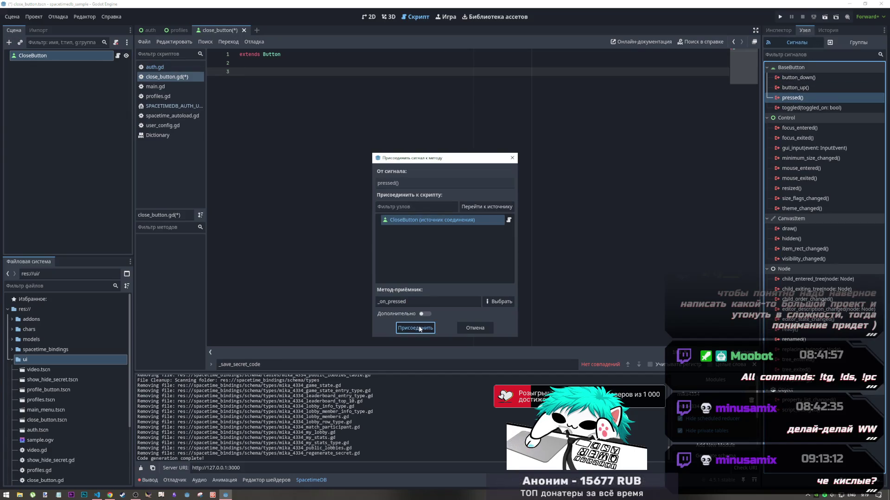
{"action": "left_click", "coordinate": [415, 328]}
Remove the placeholder pass line from _on_pressed and switch to the auth scene.
{"action": "left_click_drag", "start_coordinate": [266, 97], "coordinate": [252, 98]}
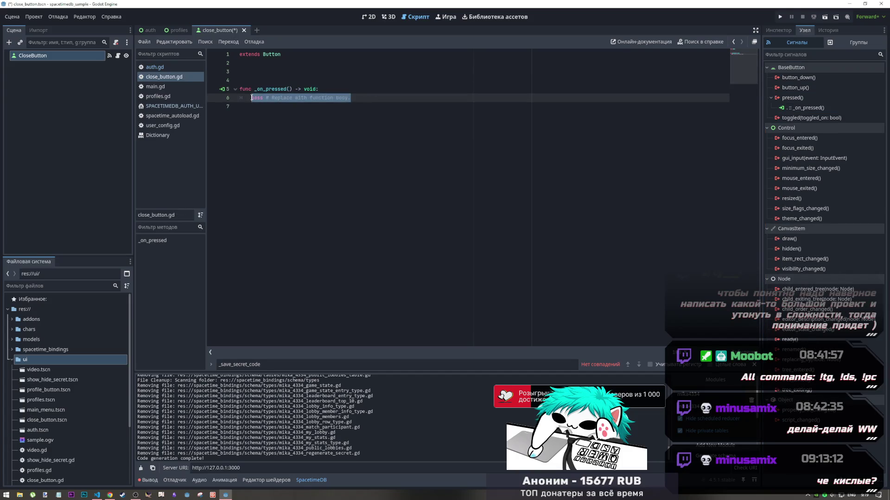
{"action": "key", "text": "BackSpace"}
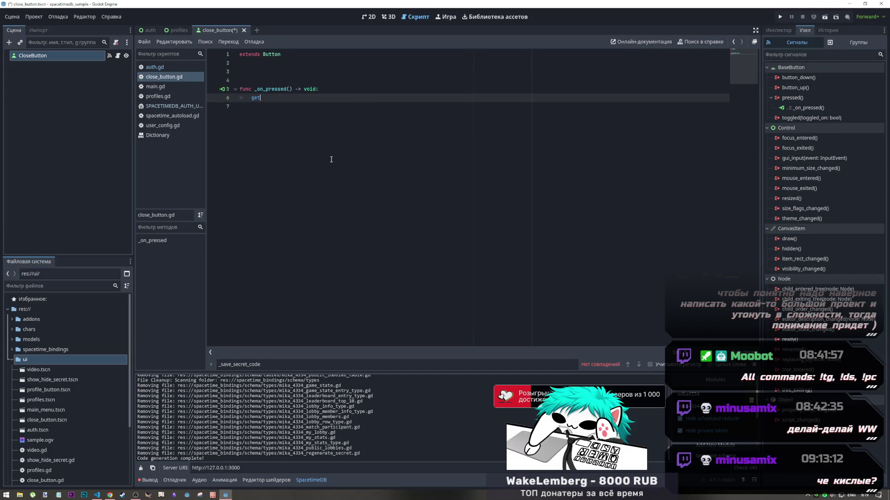
{"action": "type", "text": "g"}
{"action": "key", "text": "BackSpace"}
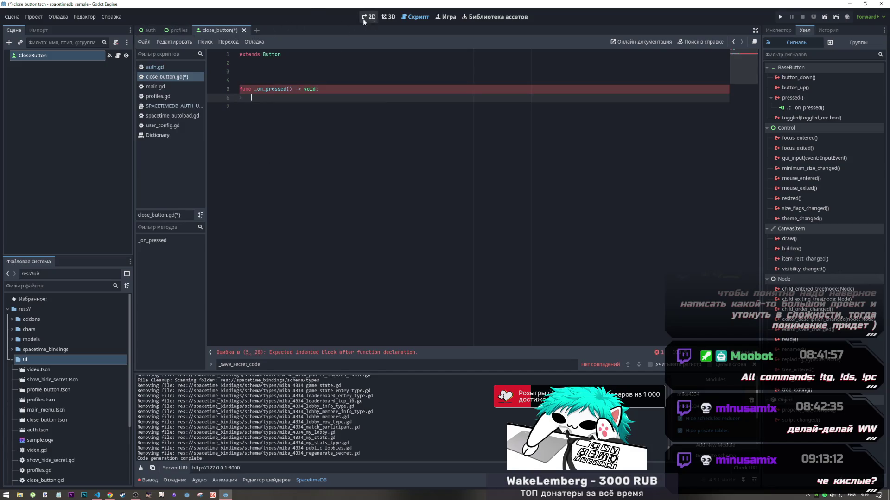
{"action": "left_click", "coordinate": [153, 30]}
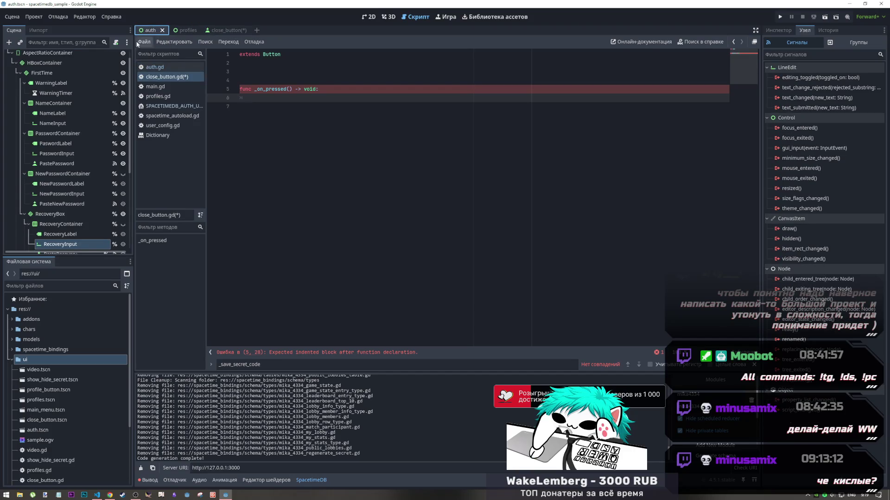
Inspect the auth scene's AspectRatioContainer branch in 2D, then return to close_button.gd's script.
{"action": "scroll", "coordinate": [65, 139], "scroll_direction": "up", "scroll_amount": 1}
{"action": "left_click", "coordinate": [365, 18]}
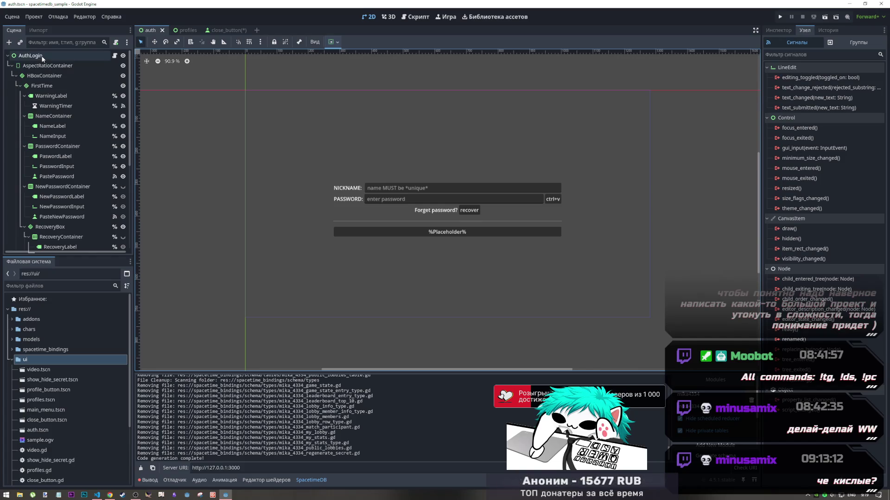
{"action": "left_click", "coordinate": [12, 65]}
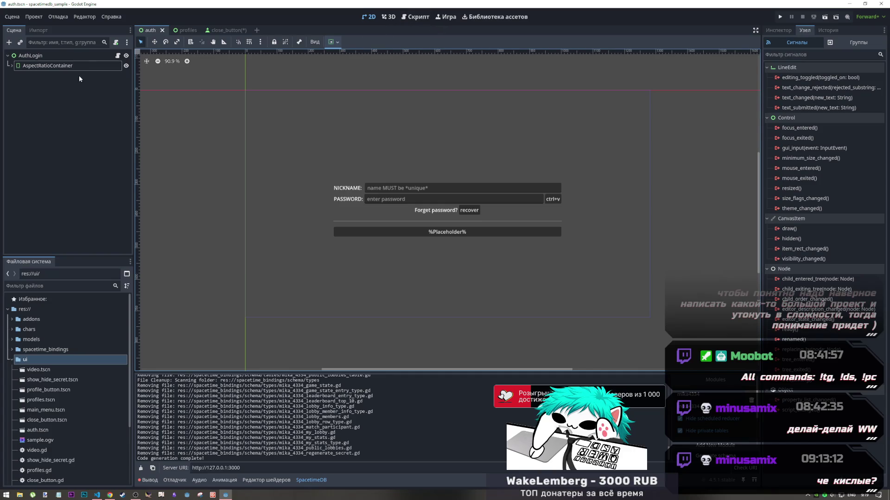
{"action": "left_click", "coordinate": [12, 66]}
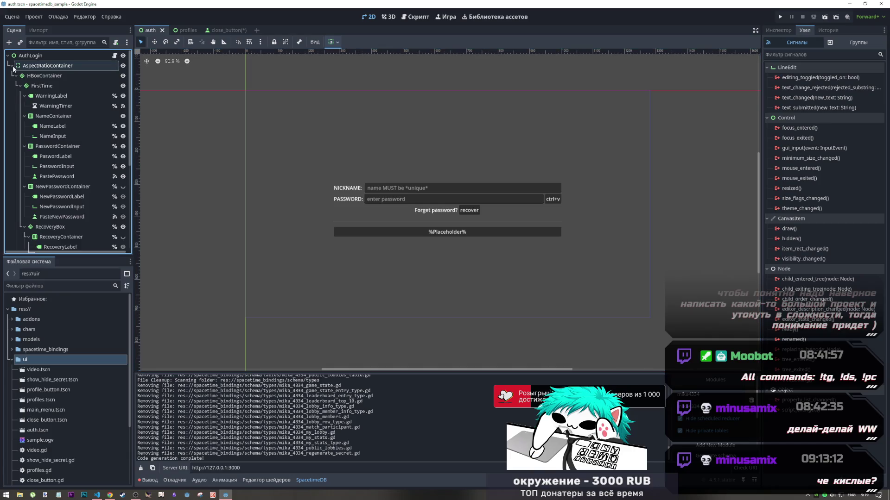
{"action": "left_click", "coordinate": [28, 66]}
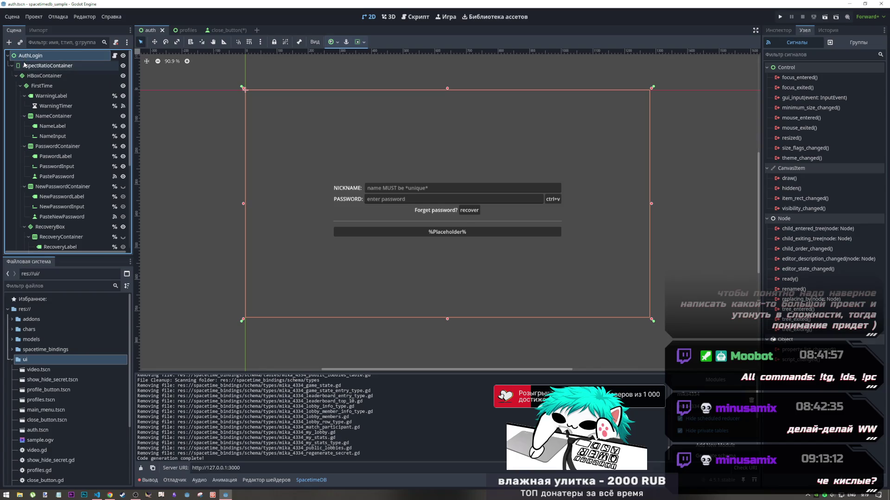
{"action": "left_click", "coordinate": [25, 66]}
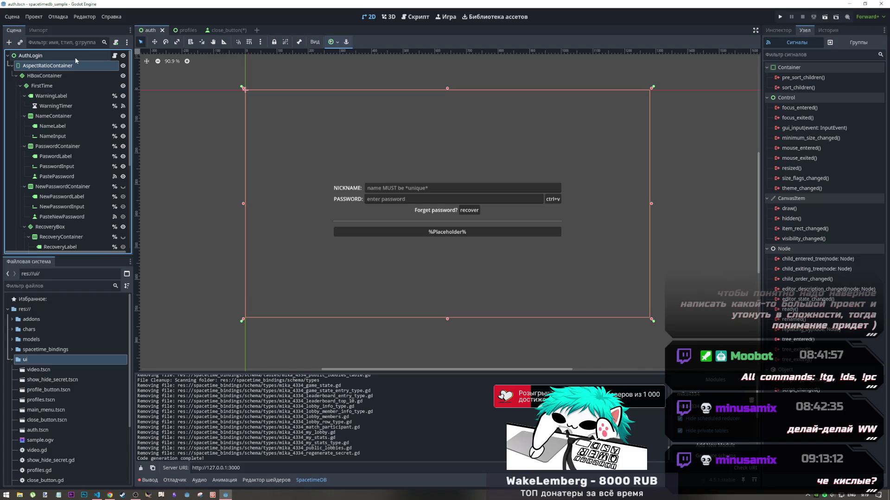
{"action": "left_click", "coordinate": [415, 18]}
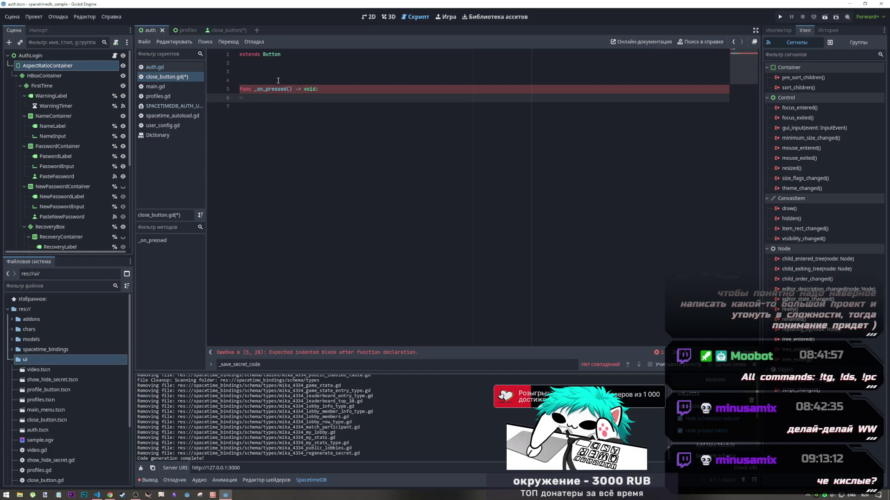
Write get_parent().get_parent() in _on_pressed's body using autocomplete.
{"action": "key", "text": "Up"}
{"action": "key", "text": "Up"}
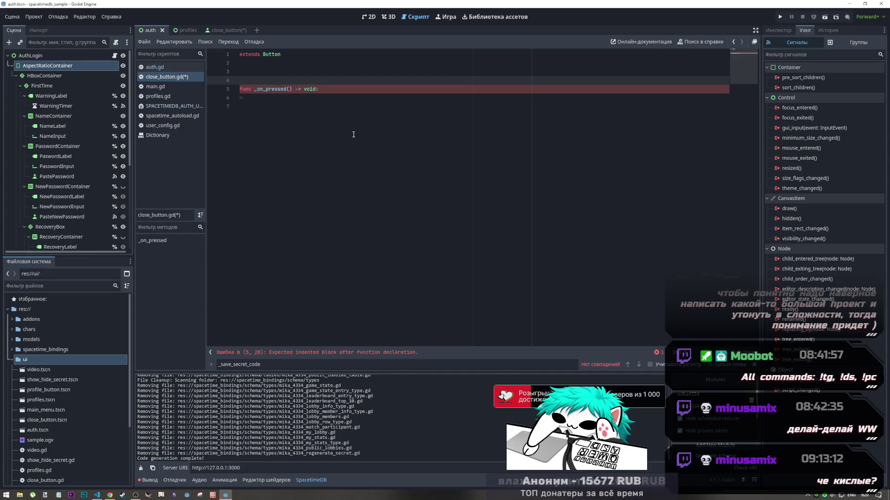
{"action": "left_click", "coordinate": [289, 100]}
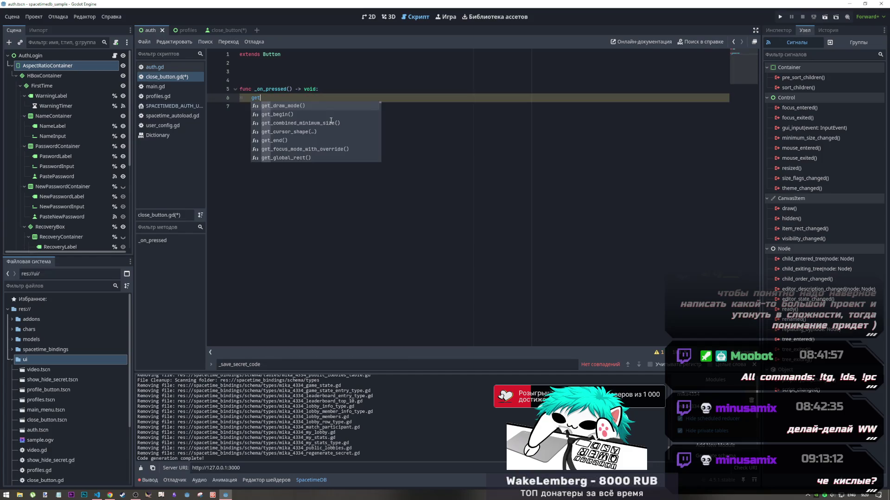
{"action": "type", "text": "_"}
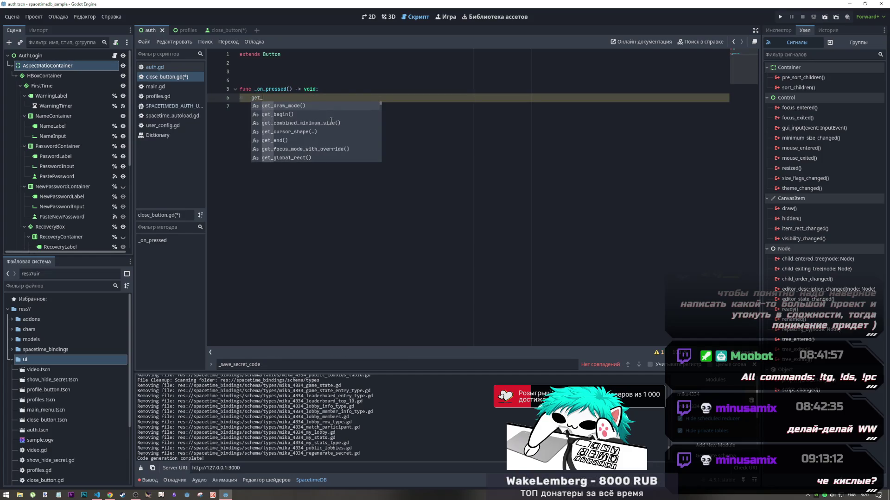
{"action": "type", "text": "p"}
{"action": "key", "text": "Down"}
{"action": "key", "text": "Down"}
{"action": "key", "text": "Return"}
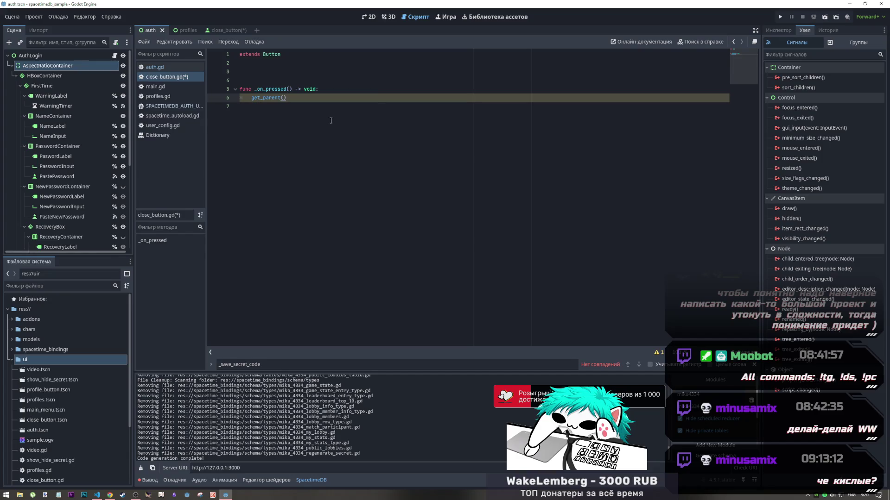
{"action": "type", "text": "get"}
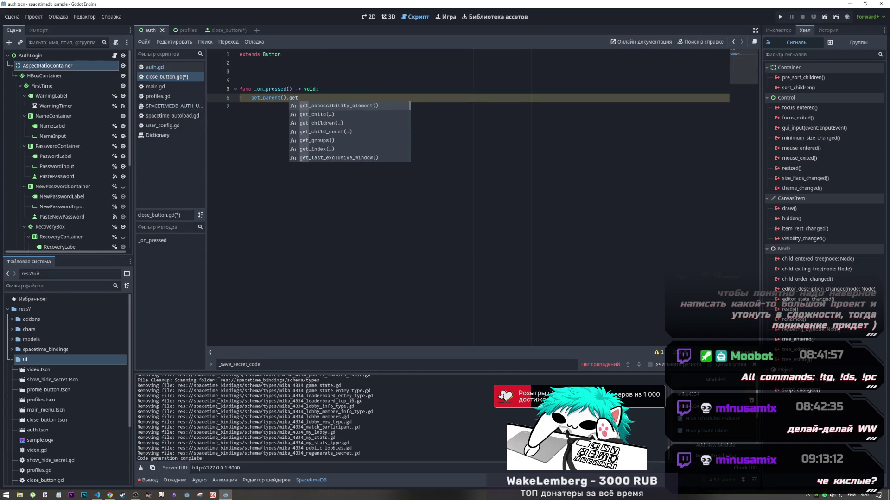
{"action": "type", "text": "_pa"}
{"action": "key", "text": "Return"}
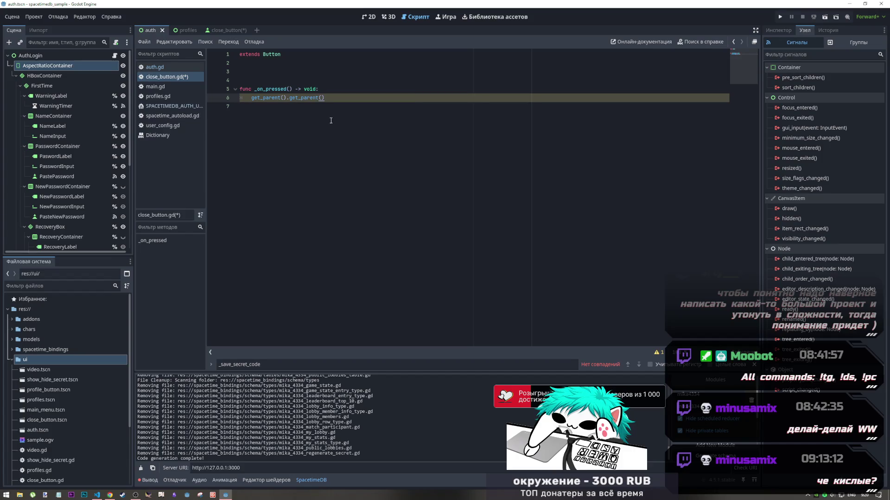
{"action": "left_click", "coordinate": [701, 41]}
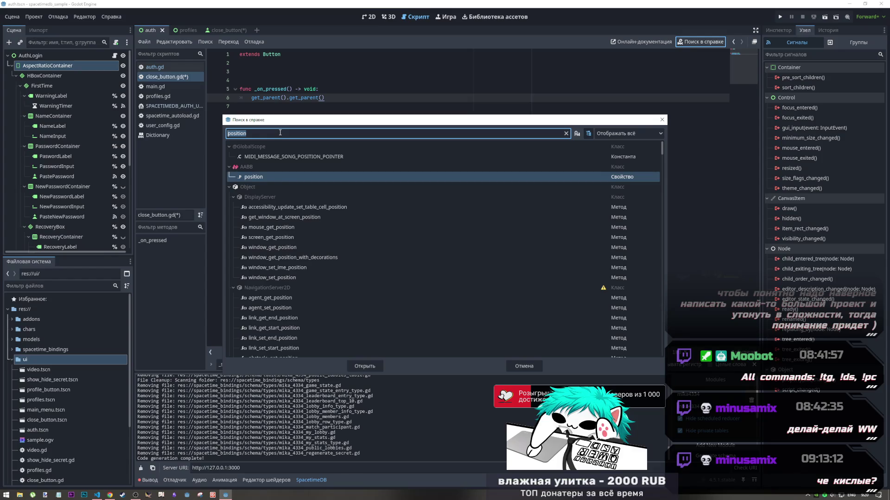
{"action": "type", "text": "get parent"}
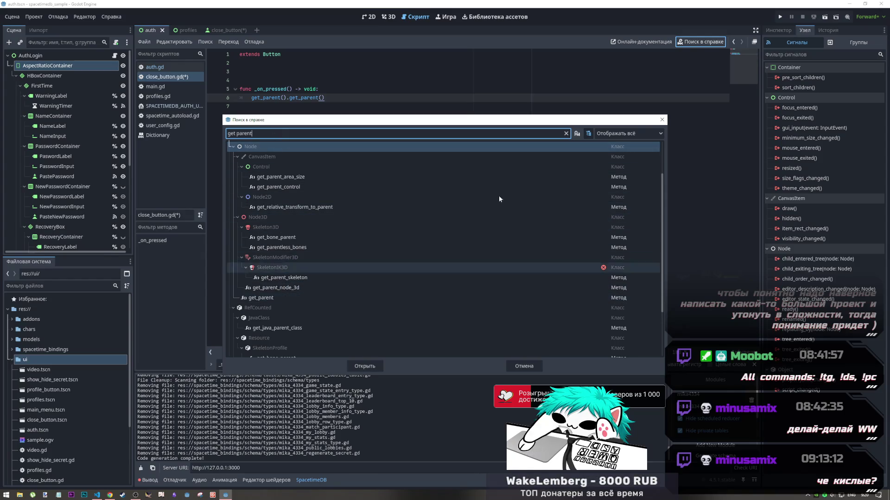
{"action": "double_click", "coordinate": [279, 299]}
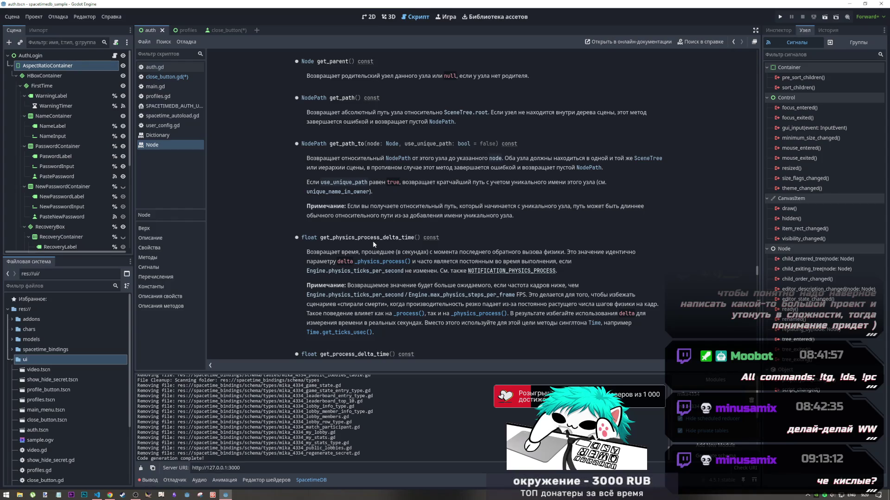
{"action": "scroll", "coordinate": [372, 241], "scroll_direction": "down", "scroll_amount": 5}
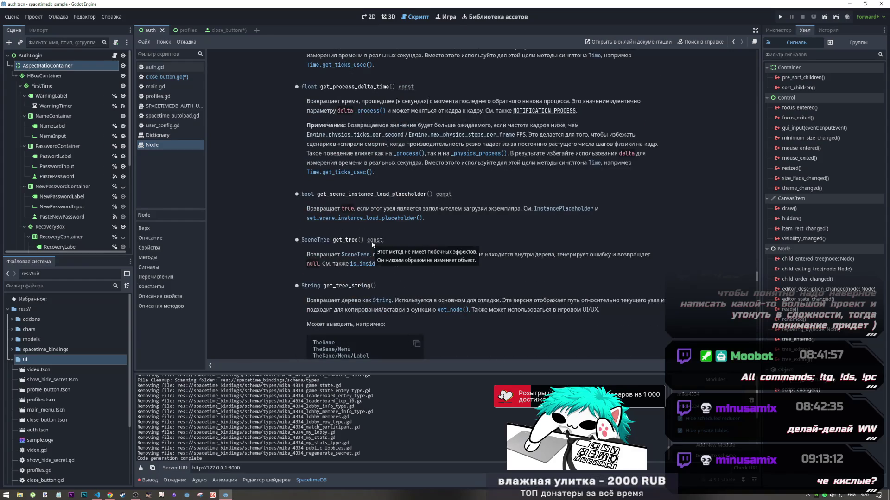
{"action": "scroll", "coordinate": [371, 243], "scroll_direction": "down", "scroll_amount": 4}
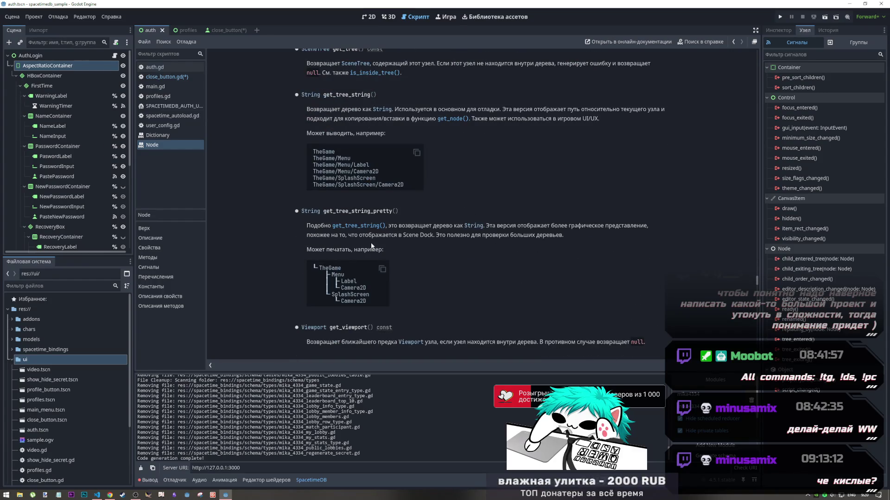
{"action": "scroll", "coordinate": [372, 245], "scroll_direction": "down", "scroll_amount": 3}
{"action": "scroll", "coordinate": [372, 244], "scroll_direction": "up", "scroll_amount": 11}
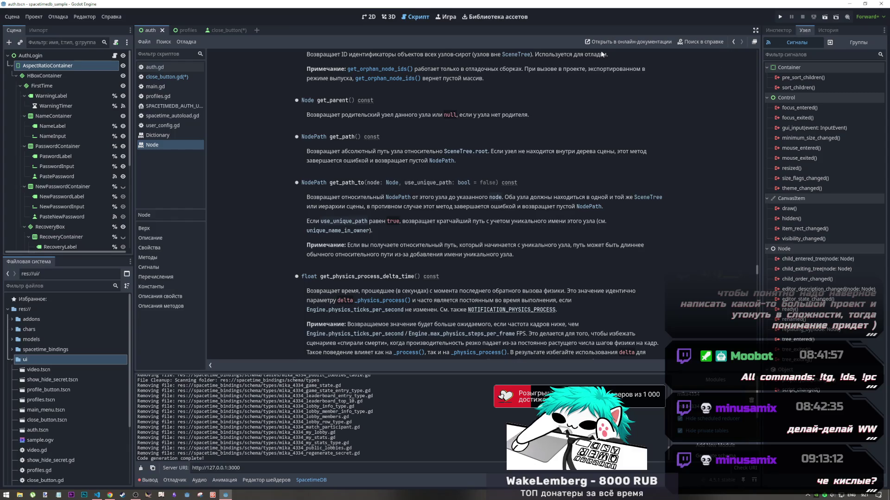
{"action": "scroll", "coordinate": [330, 125], "scroll_direction": "up", "scroll_amount": 3}
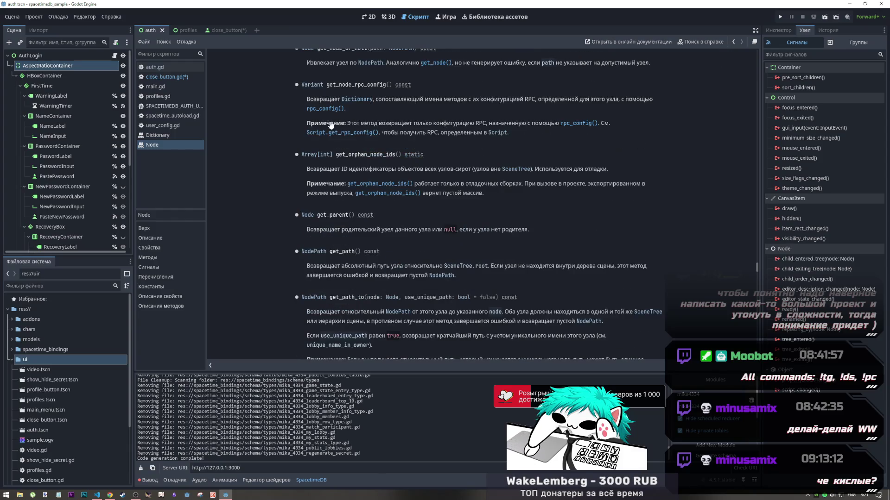
{"action": "left_click", "coordinate": [167, 77]}
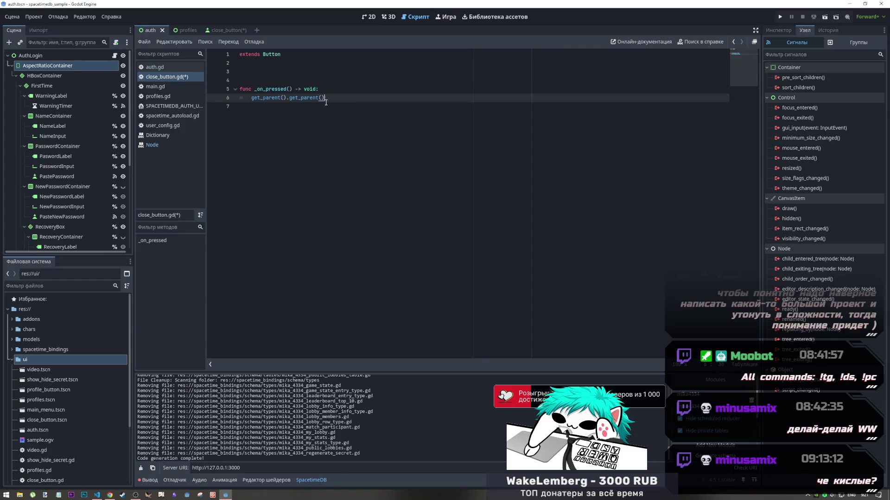
Add the comment '##before aspectration container' on a new line above the get_parent call.
{"action": "left_click", "coordinate": [253, 98]}
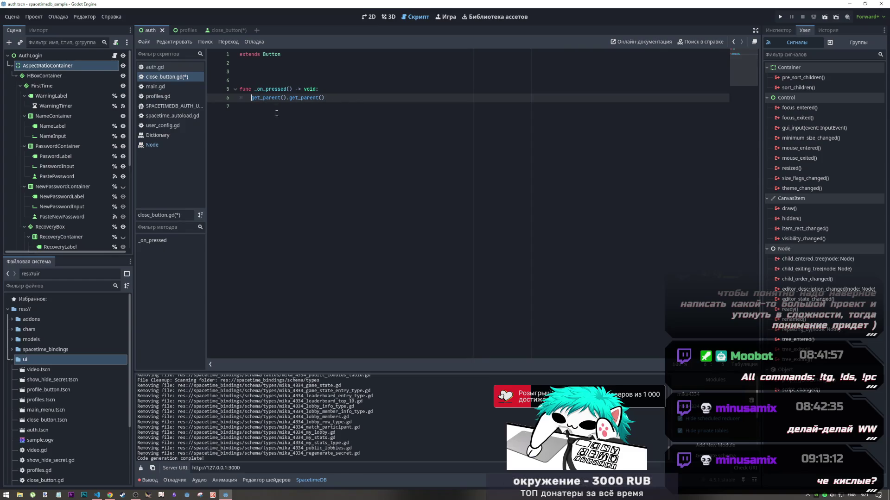
{"action": "key", "text": "Up"}
{"action": "key", "text": "Return"}
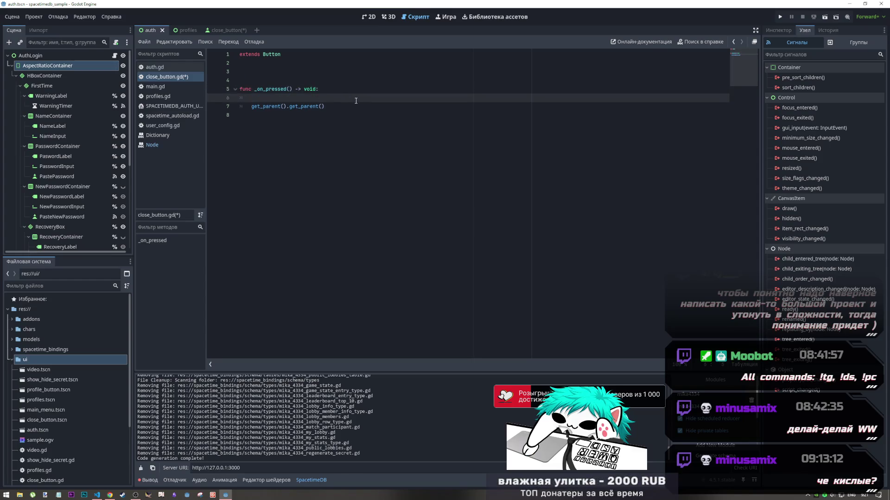
{"action": "type", "text": "before a"}
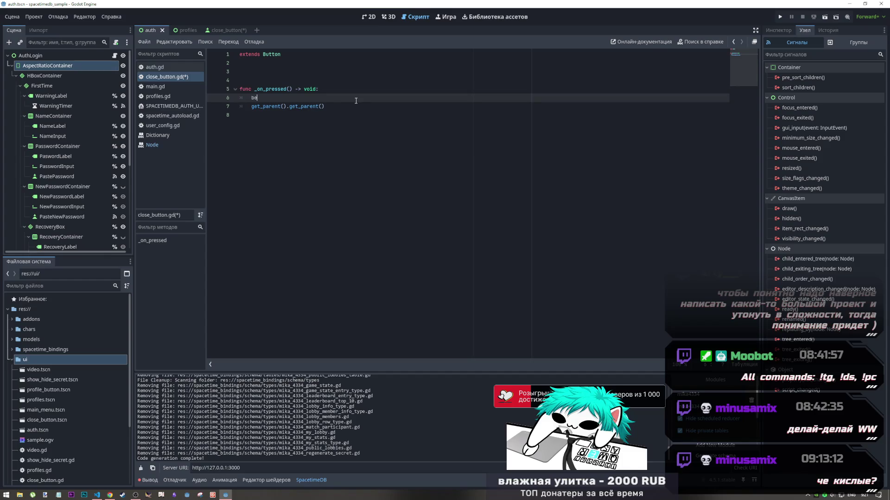
{"action": "key", "text": "BackSpace"}
{"action": "key", "text": "BackSpace"}
{"action": "key", "text": "BackSpace"}
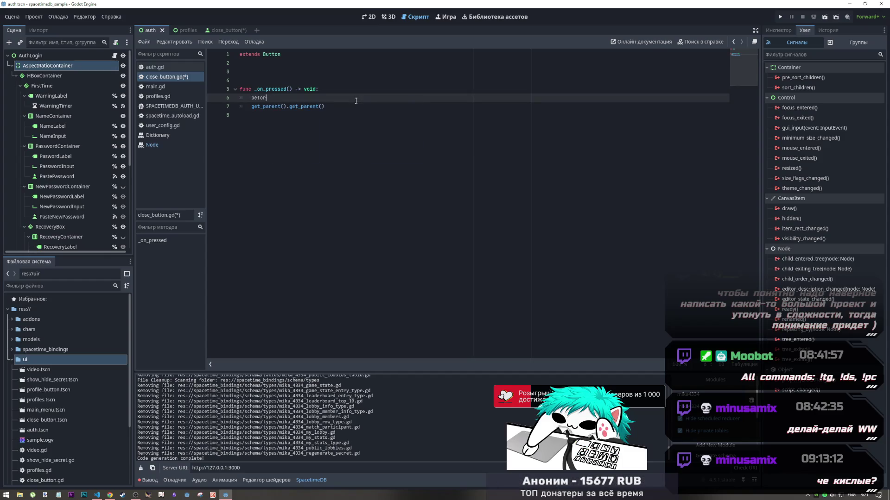
{"action": "type", "text": "@"}
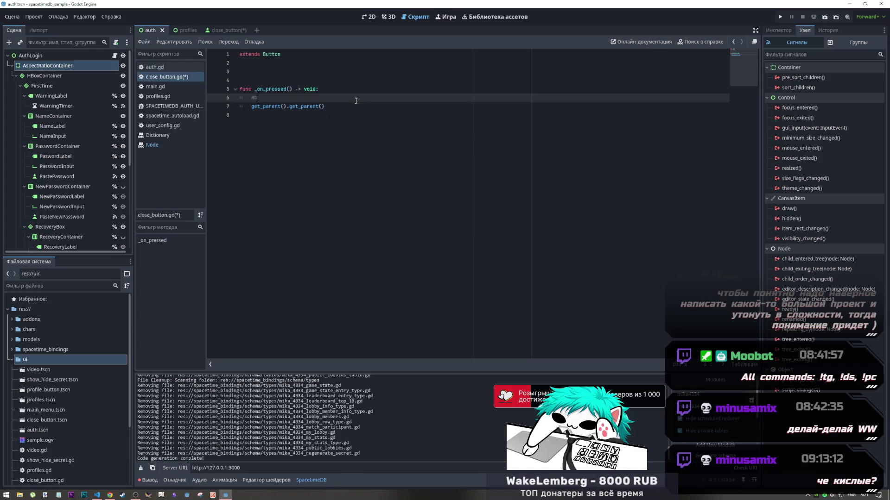
{"action": "type", "text": "#bef"}
{"action": "type", "text": "ore aspect"}
{"action": "type", "text": "ration container"}
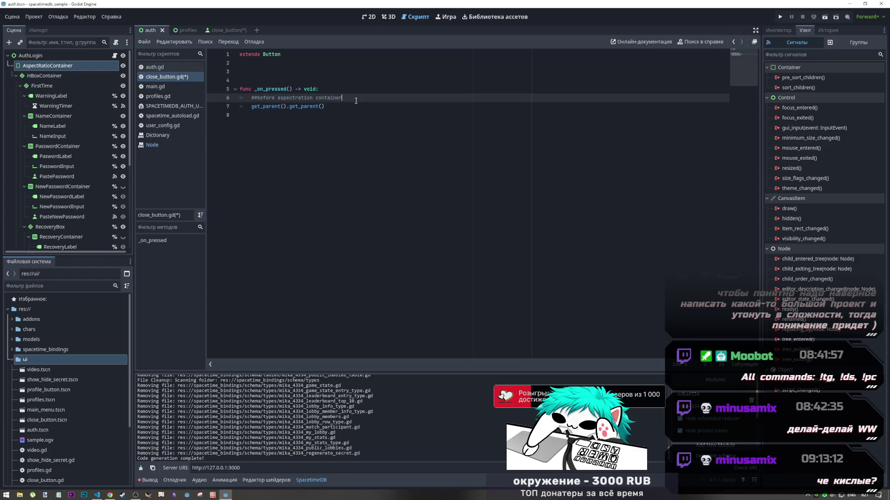
Type 'window' at the start of the get_parent().get_parent() line.
{"action": "key", "text": "Down"}
{"action": "key", "text": "Home"}
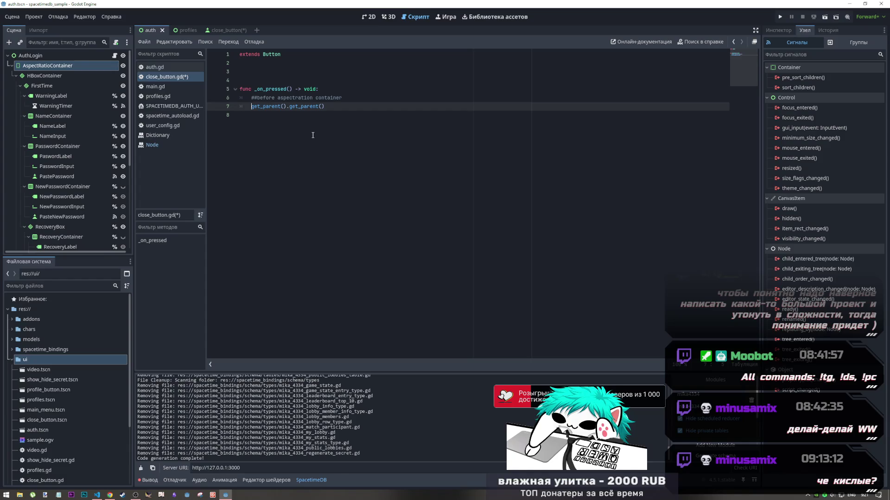
{"action": "key", "text": "End"}
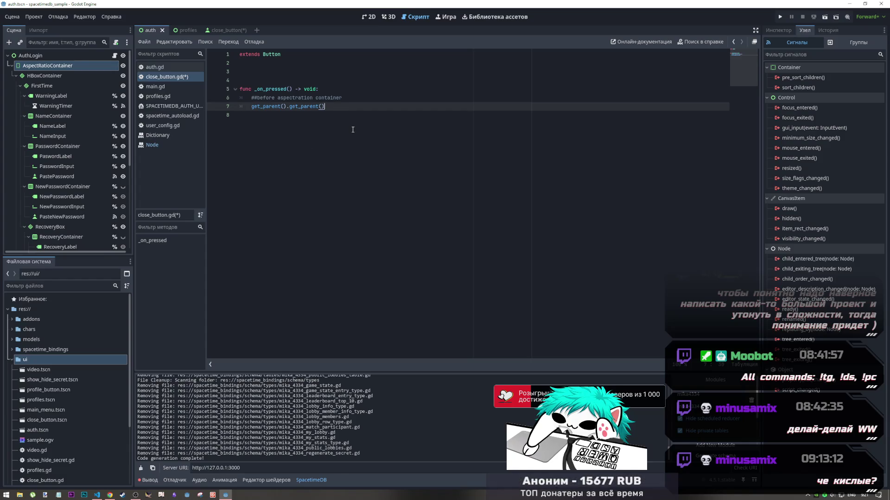
{"action": "key", "text": "Home"}
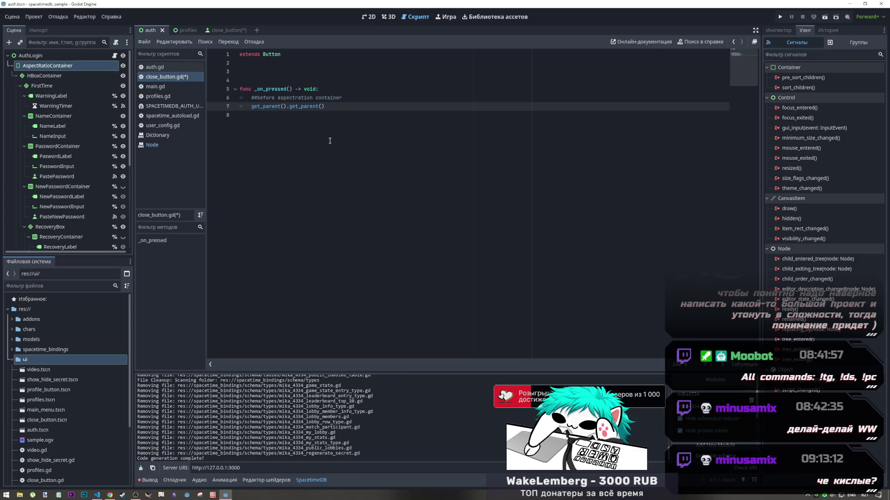
{"action": "type", "text": "window"}
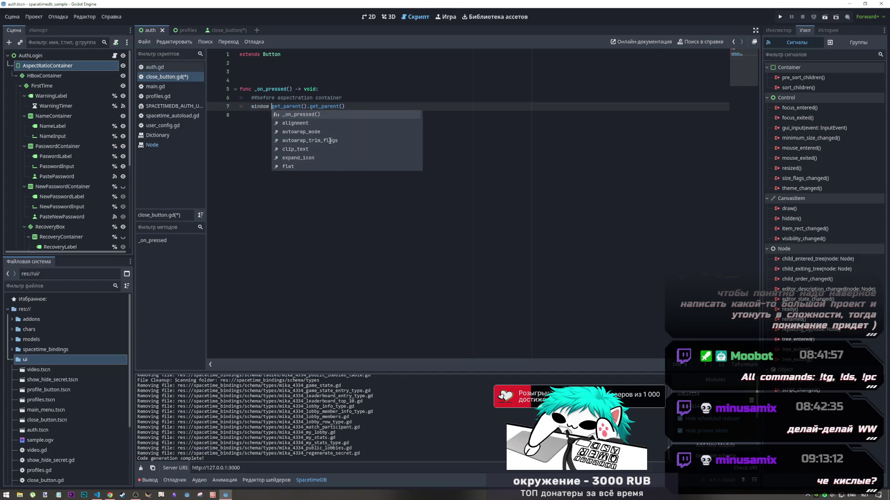
Replace 'window' with 'view =' and declare 'var view' above the function.
{"action": "double_click", "coordinate": [251, 106]}
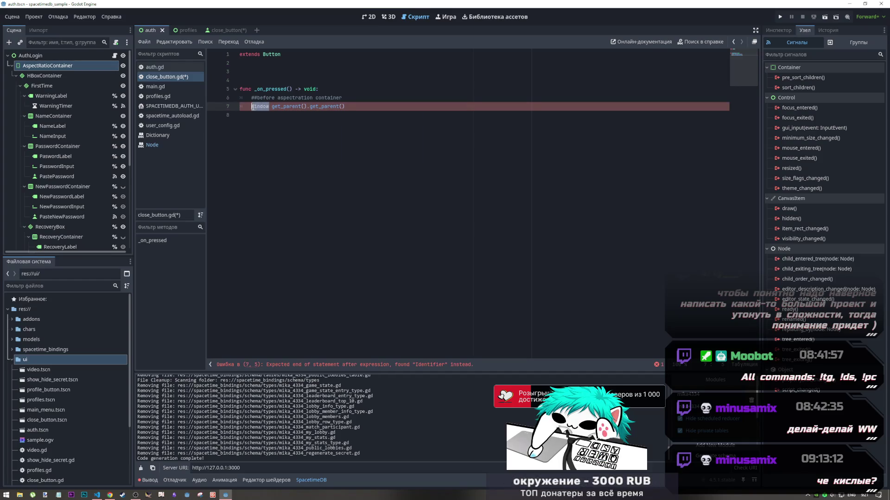
{"action": "type", "text": "view"}
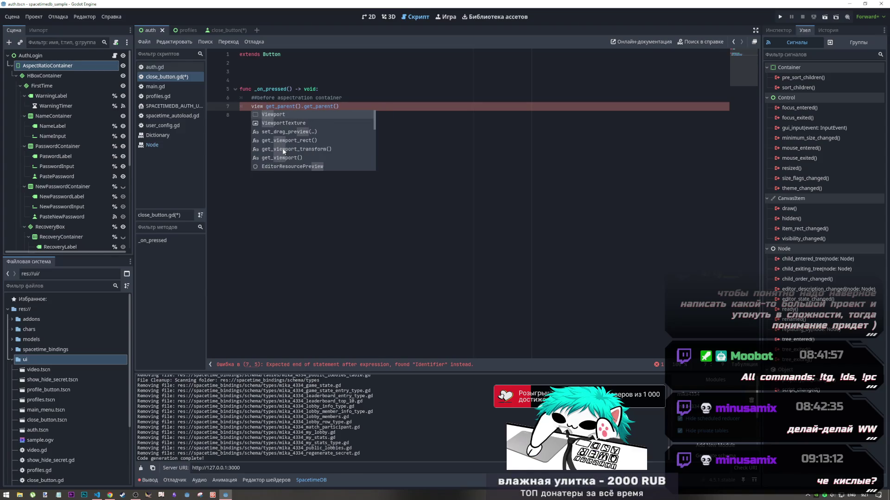
{"action": "type", "text": " ="}
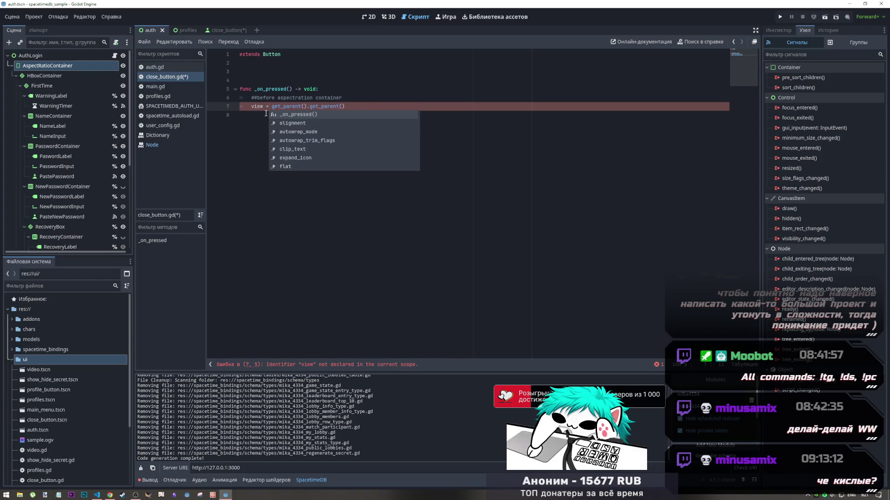
{"action": "left_click", "coordinate": [248, 77]}
{"action": "left_click", "coordinate": [248, 106]}
{"action": "key", "text": "Up"}
{"action": "key", "text": "Up"}
{"action": "key", "text": "Up"}
{"action": "type", "text": "var view"}
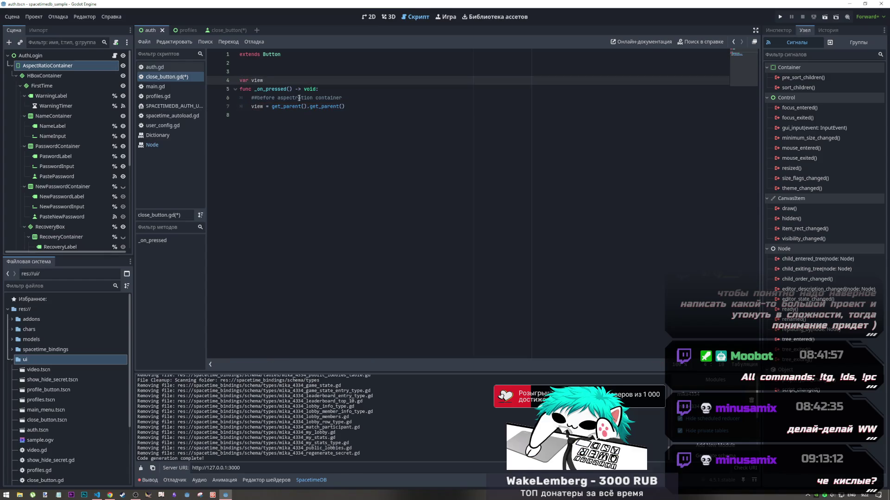
Add view.queue_free() under the view assignment and save close_button.gd.
{"action": "left_click", "coordinate": [302, 108]}
{"action": "double_click", "coordinate": [256, 109]}
{"action": "left_click", "coordinate": [256, 114]}
{"action": "type", "text": "view.qu"}
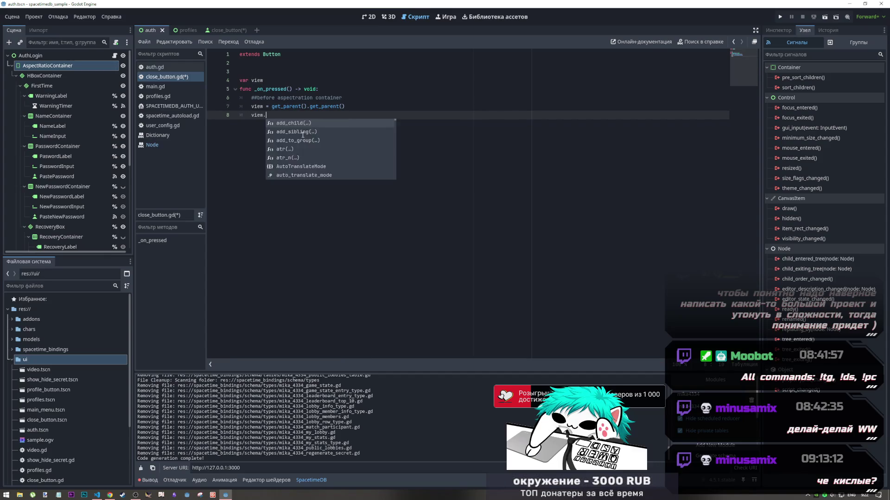
{"action": "double_click", "coordinate": [302, 133]}
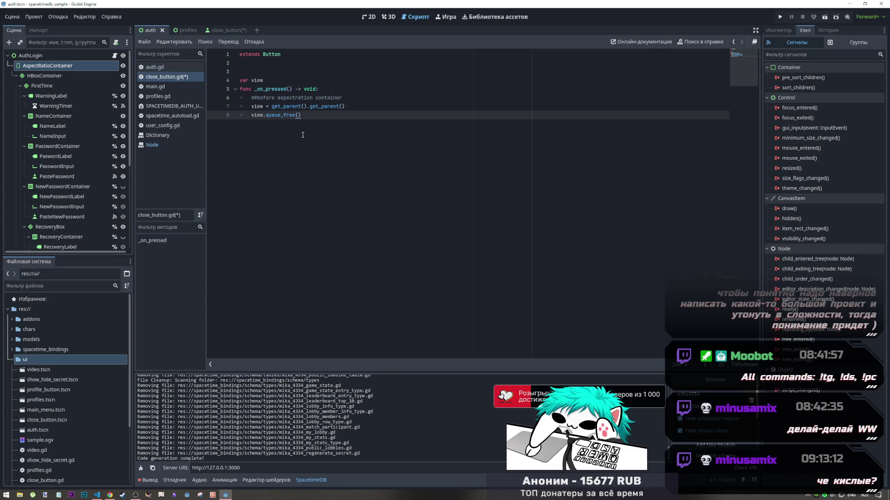
{"action": "key", "text": "ctrl+s"}
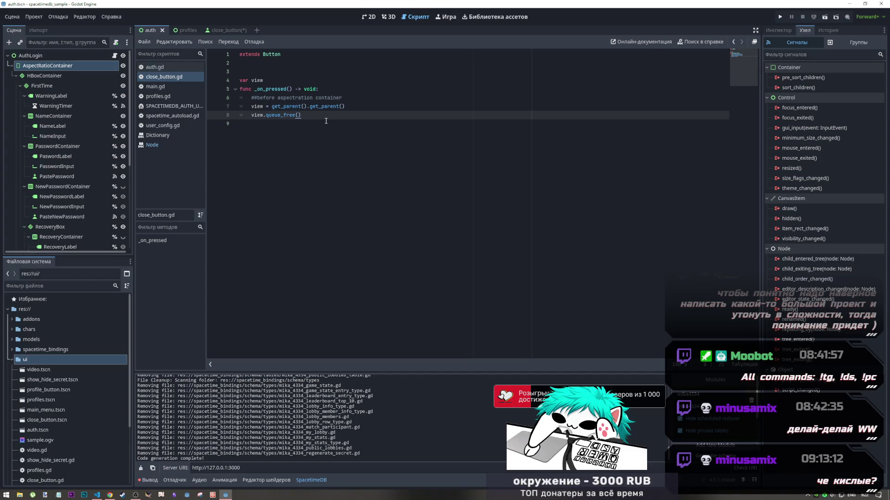
{"action": "left_click", "coordinate": [109, 495]}
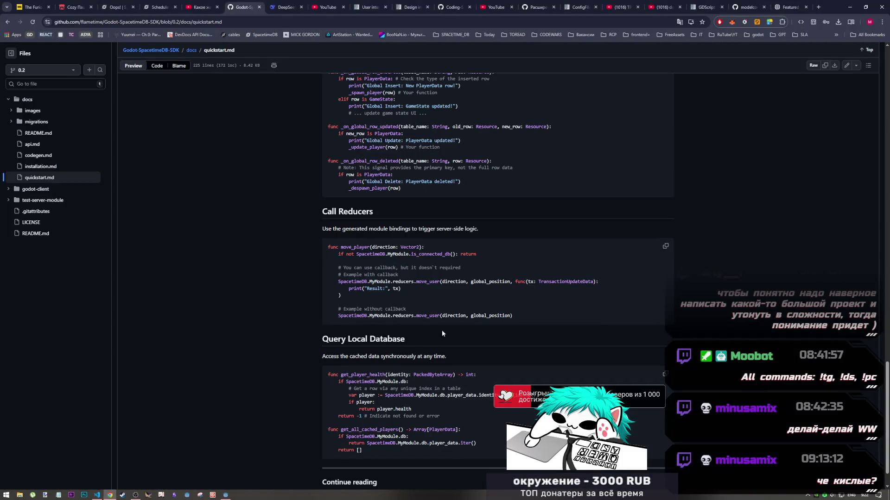
Switch between the YouTube doom search results and the neighbouring video tab.
{"action": "left_click", "coordinate": [649, 5]}
{"action": "left_click", "coordinate": [627, 5]}
{"action": "left_click", "coordinate": [652, 5]}
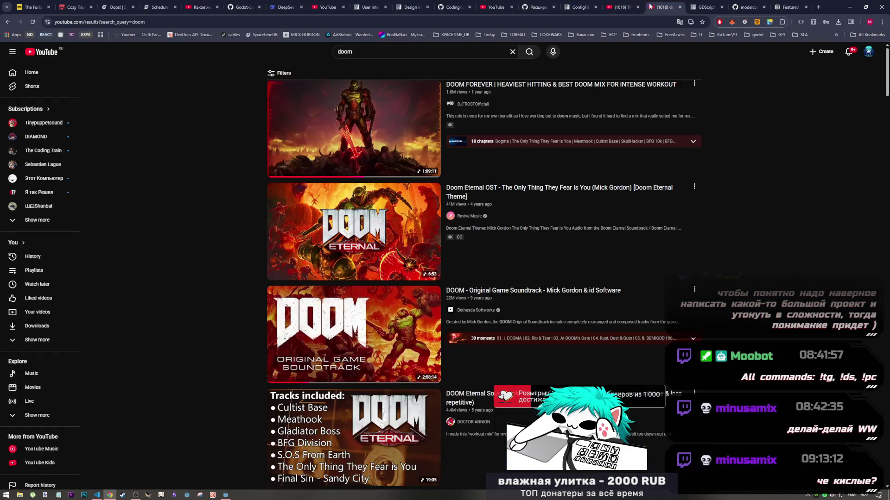
{"action": "left_click", "coordinate": [630, 7]}
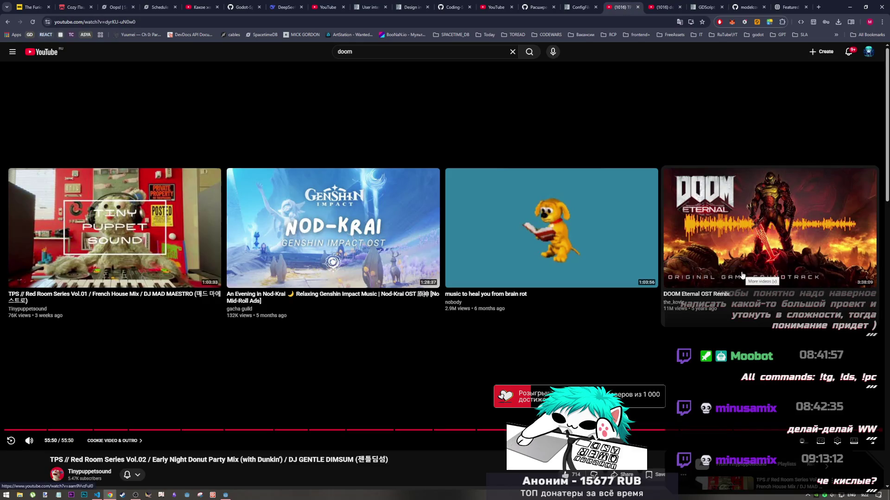
{"action": "key", "text": "ctrl+Tab"}
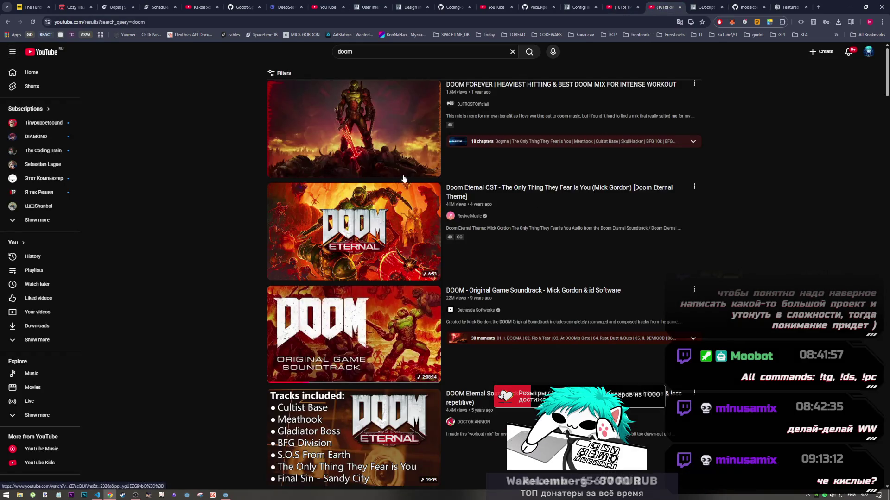
{"action": "scroll", "coordinate": [398, 301], "scroll_direction": "down", "scroll_amount": 3}
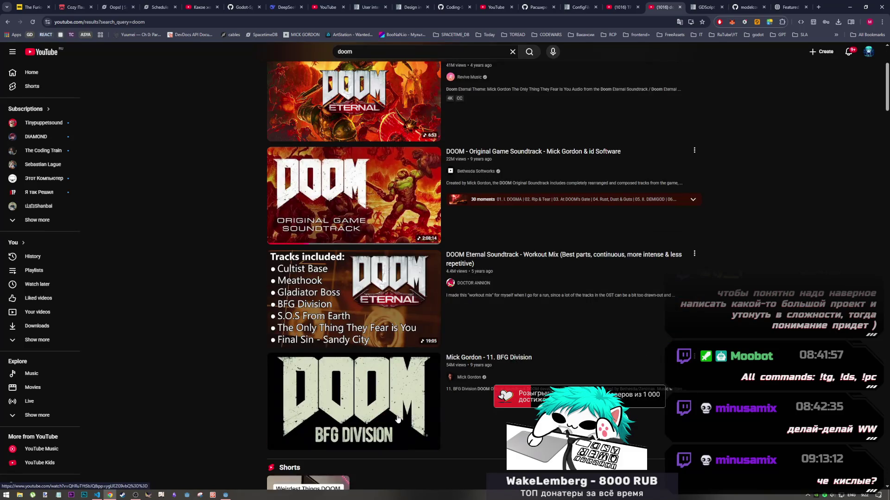
{"action": "scroll", "coordinate": [398, 419], "scroll_direction": "down", "scroll_amount": 4}
{"action": "scroll", "coordinate": [398, 418], "scroll_direction": "up", "scroll_amount": 7}
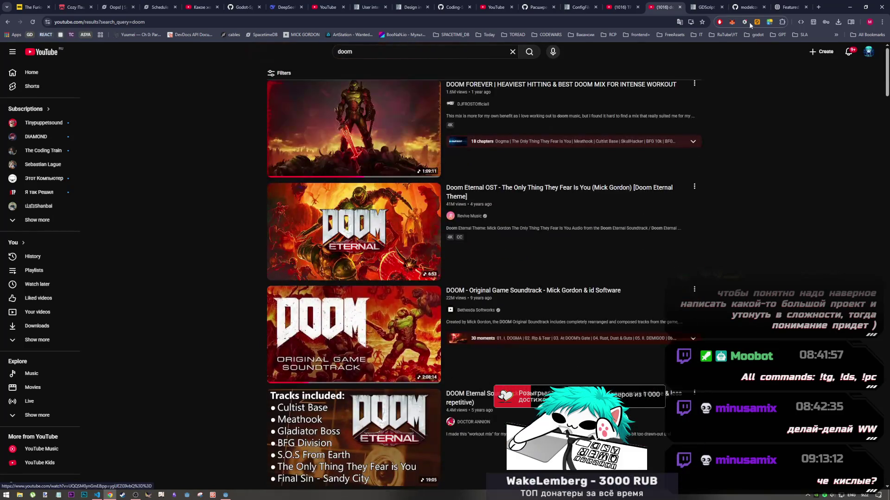
{"action": "left_click", "coordinate": [621, 7]}
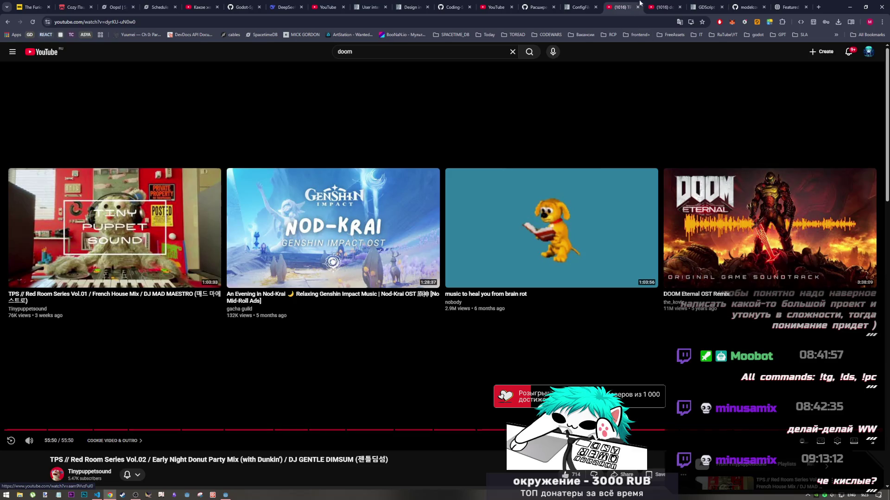
{"action": "key", "text": "ctrl+Tab"}
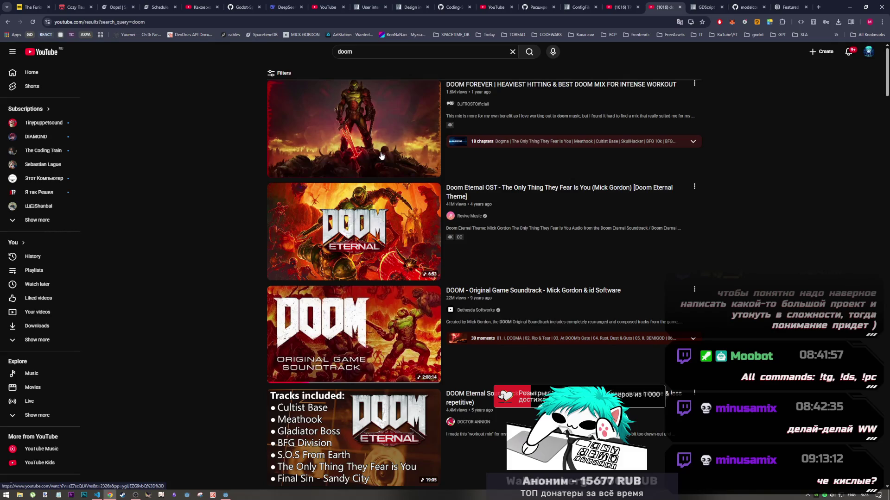
Start the DOOM FOREVER workout mix and close the duplicate YouTube tab.
{"action": "left_click", "coordinate": [381, 156]}
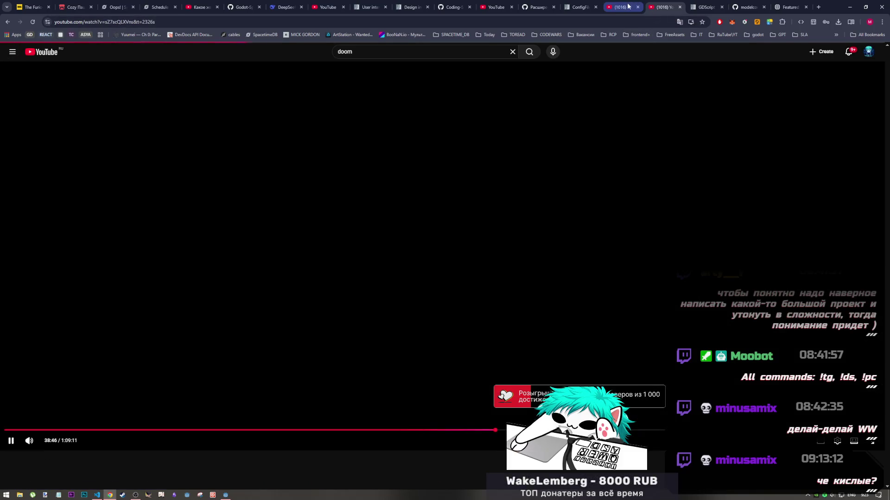
{"action": "middle_click", "coordinate": [629, 3]}
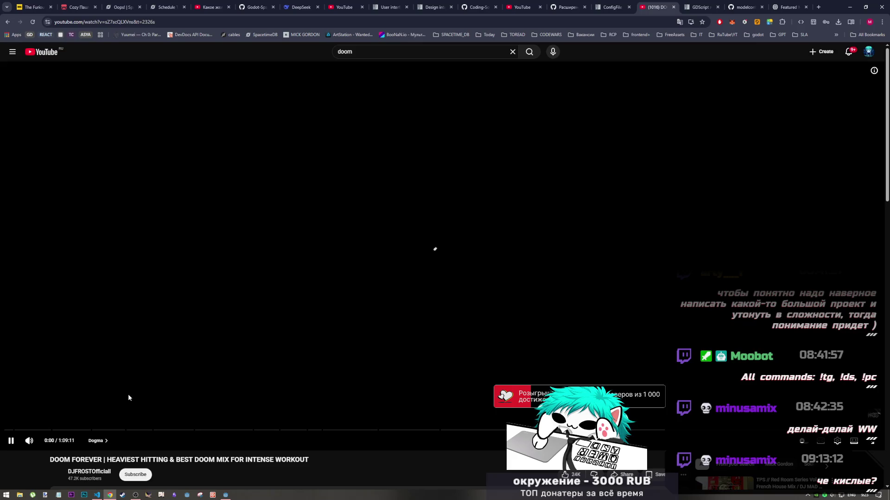
{"action": "key", "text": "alt+Tab"}
{"action": "key", "text": "alt+Tab"}
{"action": "key", "text": "alt+Tab"}
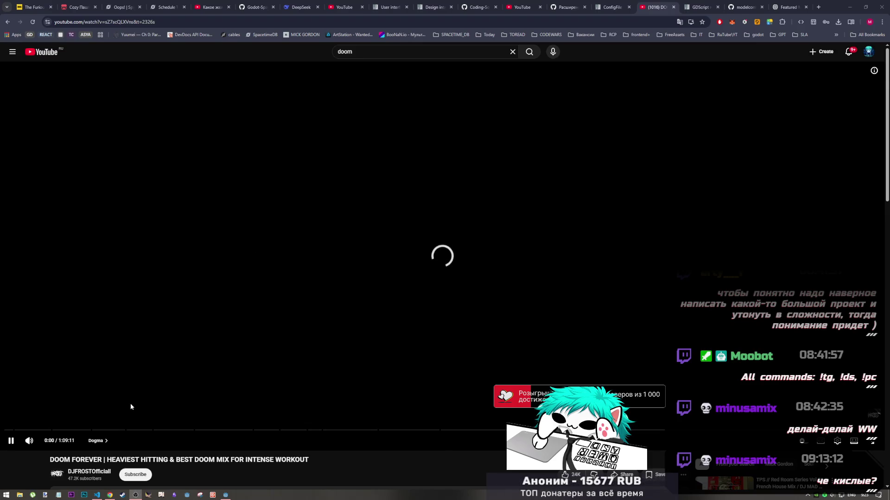
{"action": "key", "text": "alt+Tab"}
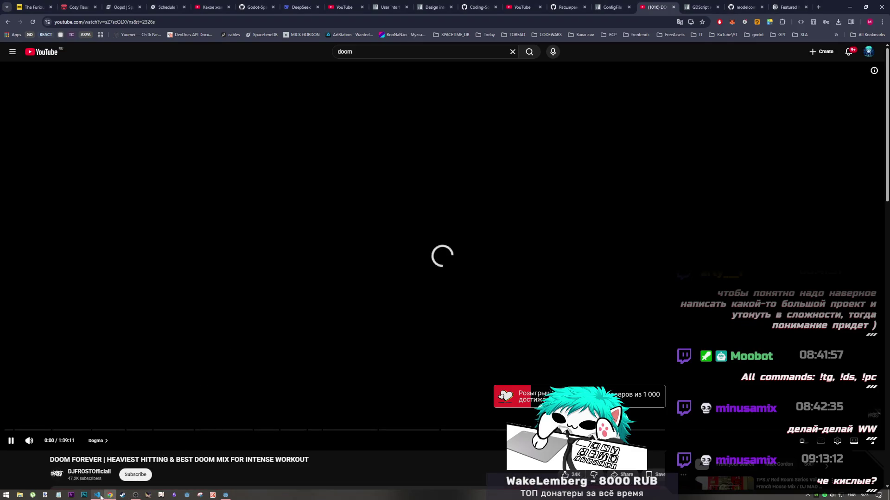
{"action": "left_click", "coordinate": [98, 496]}
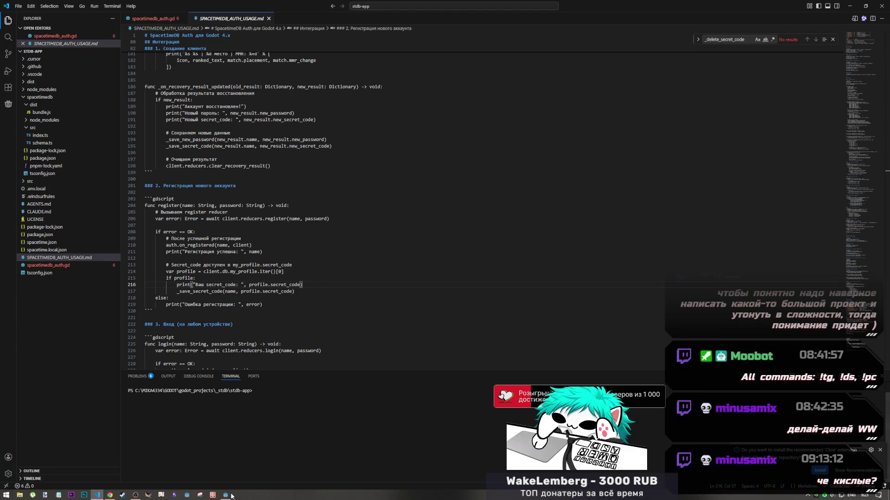
Delete empty line 9 from close_button.gd, save it, then save the close_button scene.
{"action": "left_click", "coordinate": [232, 496]}
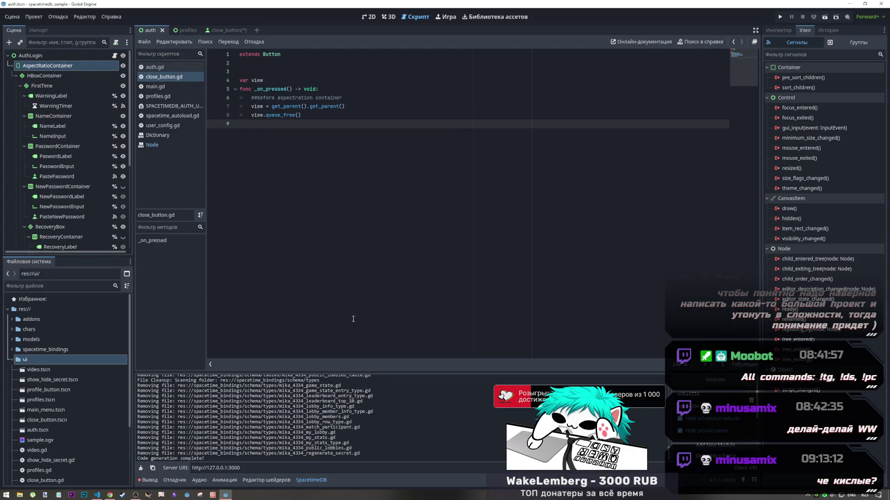
{"action": "key", "text": "BackSpace"}
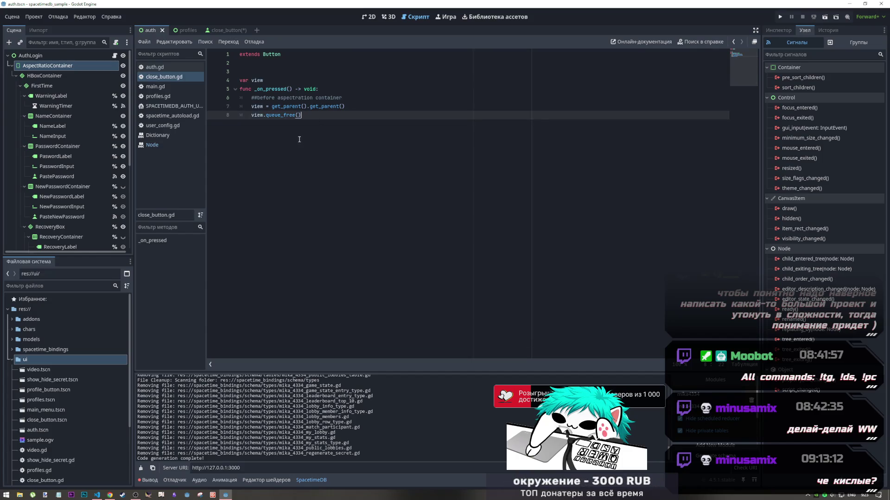
{"action": "left_click", "coordinate": [277, 72]}
{"action": "key", "text": "ctrl+s"}
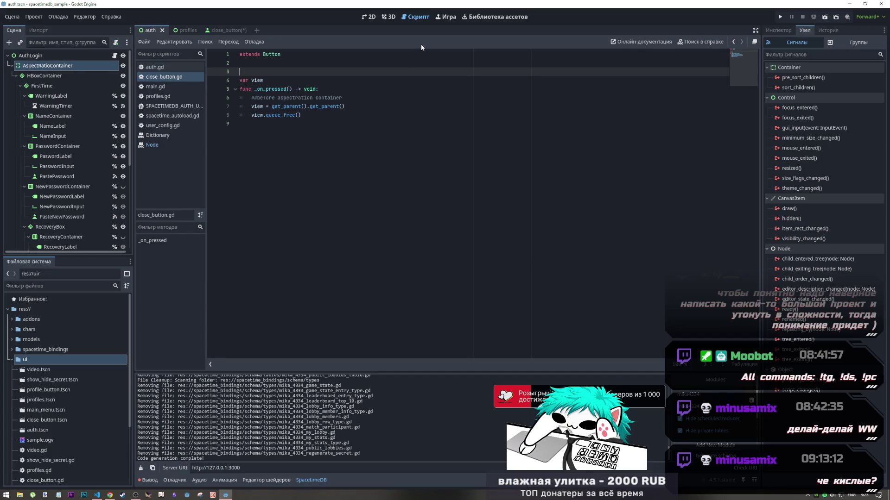
{"action": "left_click", "coordinate": [216, 30]}
{"action": "key", "text": "ctrl+s"}
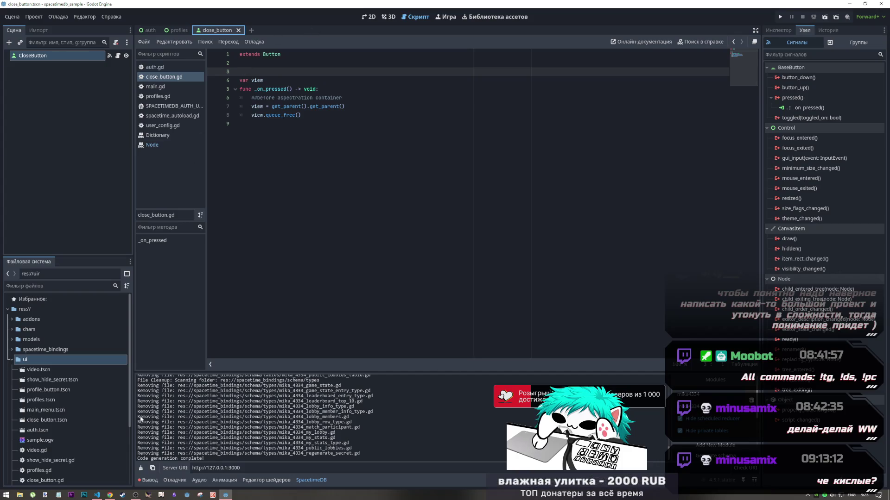
{"action": "left_click", "coordinate": [114, 495]}
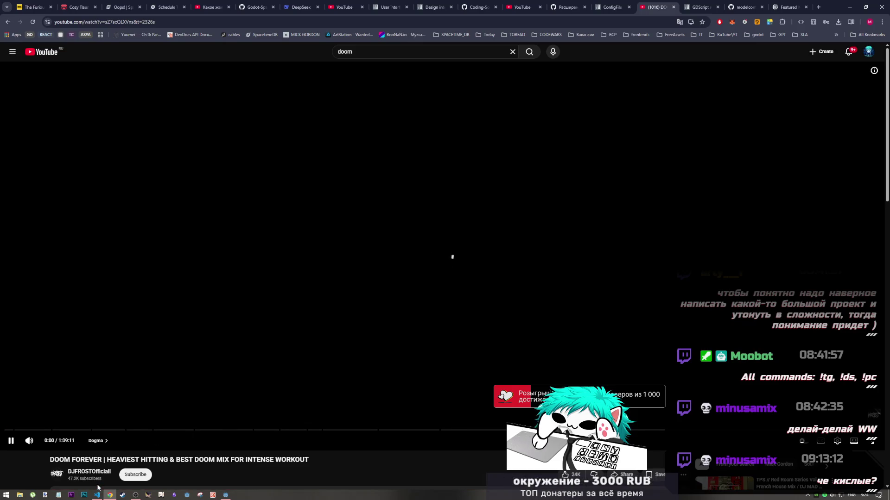
Switch the VPN to a France server and reload the DOOM FOREVER video page.
{"action": "left_click", "coordinate": [96, 495]}
{"action": "left_click", "coordinate": [227, 495]}
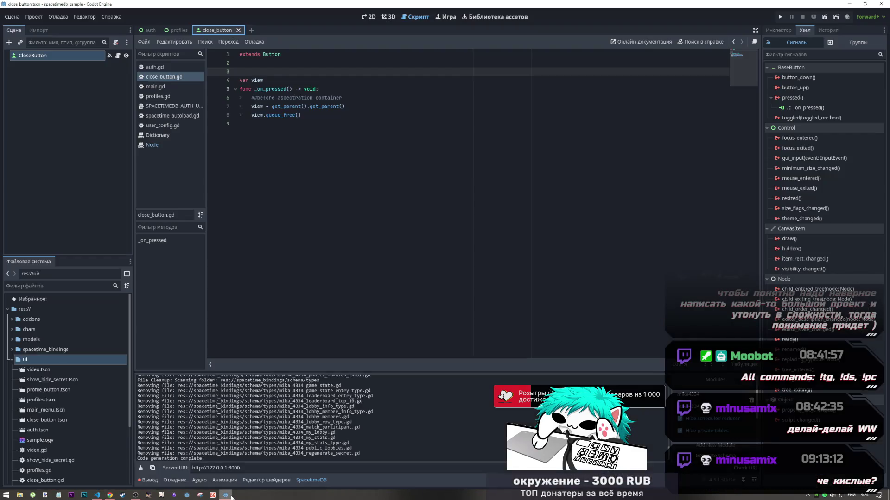
{"action": "left_click", "coordinate": [110, 496]}
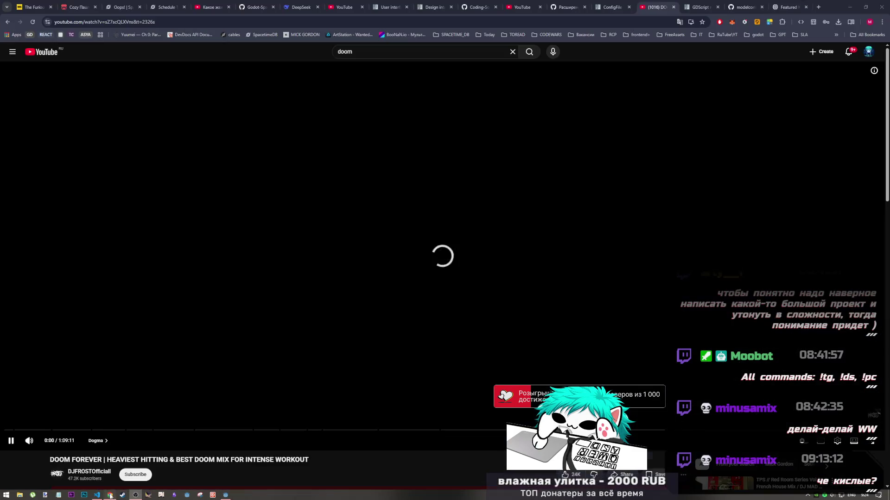
{"action": "left_click", "coordinate": [757, 26]}
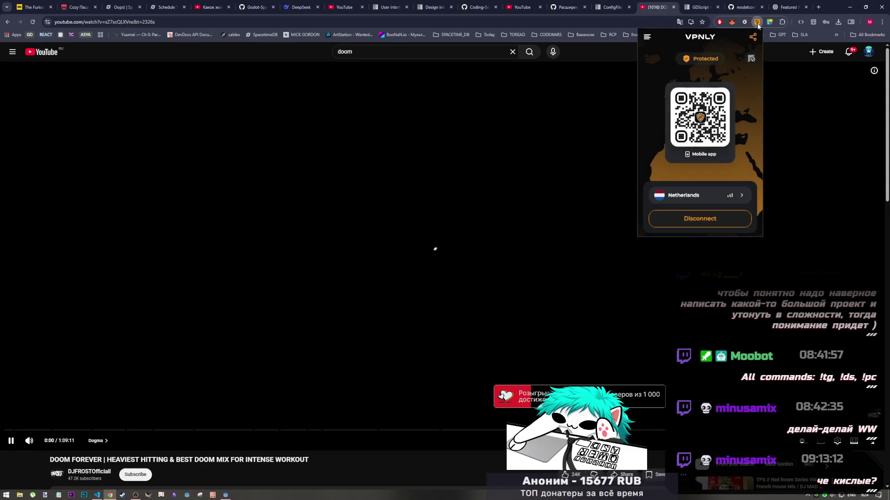
{"action": "left_click", "coordinate": [730, 197]}
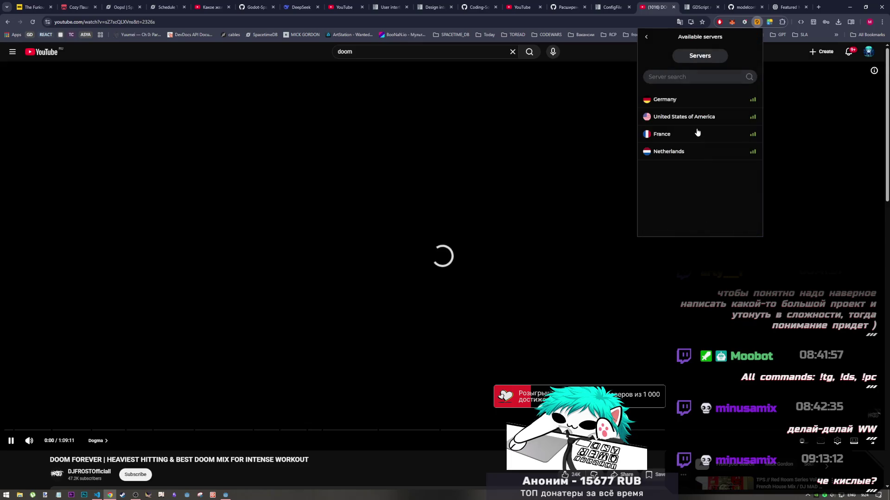
{"action": "left_click", "coordinate": [696, 133]}
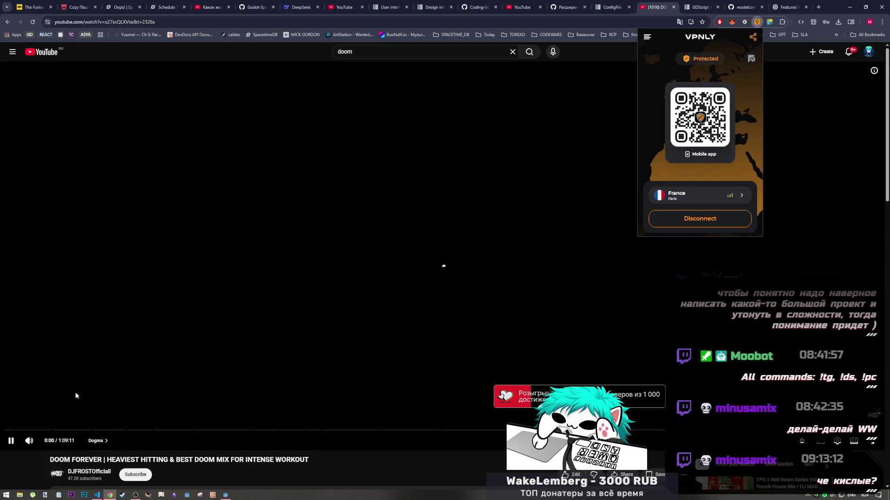
{"action": "left_click", "coordinate": [12, 440]}
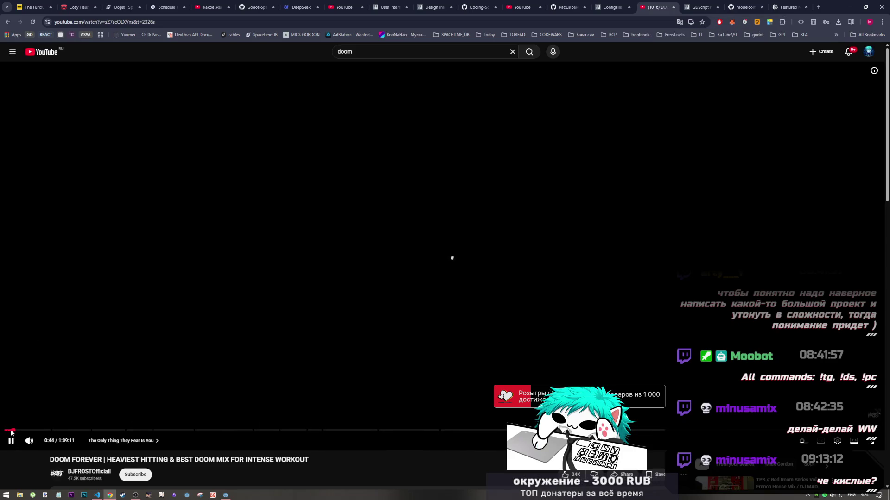
{"action": "left_click", "coordinate": [33, 23]}
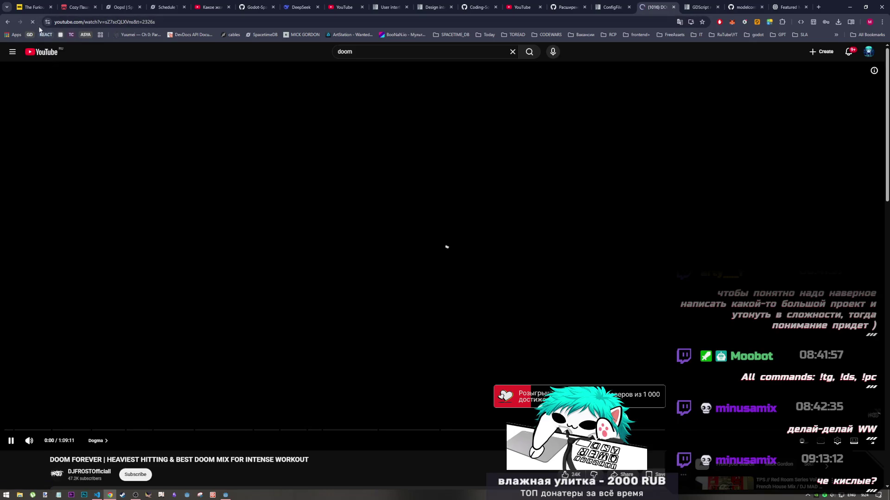